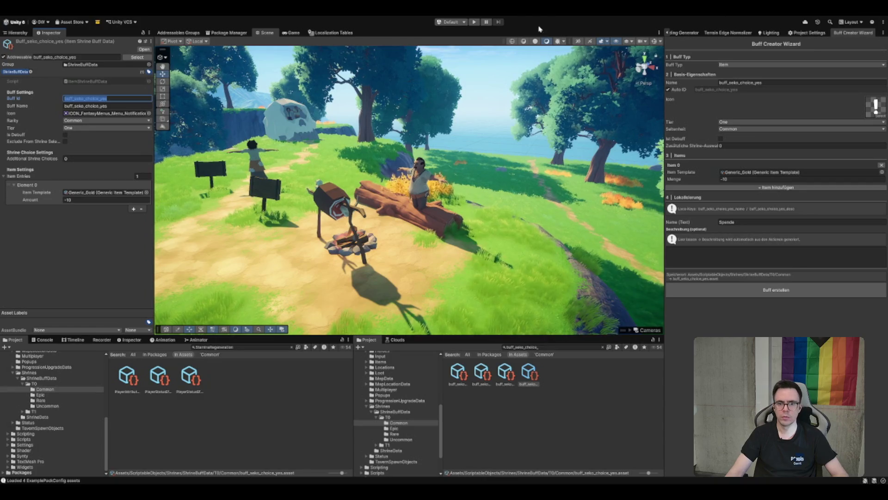
Select the SekoHope NPC and scroll its Inspector down to the dialogue choices
click(18, 33)
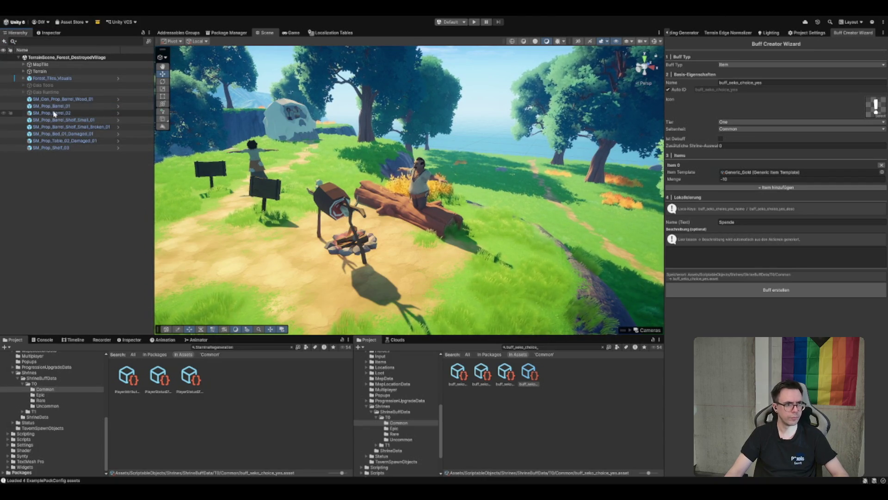
click(420, 185)
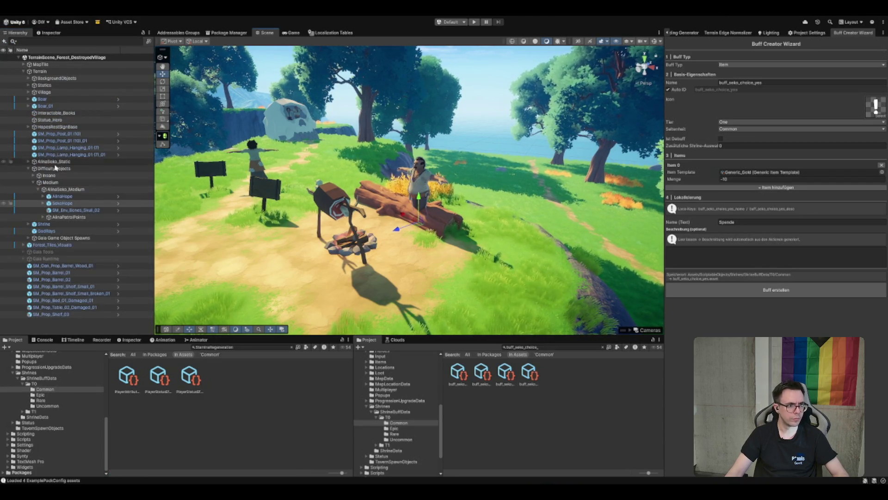
click(668, 35)
click(669, 34)
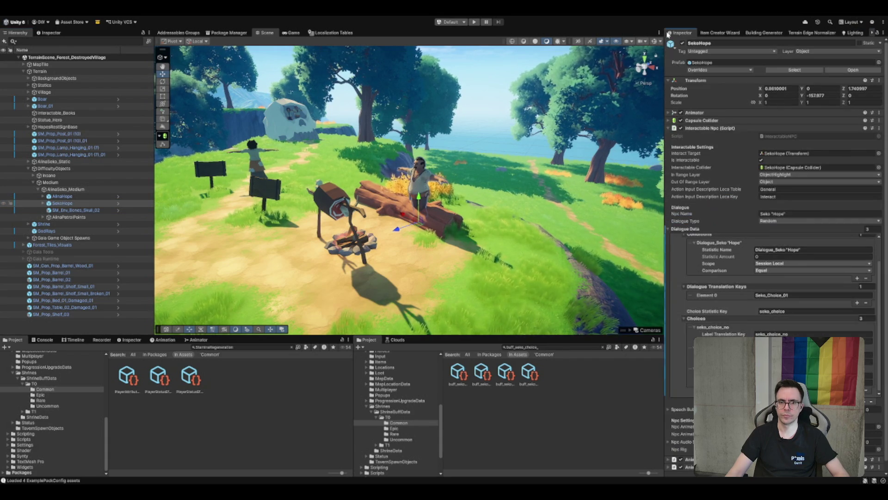
scroll(793, 266, down, 1)
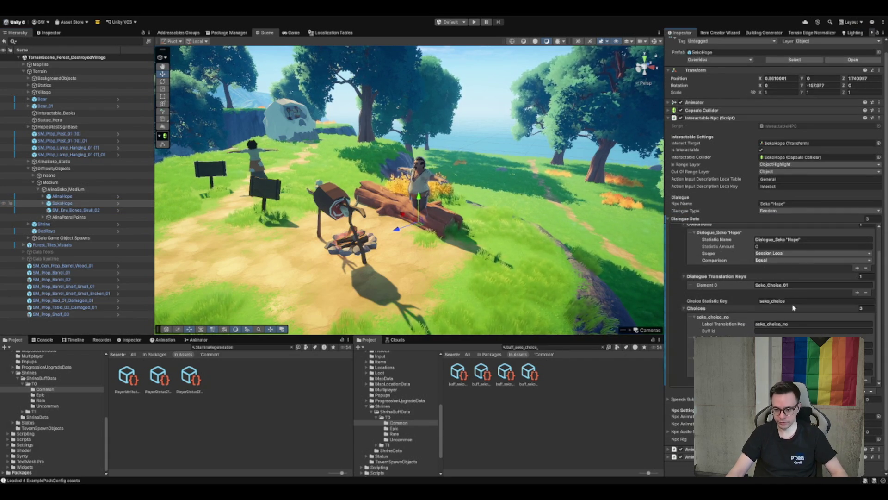
Set seko_choice_no's Buff Id to buff_seko_choice_no, then clear the selection
click(792, 331)
text(buff_seko_choice_yes)
key(Tab)
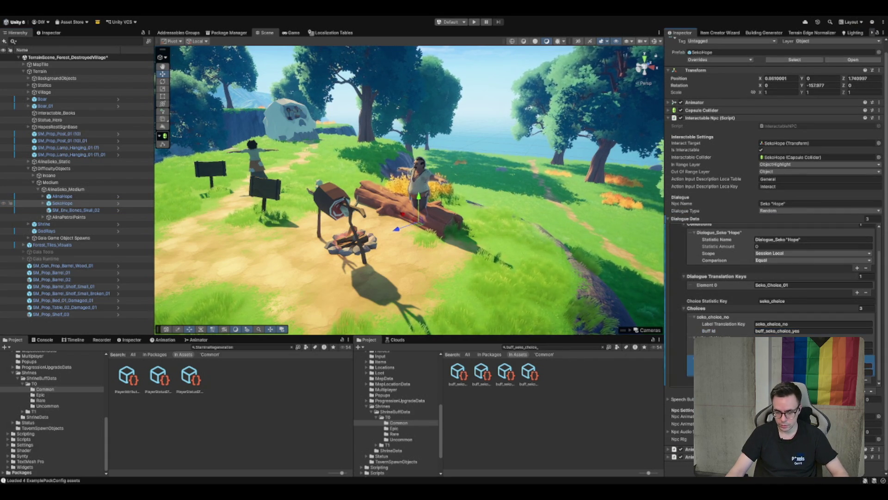
key(Tab)
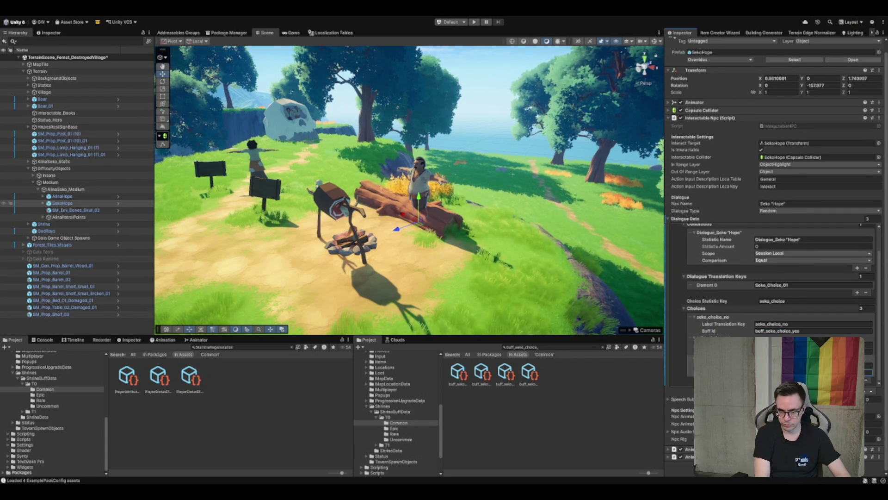
click(805, 331)
text(no)
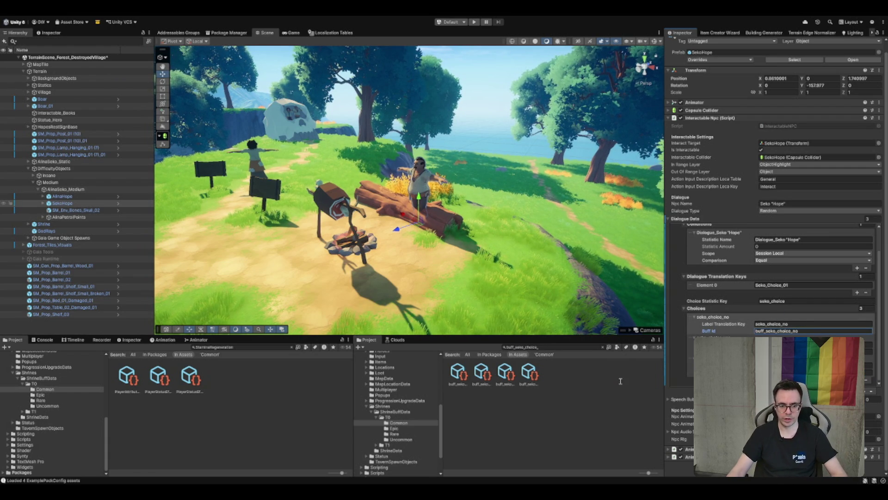
click(621, 381)
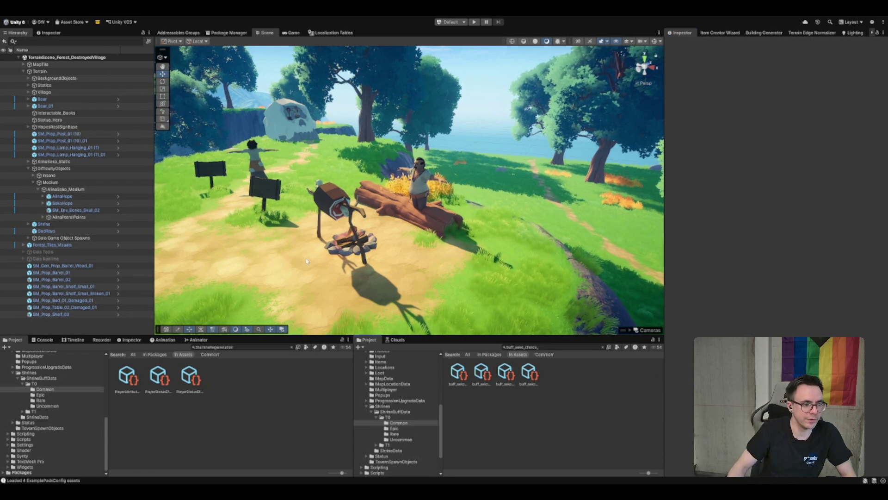
Frame the shelf SM_Prop_Shelf_03 and orbit the view above the village interior
click(66, 266)
click(64, 315)
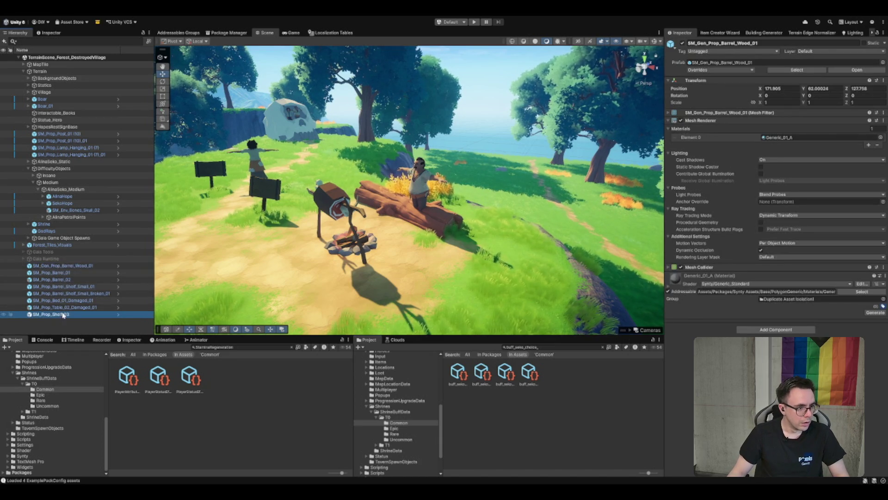
double_click(64, 315)
mouse_move(417, 185)
mouse_down()
mouse_move(452, 159)
mouse_move(444, 199)
mouse_up()
scroll(406, 222, up, 3)
click(406, 222)
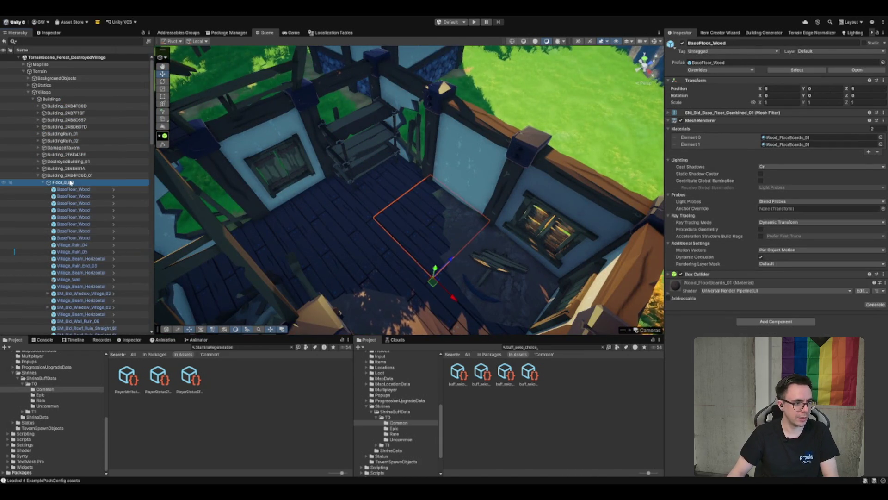
Select the Props group and shelf, then zoom to the selection from a top-down view
click(70, 183)
key(Left)
click(58, 189)
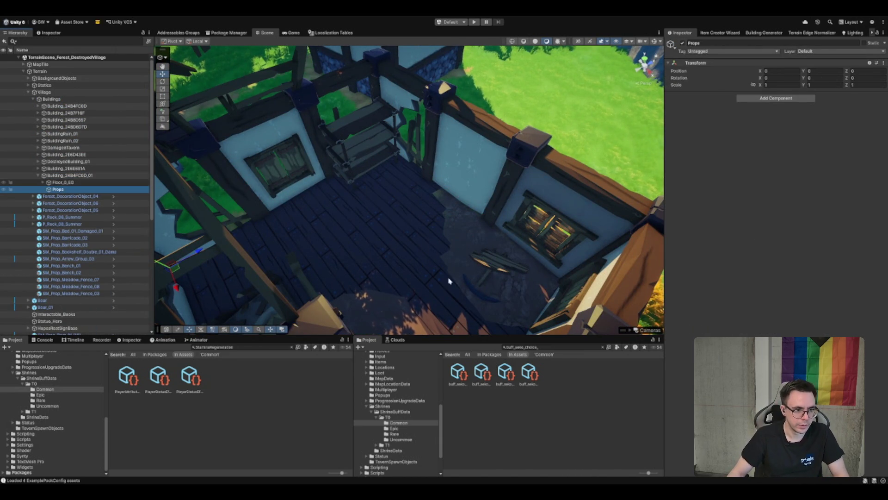
click(354, 144)
mouse_move(497, 270)
mouse_down()
mouse_move(429, 173)
mouse_move(390, 185)
mouse_up()
shift+click(374, 221)
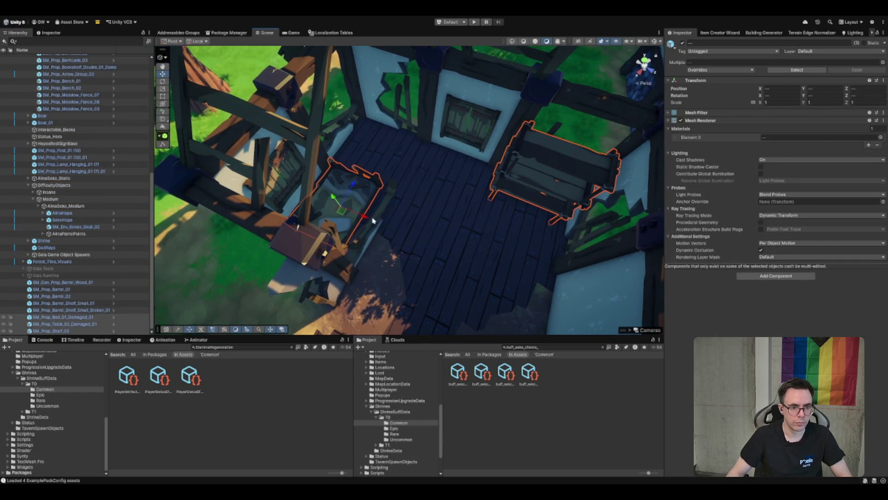
key(f)
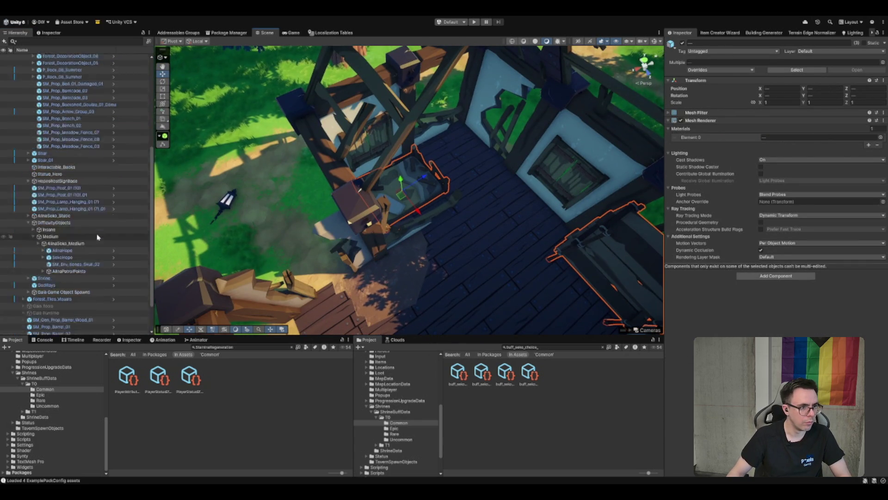
Browse past Forest_DecorationObject_04 and the Shrine, then frame the barrel SM_Gen_Prop_Barrel_Wood_01
mouse_move(88, 318)
mouse_down()
mouse_move(87, 41)
mouse_move(60, 121)
mouse_up()
click(88, 113)
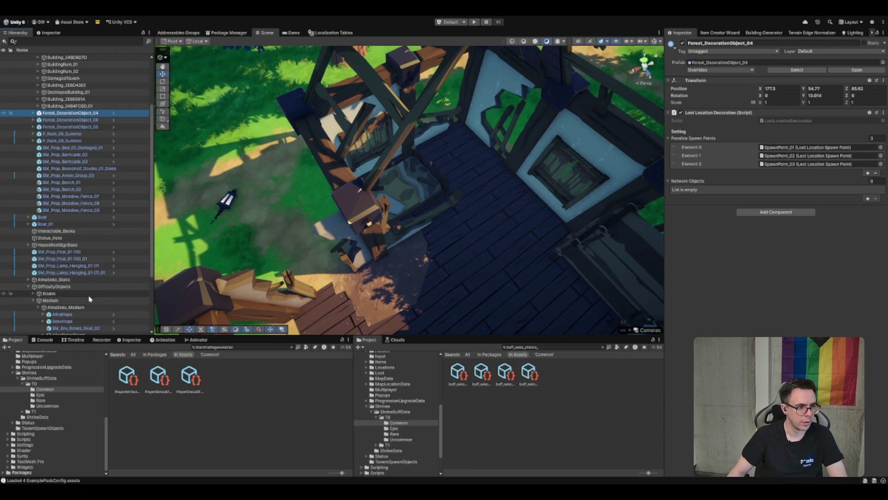
scroll(74, 292, down, 2)
click(78, 233)
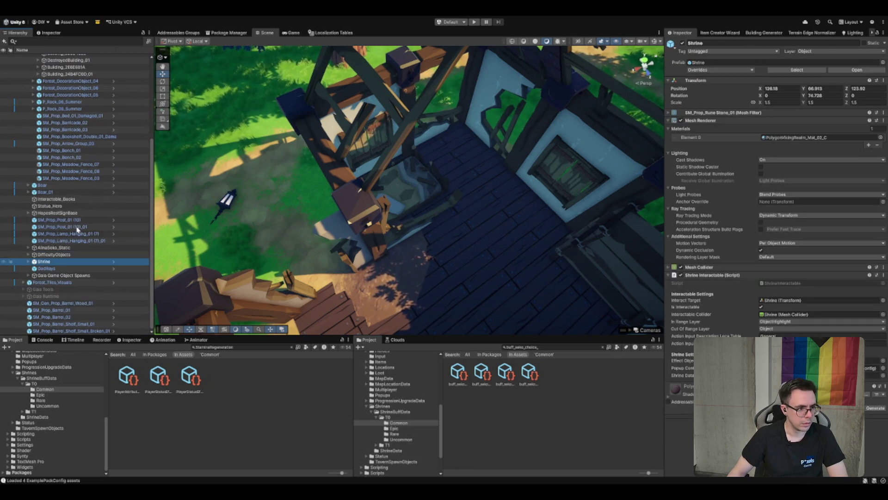
double_click(69, 303)
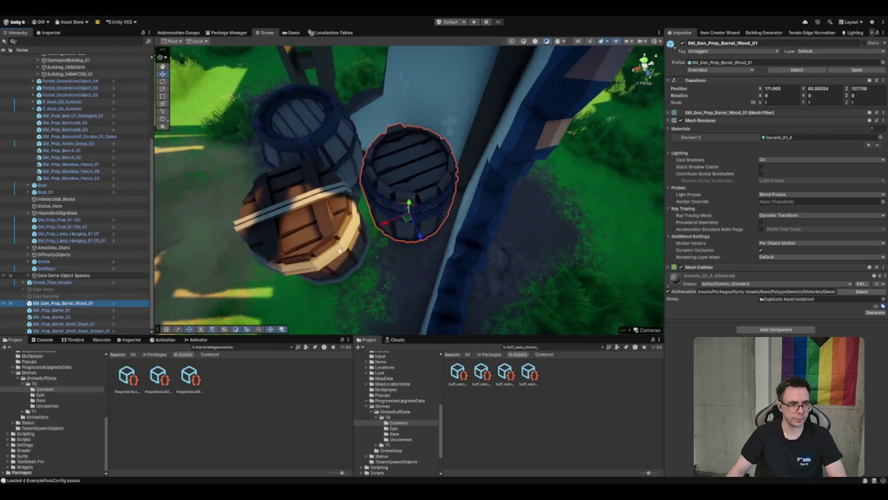
Select three barrels starting with SM_Gen_Prop_Barrel_Wood_01 and frame them
scroll(335, 240, down, 10)
scroll(463, 259, up, 5)
click(519, 283)
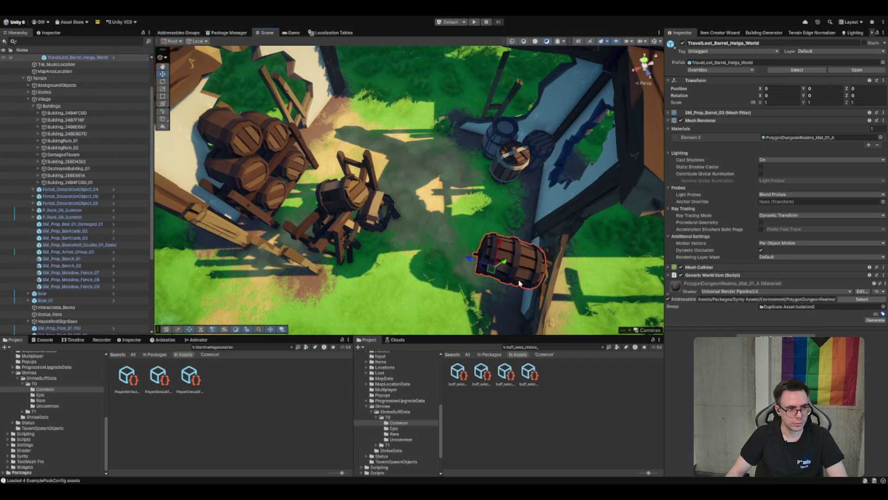
click(454, 192)
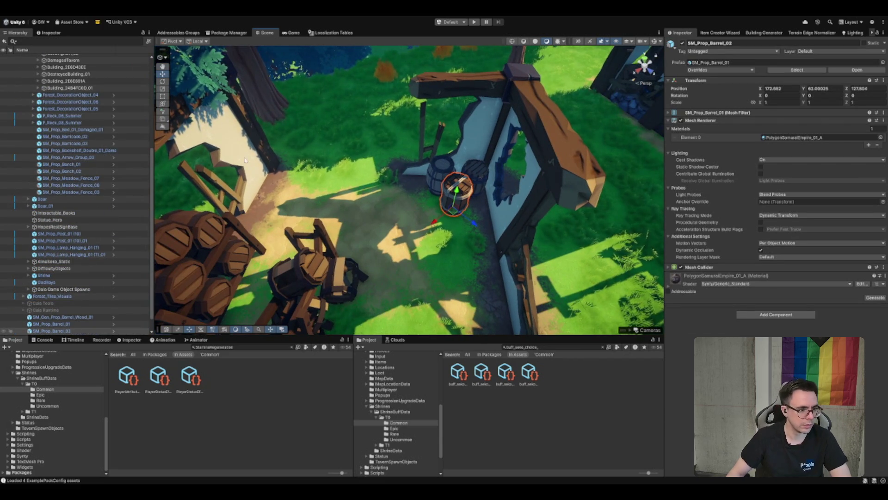
click(46, 310)
click(69, 318)
shift+click(56, 331)
key(f)
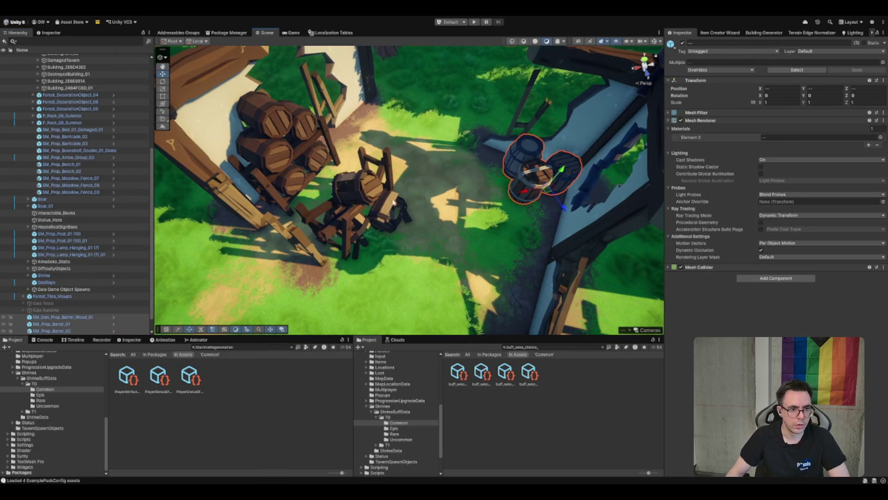
Inspect nearby barrels, walls and ruin pieces like Village_Ruin_End_04 and BuildingRuin_02
shift+click(400, 208)
shift+click(287, 166)
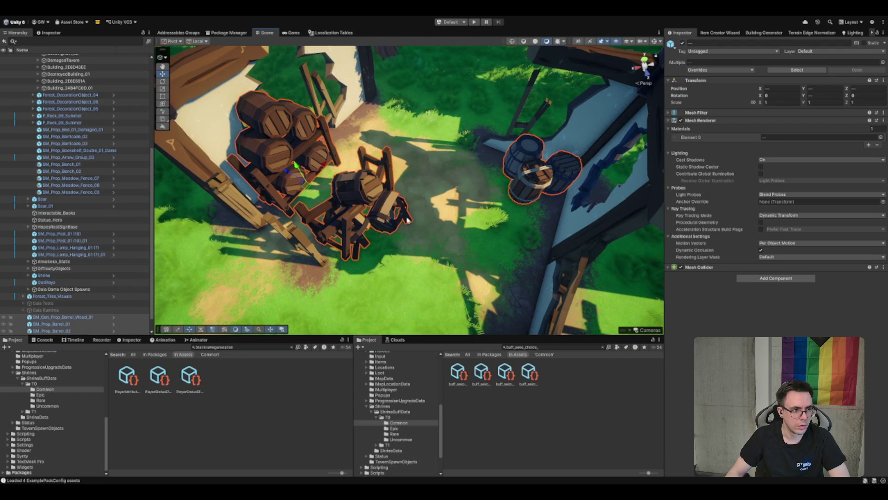
shift+click(351, 79)
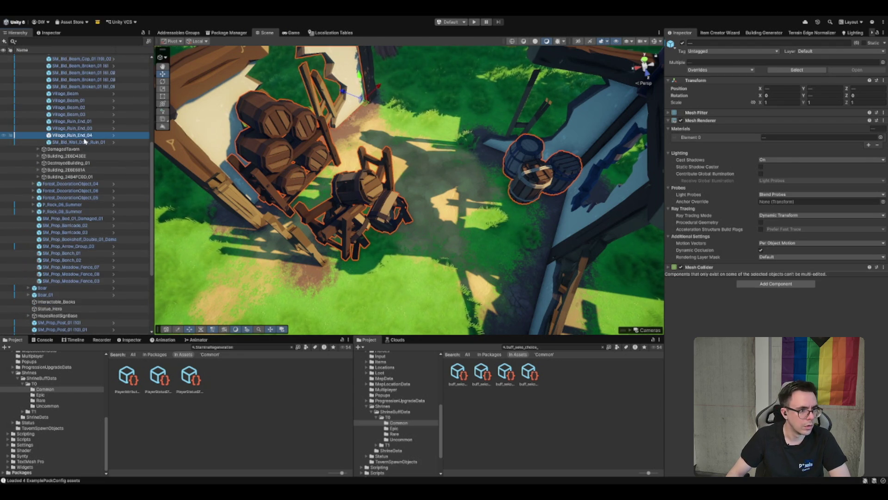
click(85, 136)
scroll(116, 162, up, 5)
scroll(126, 171, up, 1)
click(83, 146)
key(Left)
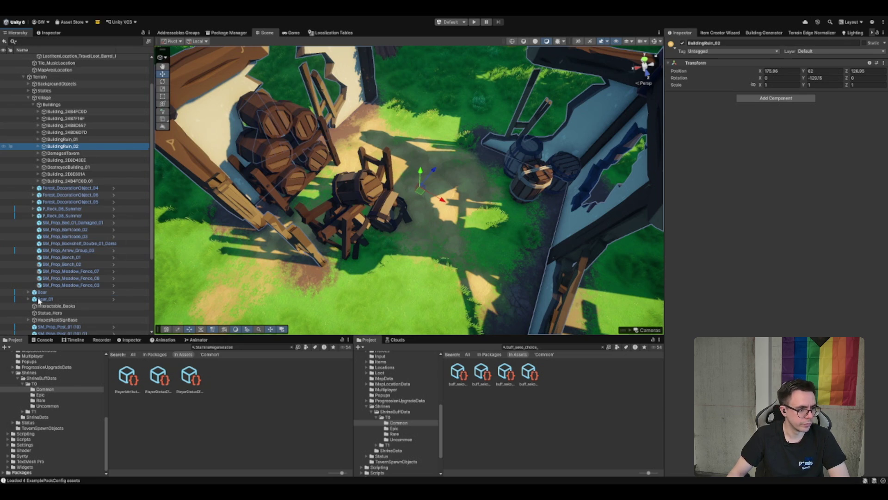
click(329, 146)
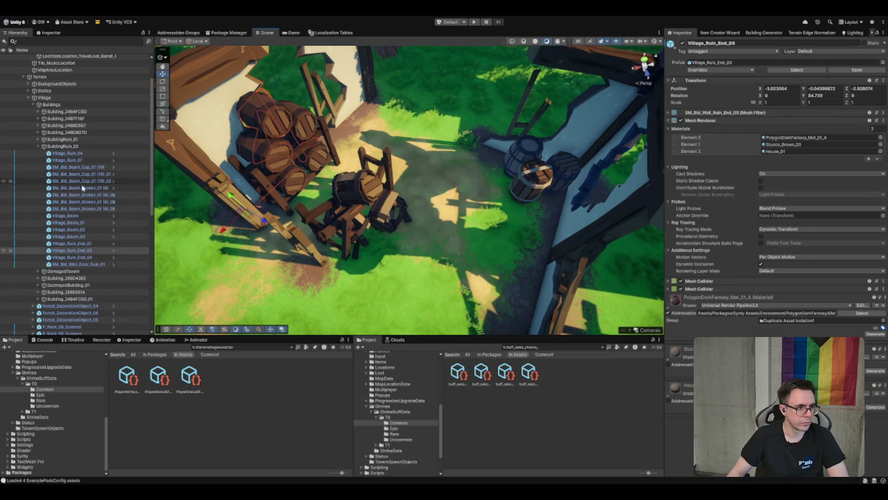
Select all barrel objects, then return to BuildingRuin_02 and move to DamagedTavern
scroll(84, 208, down, 5)
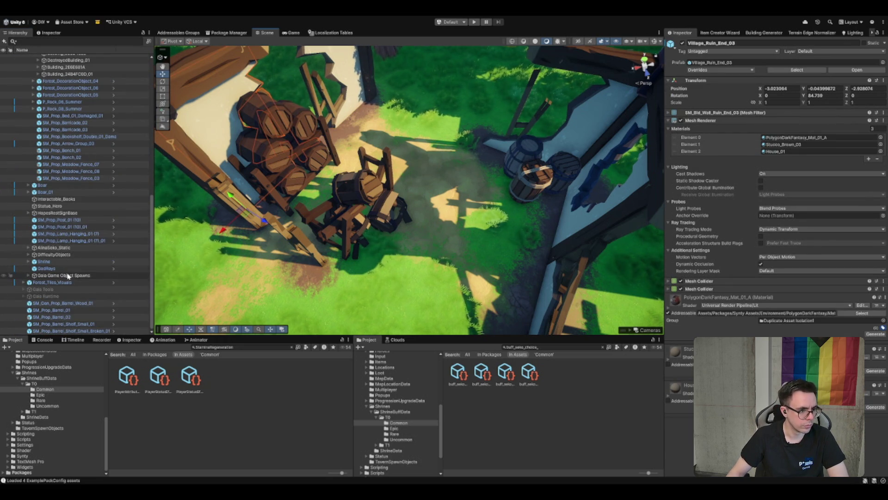
click(65, 303)
shift+click(68, 329)
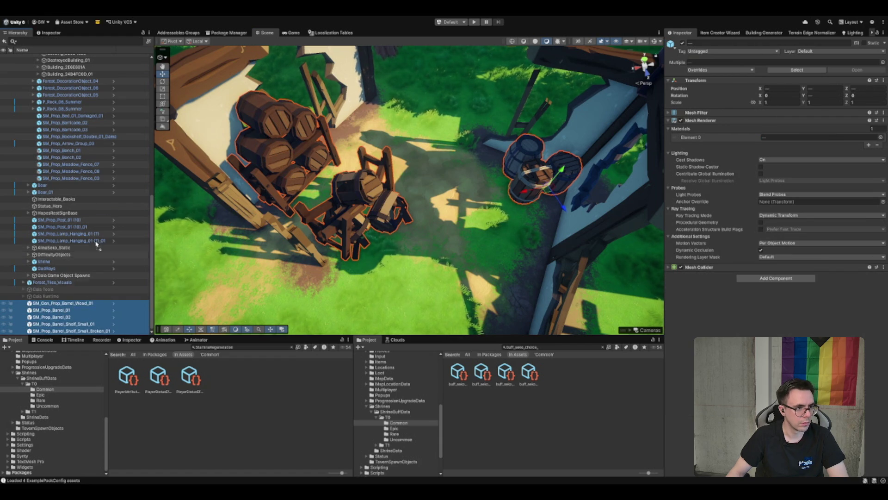
scroll(87, 88, up, 7)
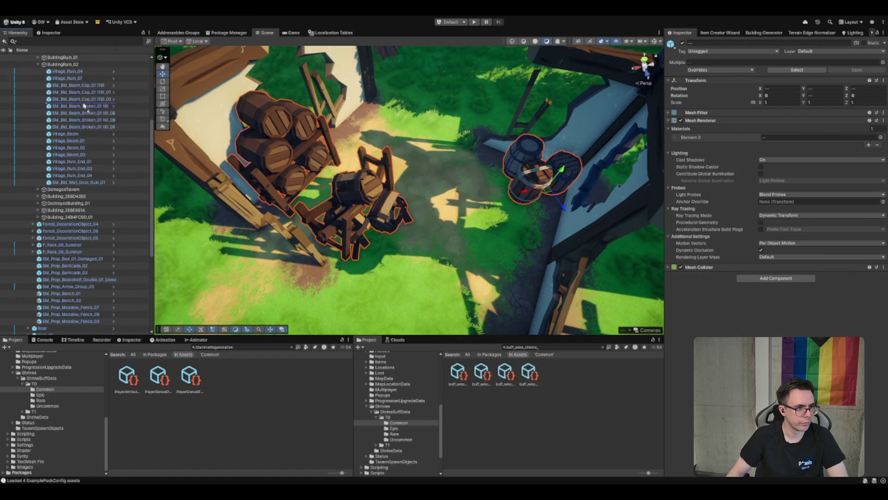
click(85, 64)
key(Left)
key(Down)
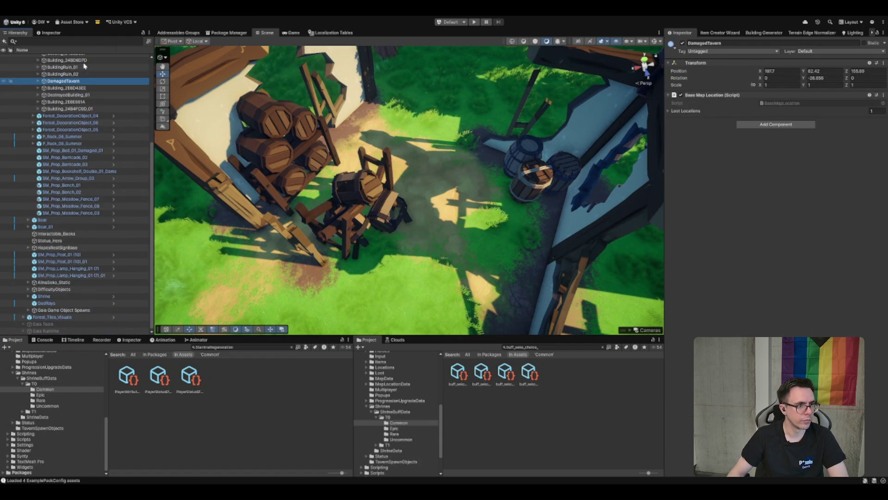
Deactivate Forest_Tiles_Visuals with Alt+Shift+A and orbit the view toward the trees
click(72, 317)
key(alt+shift+a)
drag(434, 161, 491, 273)
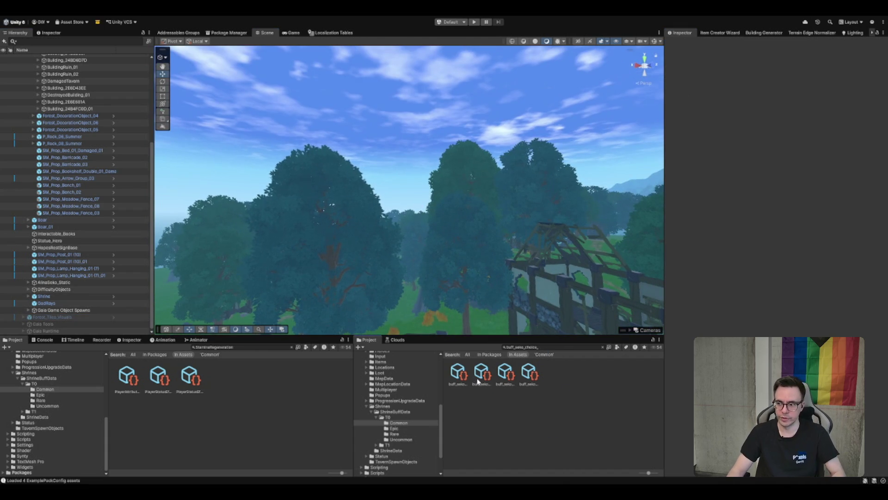
Browse the Project folders and select the Boot scene in Scenes
click(393, 401)
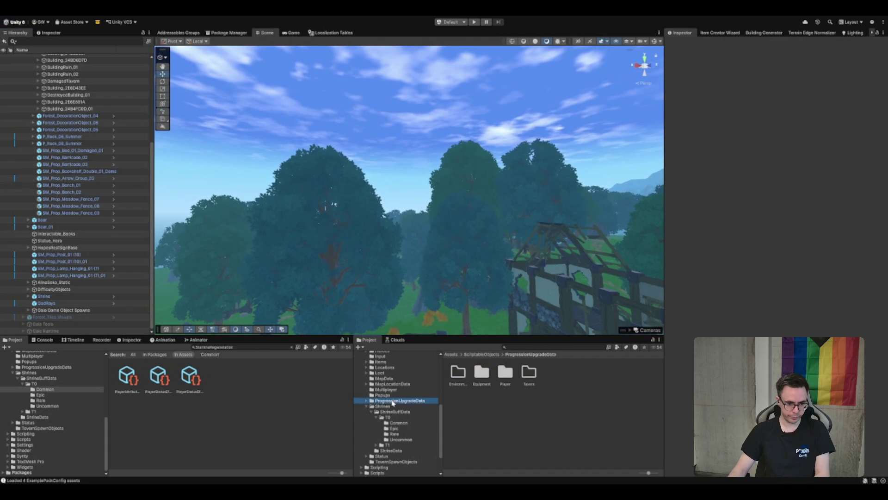
scroll(393, 403, up, 2)
click(378, 354)
click(552, 377)
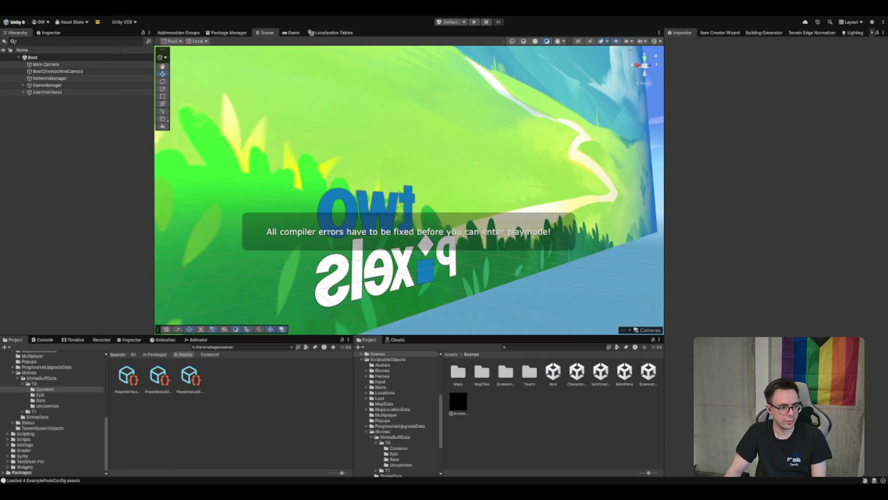
Clear the Console, widen it and read both InventoryService compile errors' details
click(7, 347)
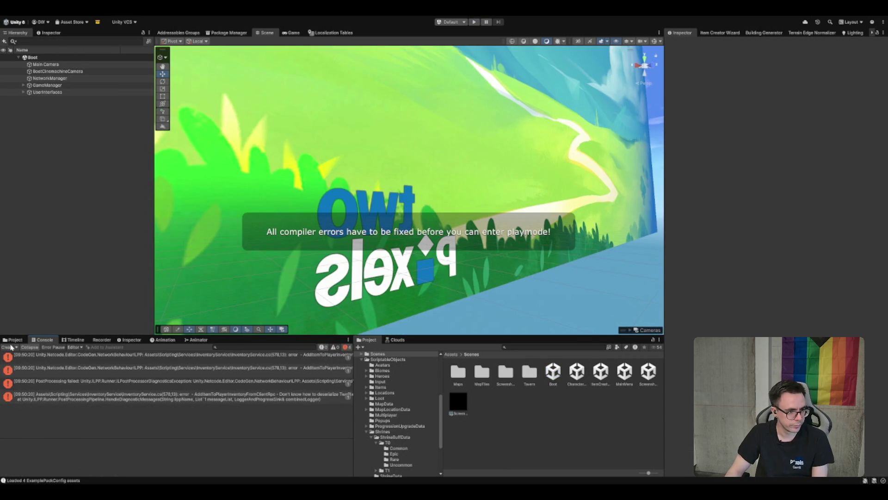
click(274, 361)
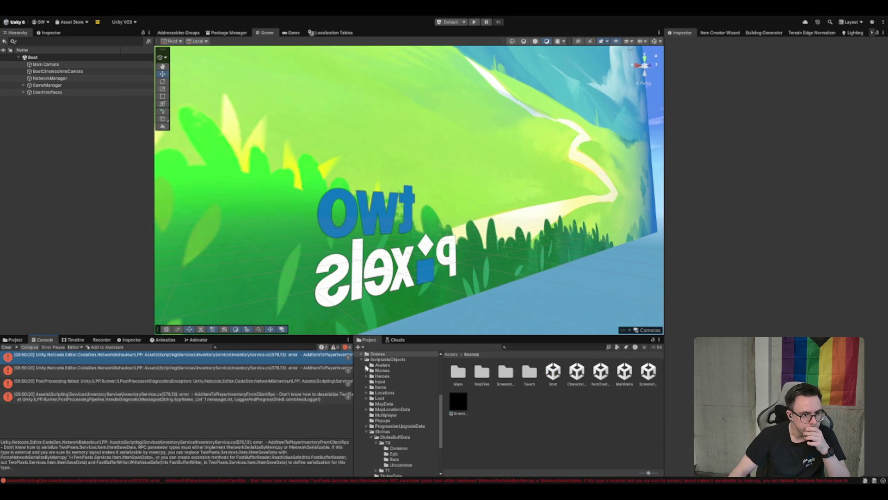
mouse_move(356, 372)
mouse_down()
mouse_move(634, 370)
mouse_move(382, 371)
mouse_up()
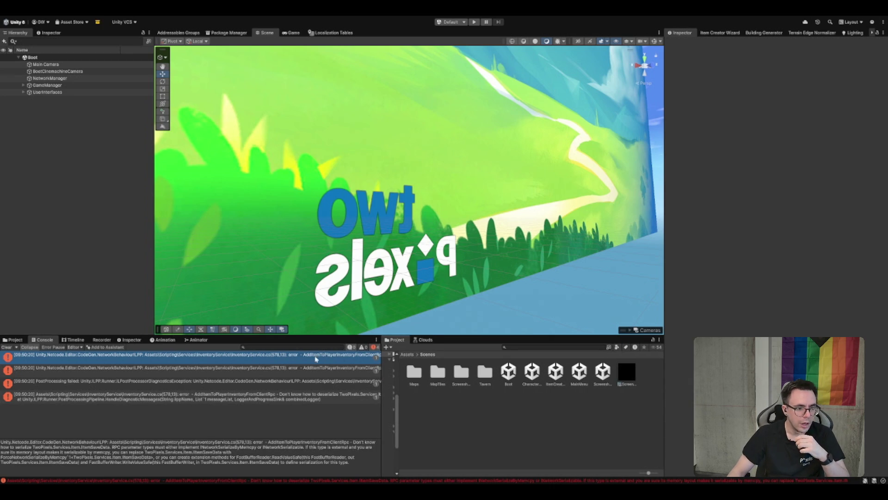
click(295, 367)
click(307, 355)
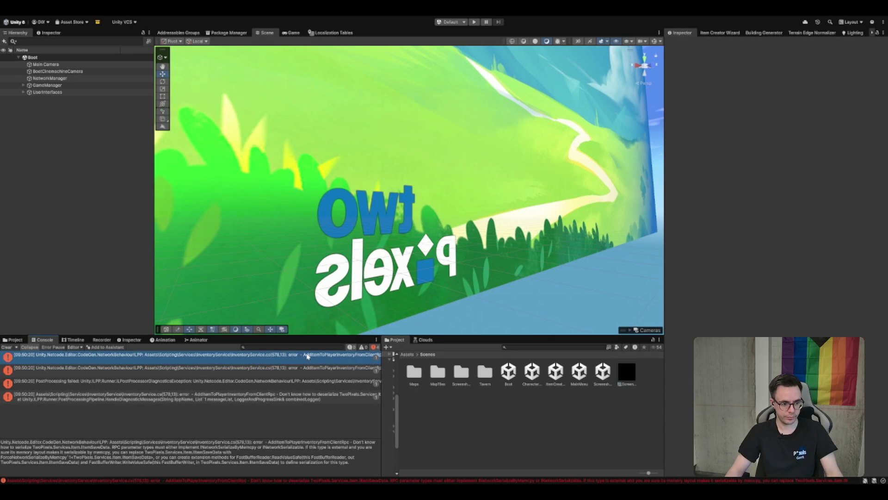
click(246, 369)
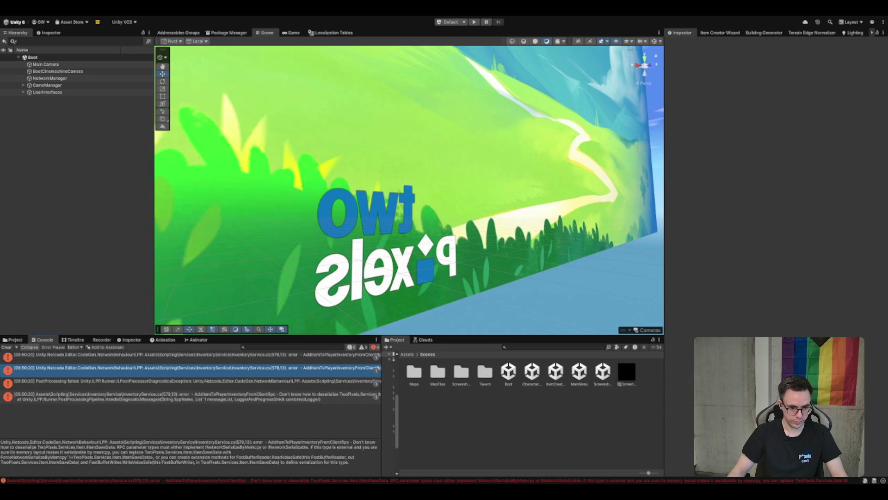
key(alt+Tab)
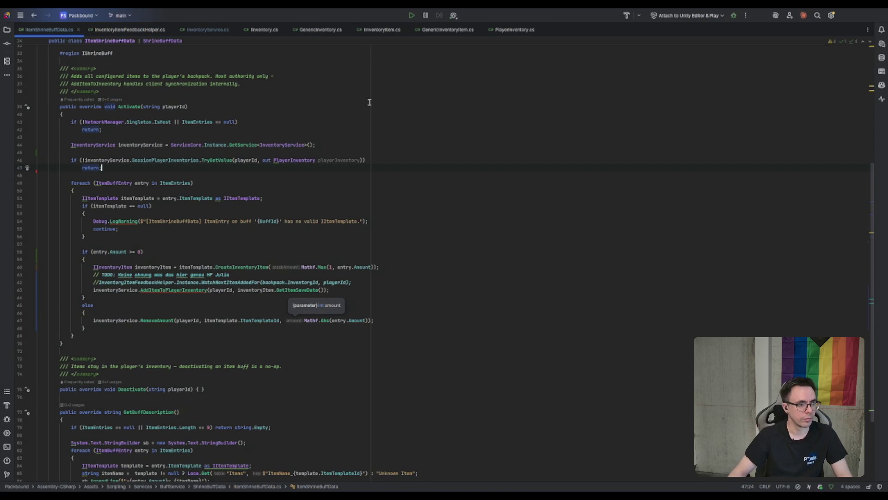
Go to line 578 of InventoryService.cs at AddItemToPlayerInventoryFromClientRpc's IItemSaveData parameter
click(361, 197)
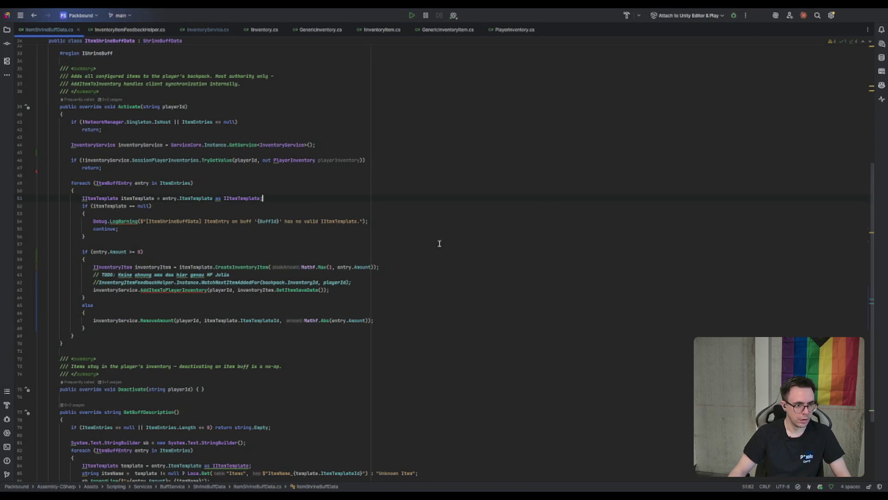
key(ctrl+Tab)
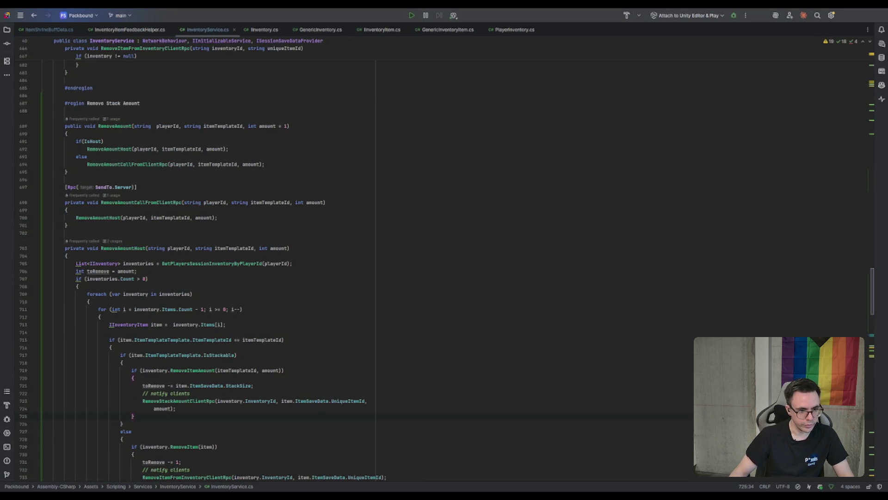
click(491, 262)
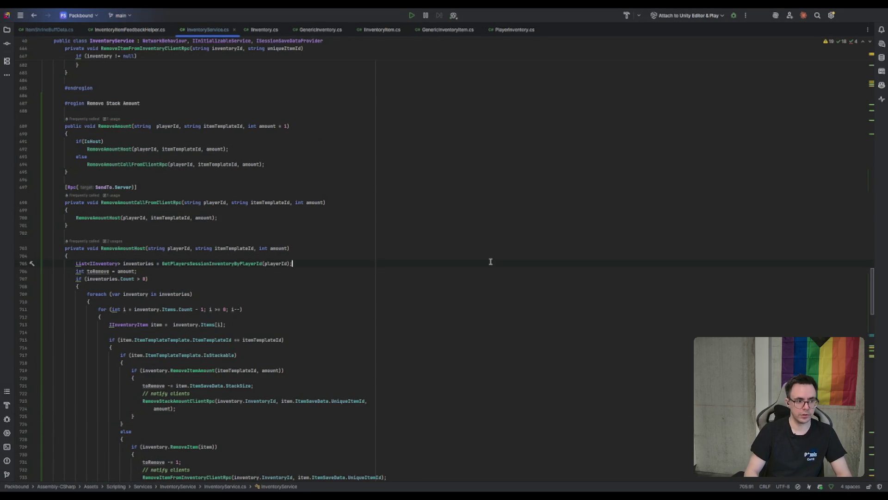
key(ctrl+alt+Left)
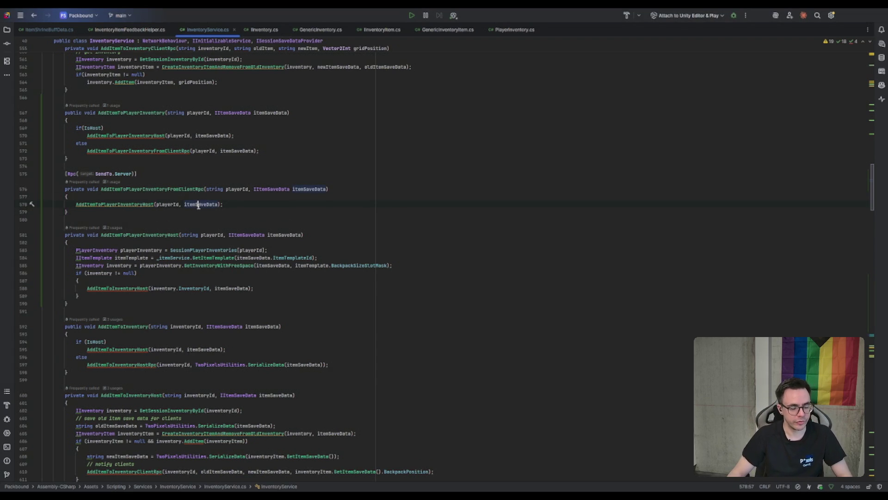
click(273, 190)
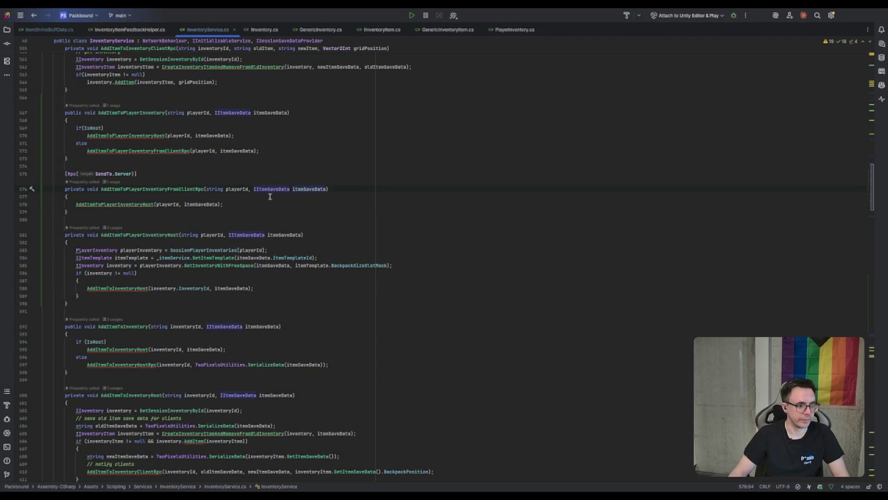
Change the RPC parameter type to string and start an 'ItemSaveData itemSaveData' line
click(300, 206)
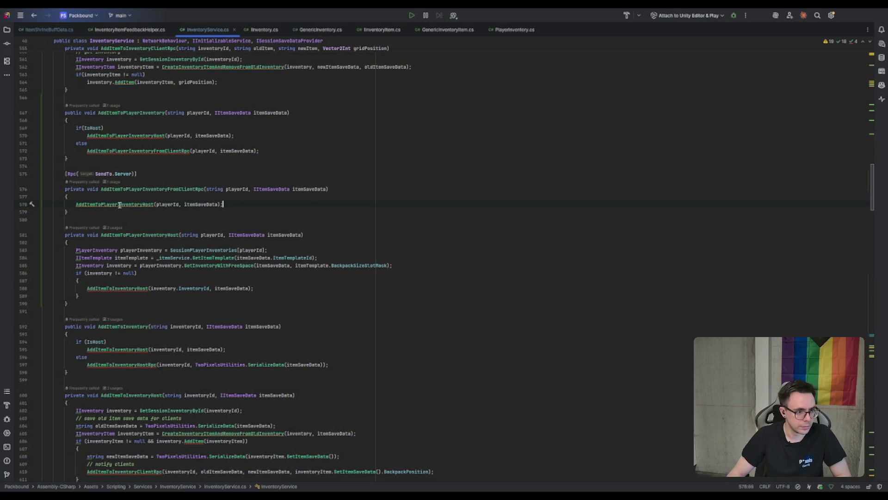
click(166, 204)
click(273, 189)
double_click(267, 190)
text(string)
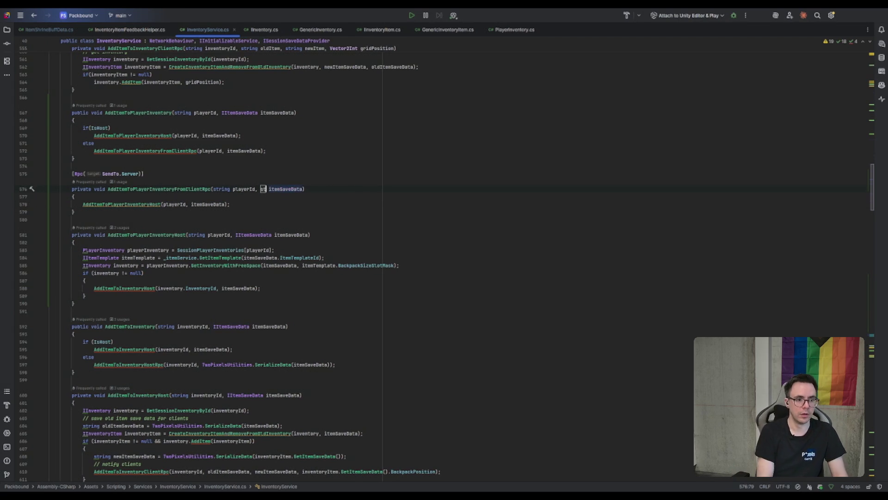
key(Down)
key(Return)
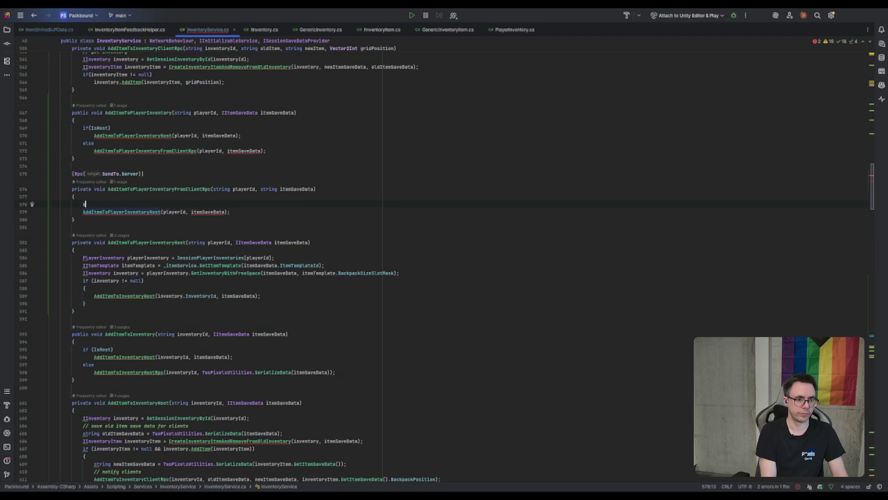
text(ItemSaveData itemSaveData)
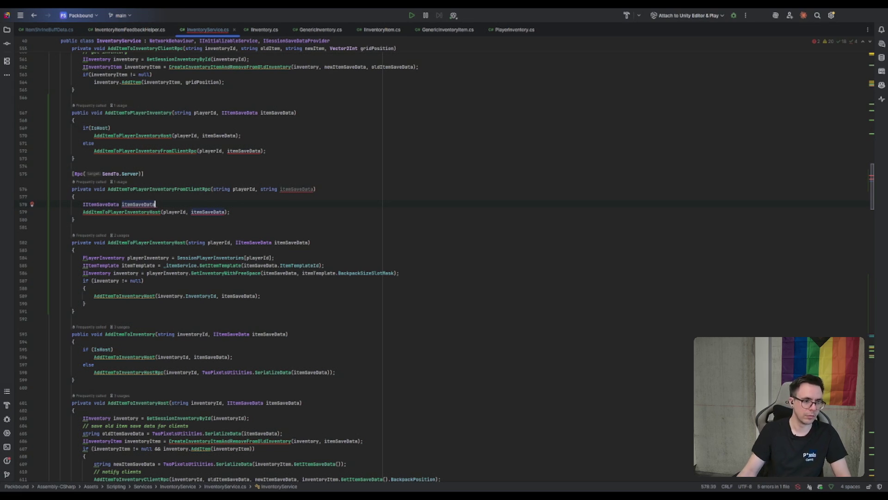
Rename the parameter to itemSaveDataJson and assign itemSaveData from DeserializeData
click(313, 189)
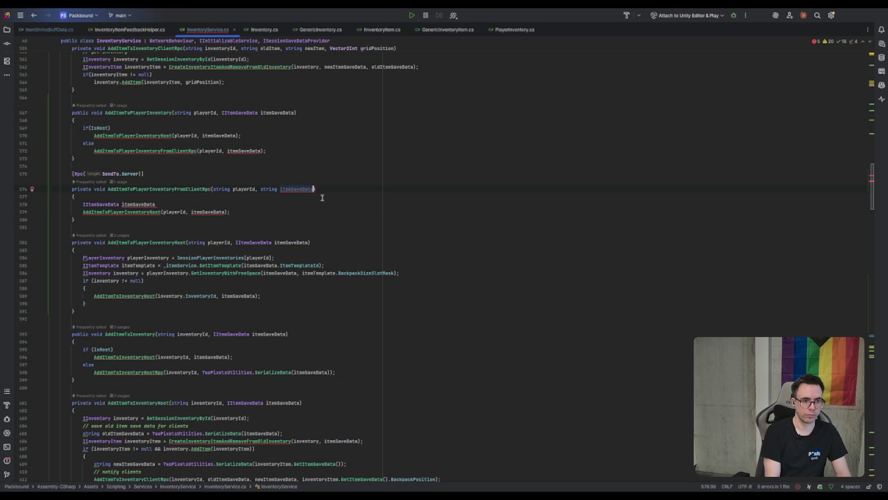
text(Json)
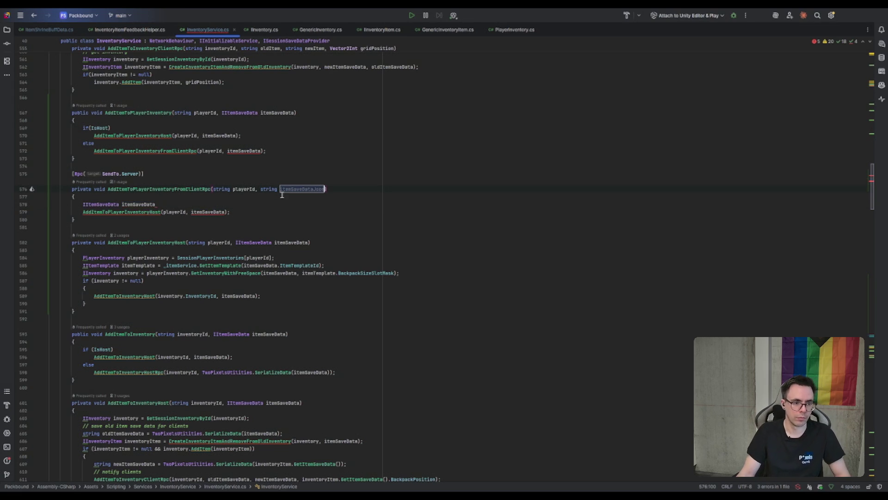
key(ctrl+shift+Left)
click(204, 204)
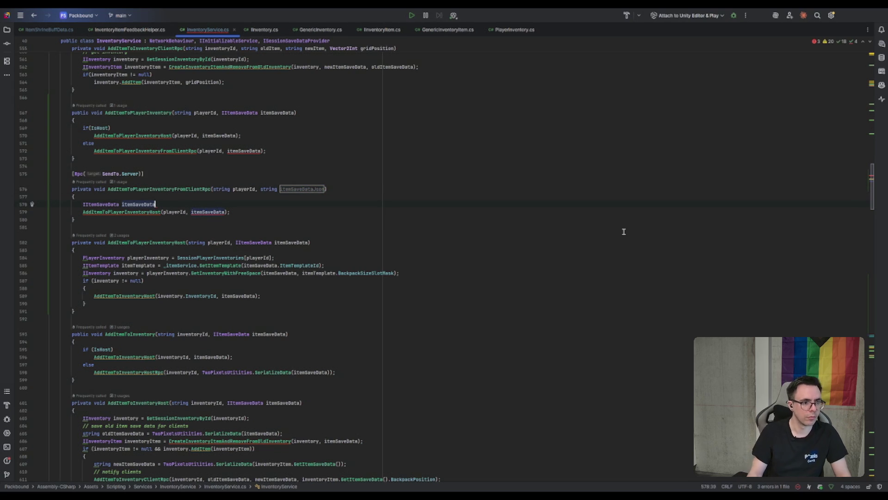
text( =)
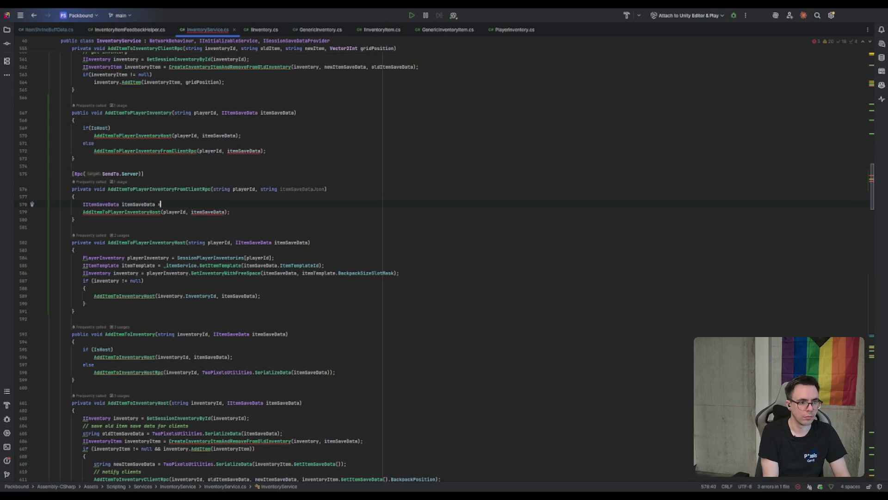
key(Tab)
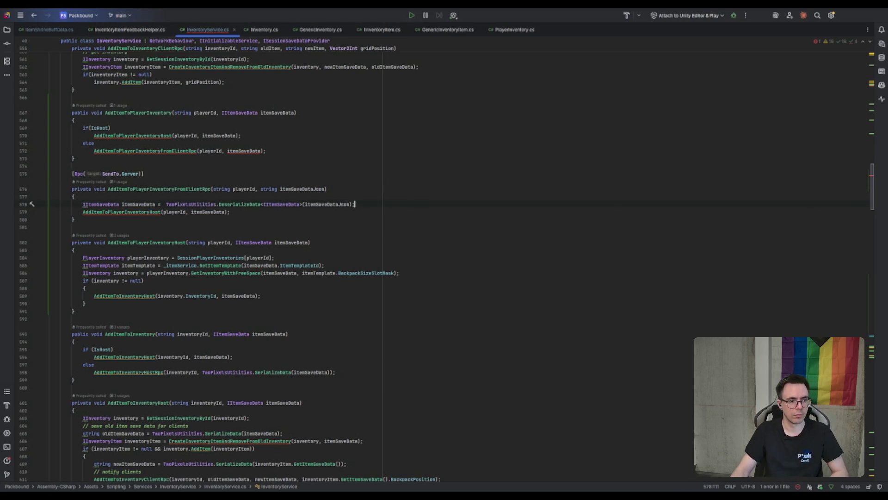
Wrap the caller's itemSaveData argument in TwoPixelsUtilities.SerializeData()
double_click(239, 144)
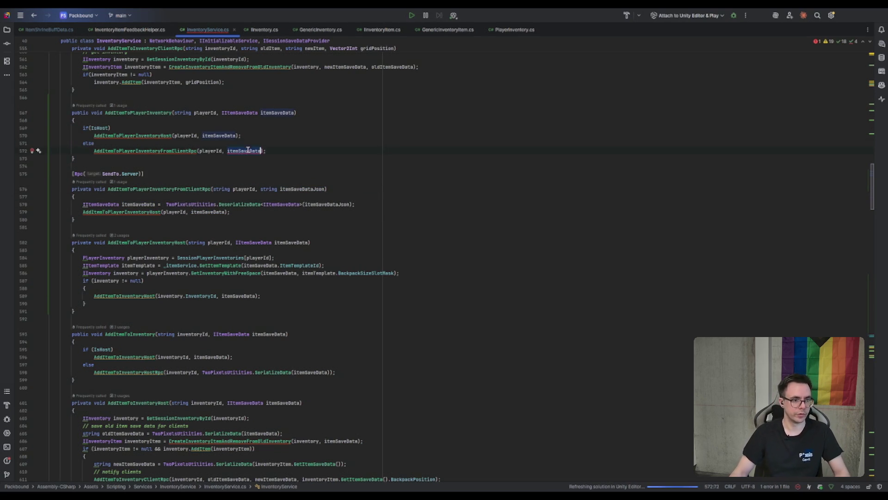
click(227, 151)
text(TwoPi)
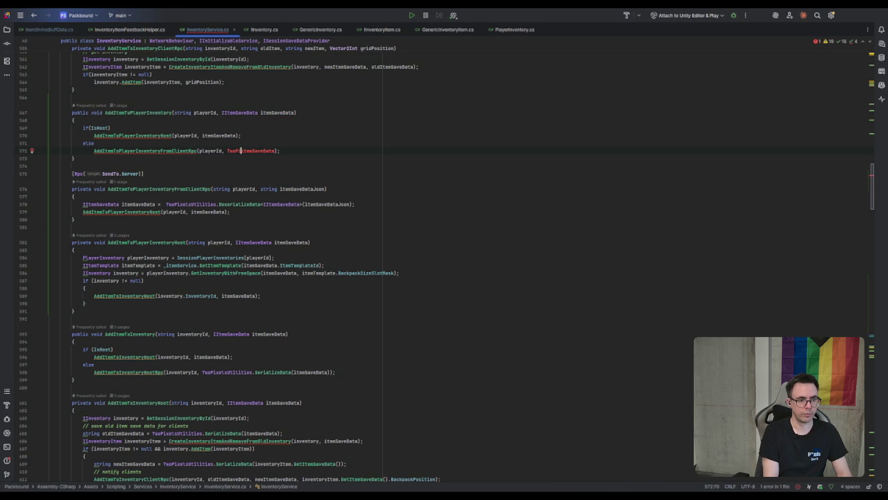
text(xelsUtilities.)
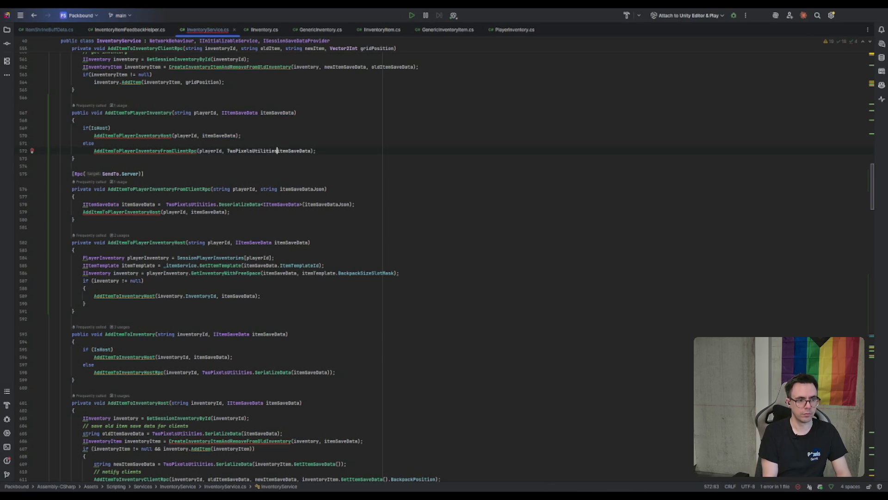
text(SerializeData()
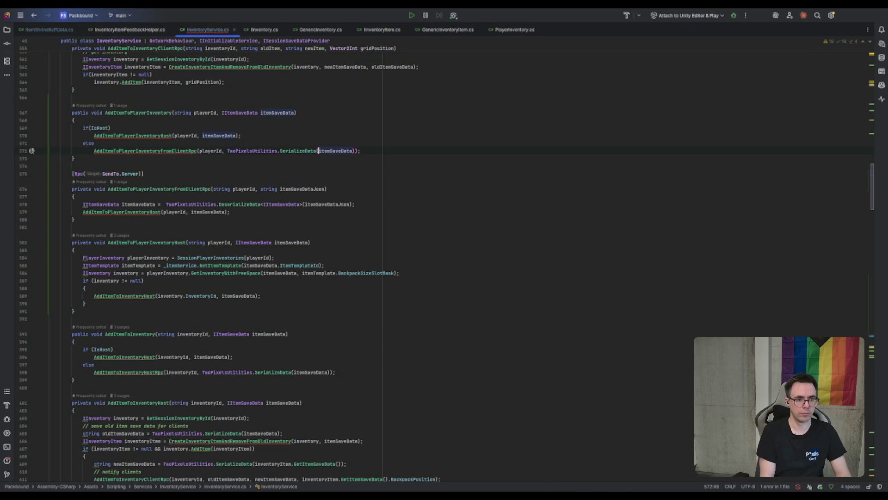
click(498, 136)
scroll(503, 140, up, 5)
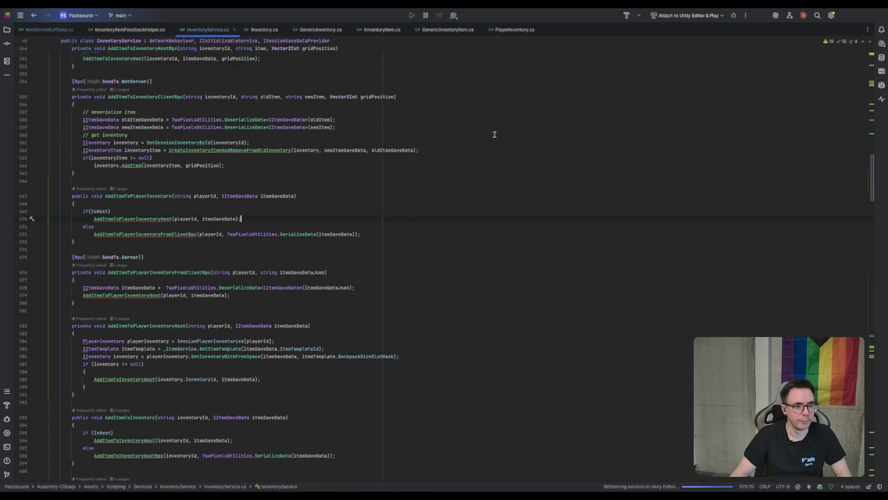
key(alt+Tab)
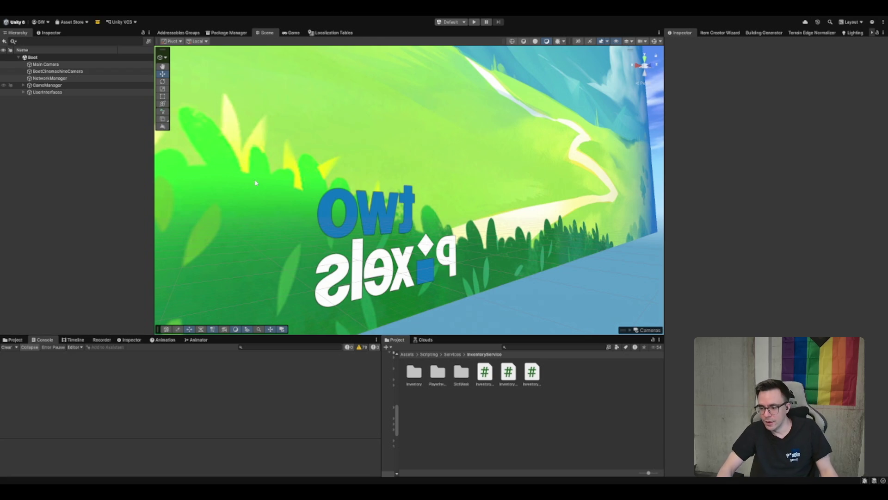
After recompiling, select and frame GameManager, then start Play mode with Ctrl+P
click(257, 212)
click(99, 85)
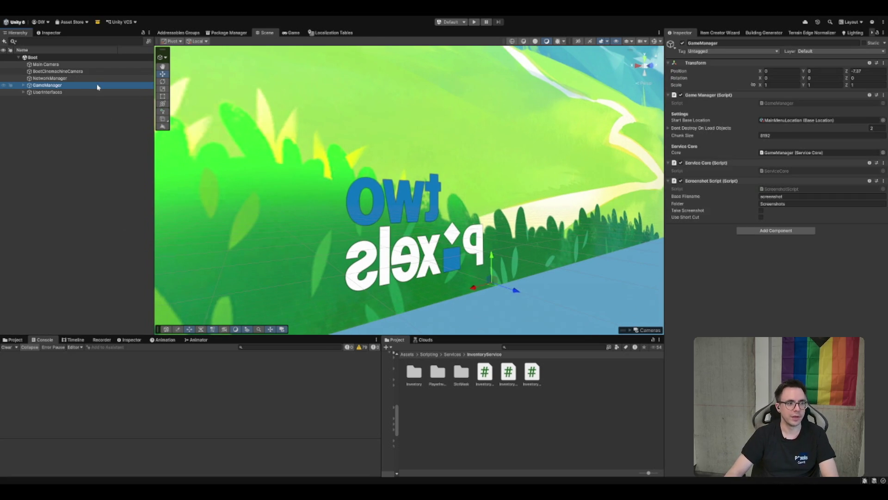
key(f)
key(ctrl+p)
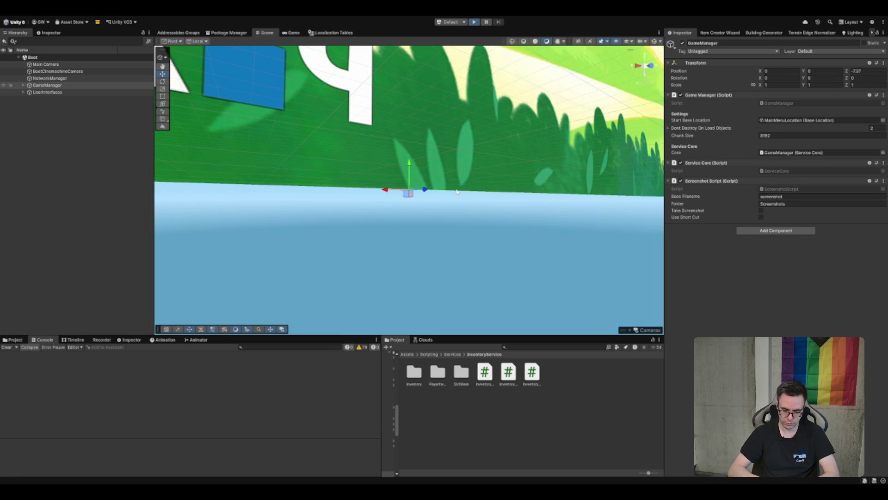
Walk the character out of the tavern doorway and down the path into the purple portal
key(ctrl+p)
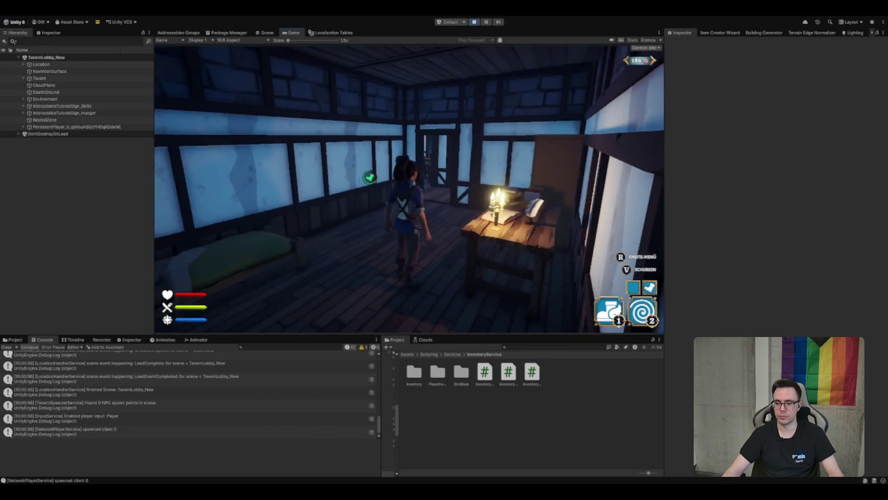
key(w)
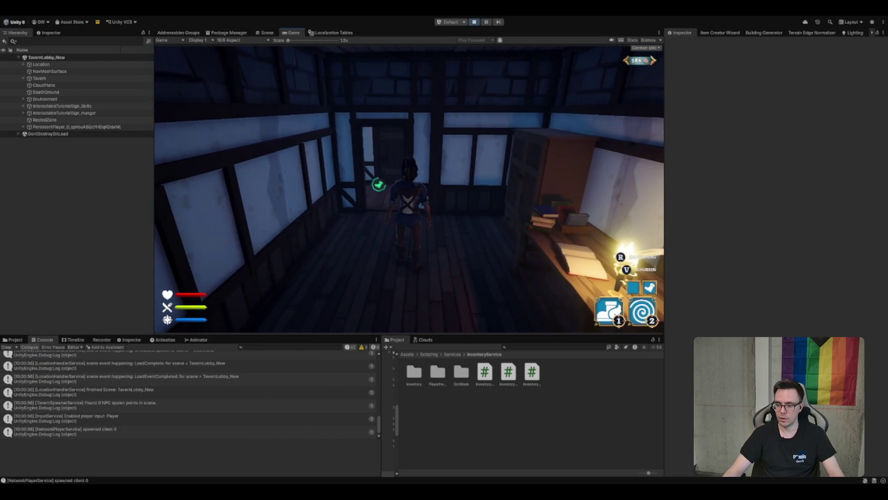
key(w)
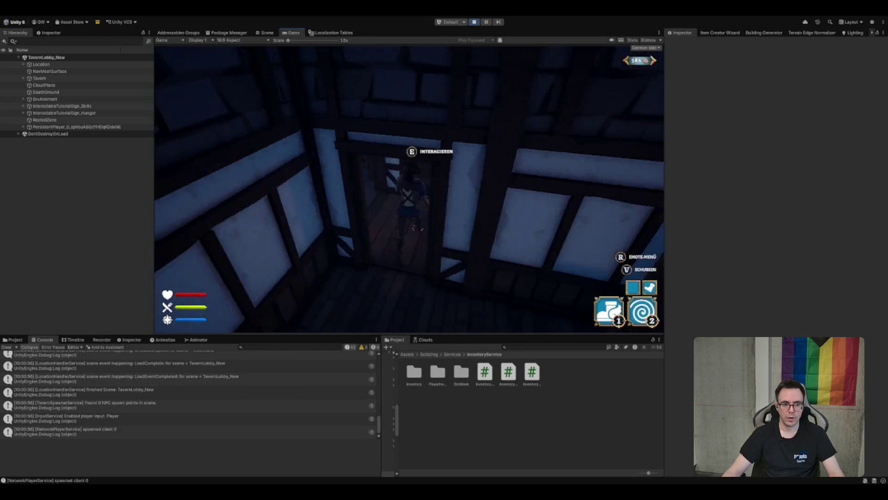
key(w)
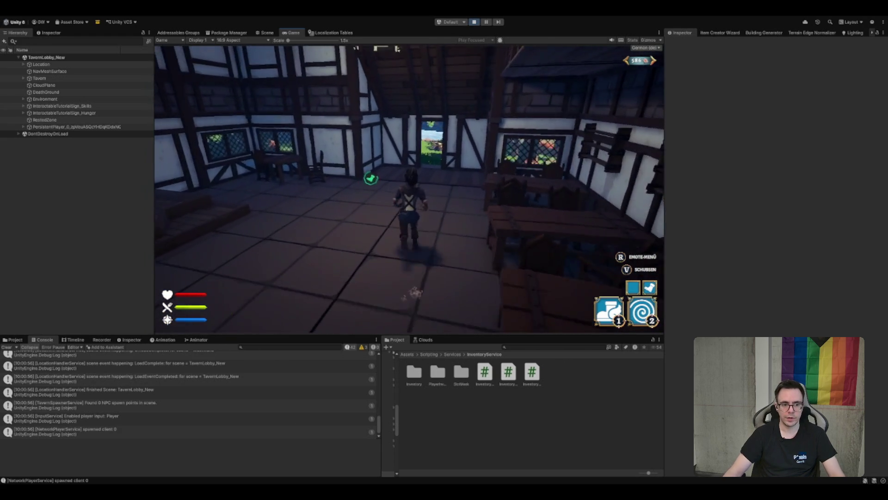
key(1)
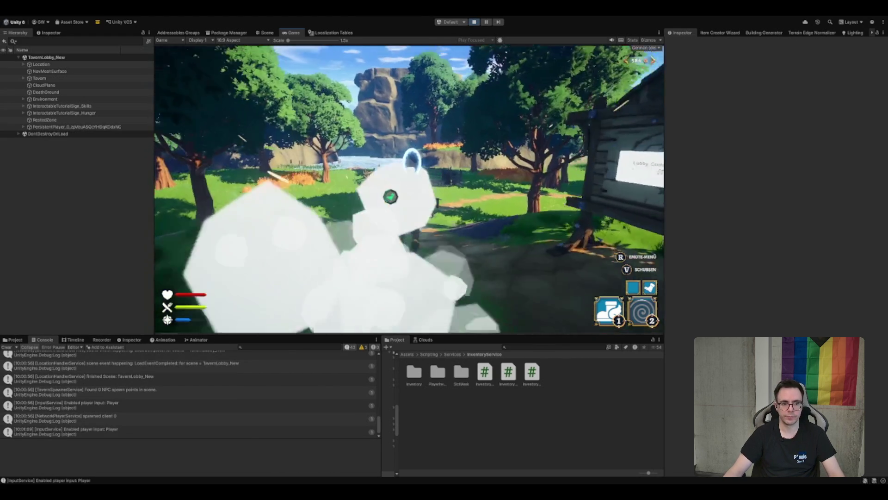
key(w)
key(1)
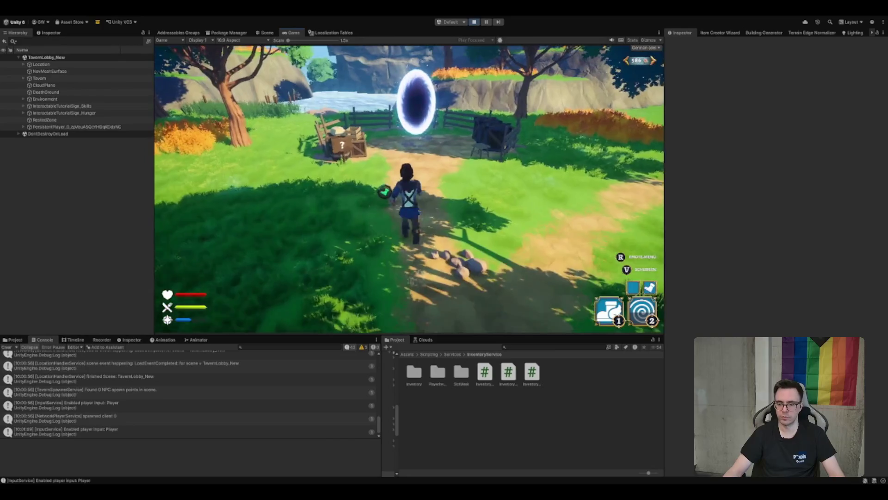
key(w)
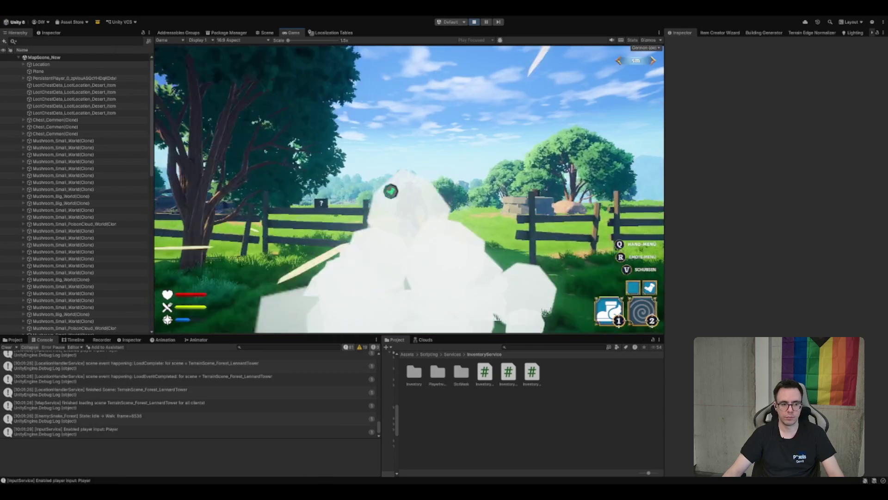
Run to the wooden cart, open and close the chest inventory, then run past the well
key(w)
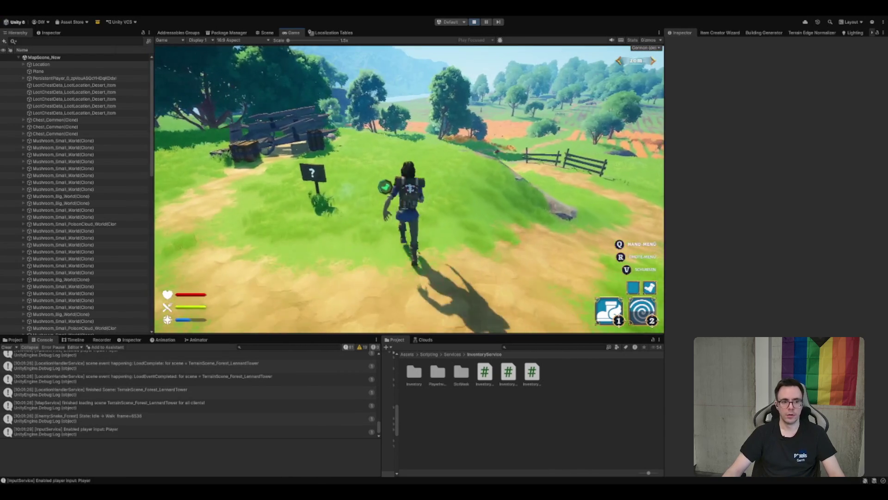
key(a)
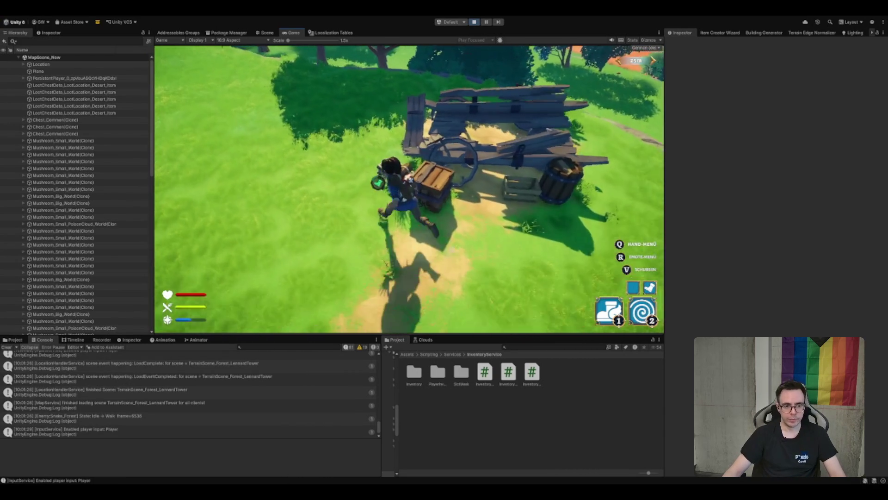
key(e)
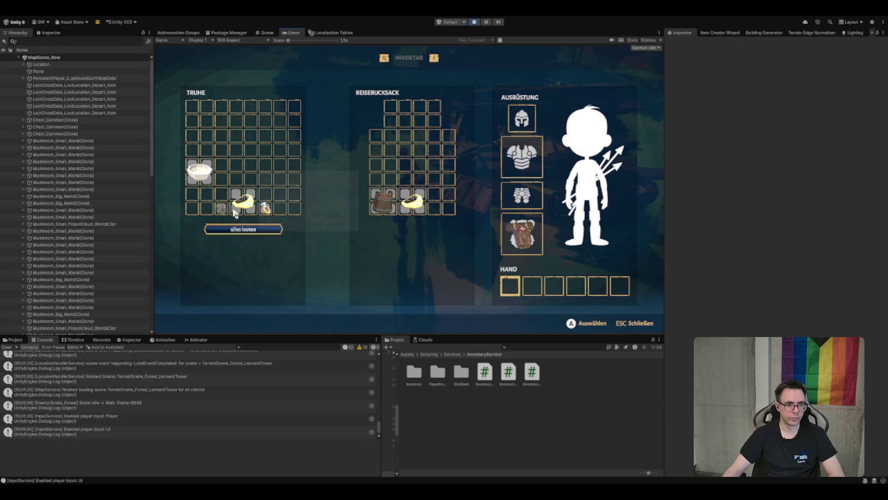
key(Escape)
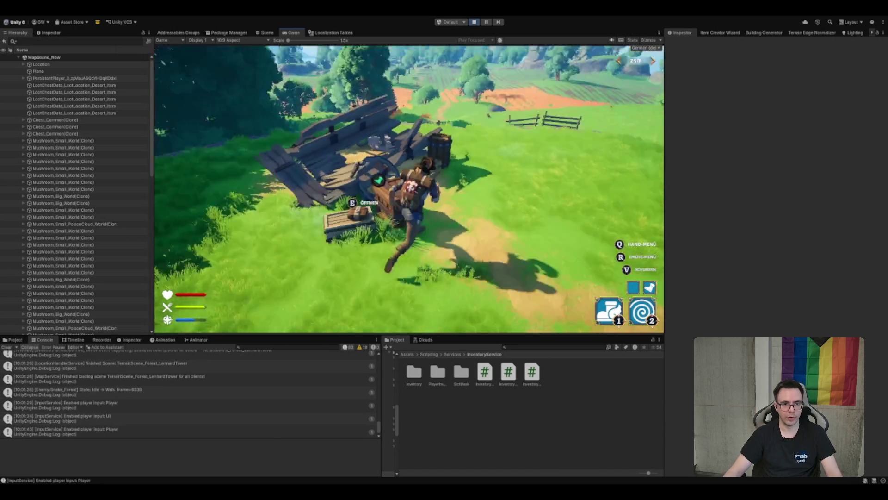
key(w)
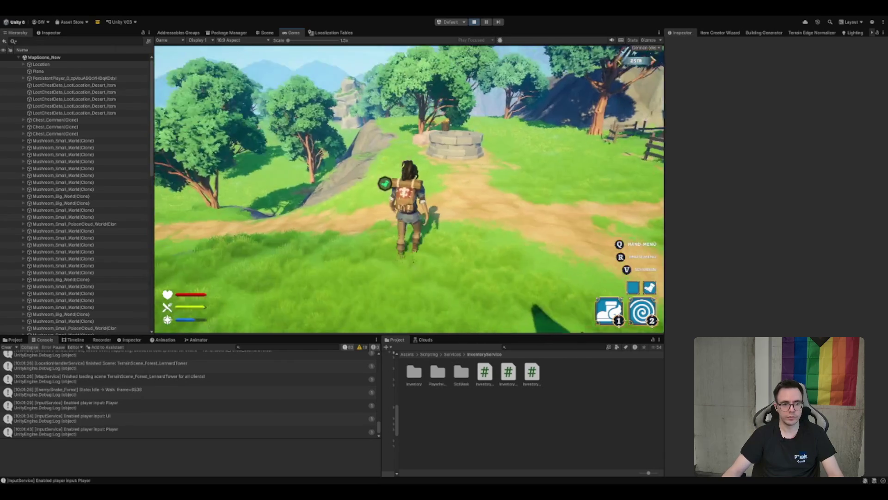
key(w)
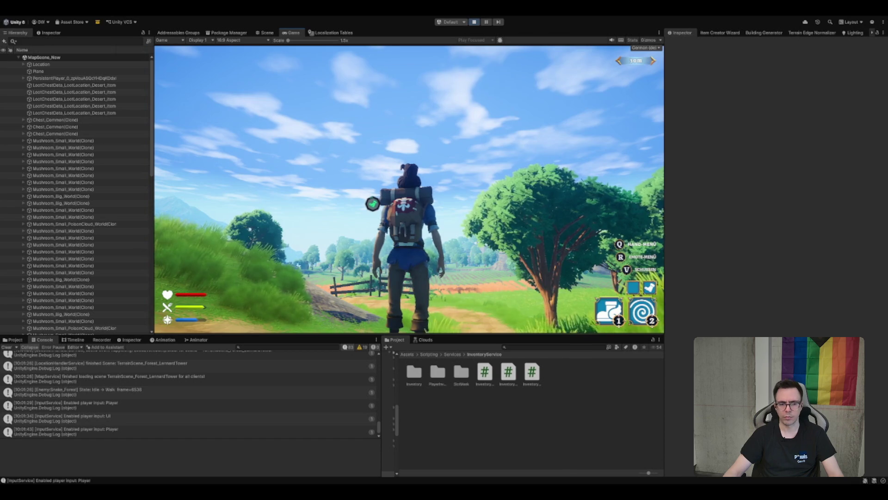
Run along the path, view the inventory screen and cast the second ability
key(w)
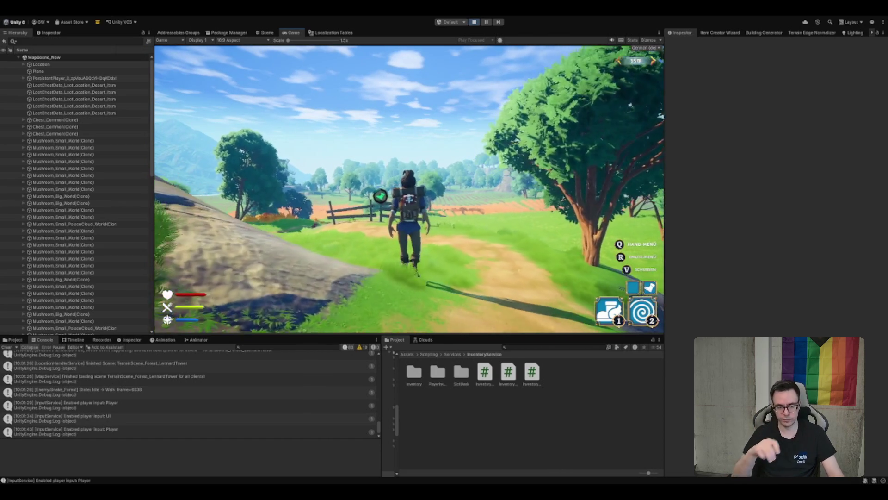
key(w)
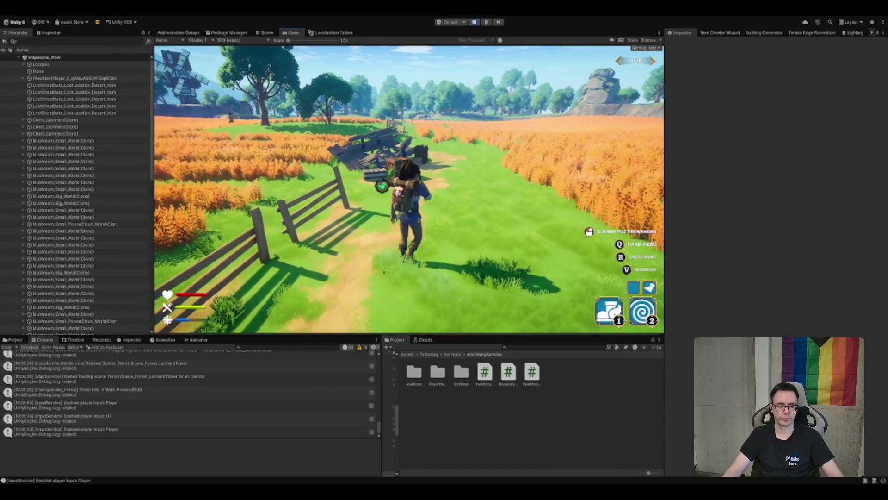
key(Tab)
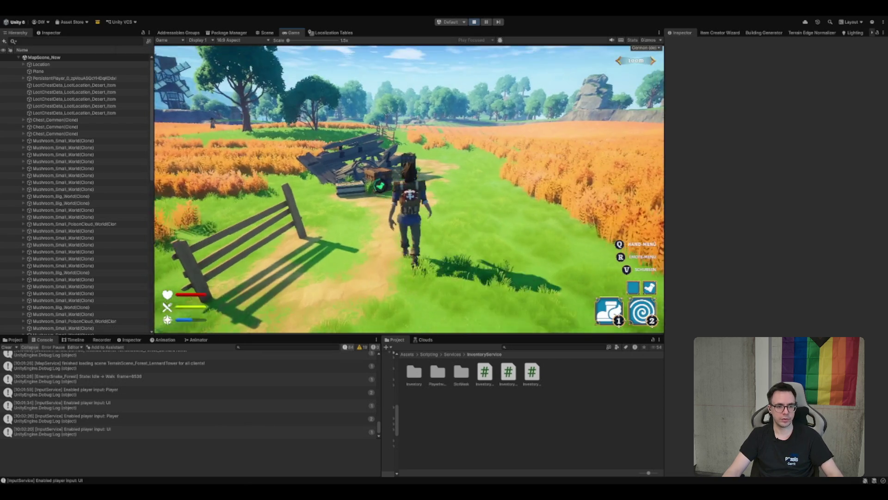
key(2)
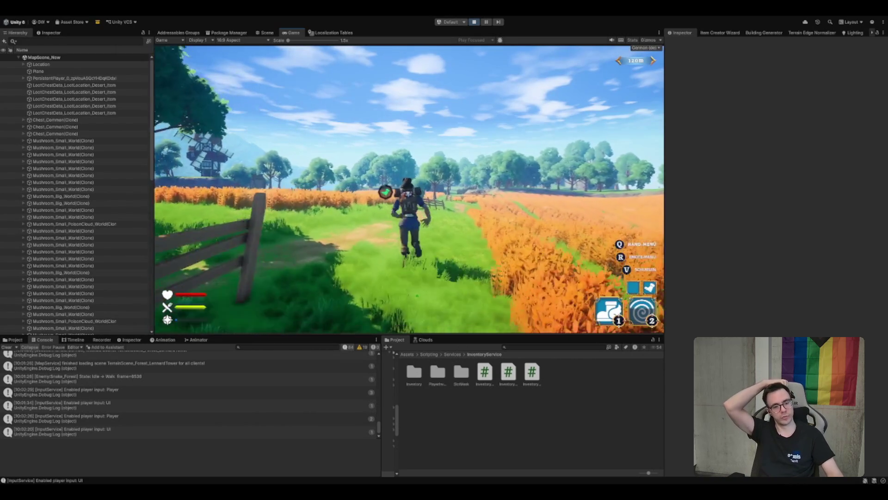
key(w)
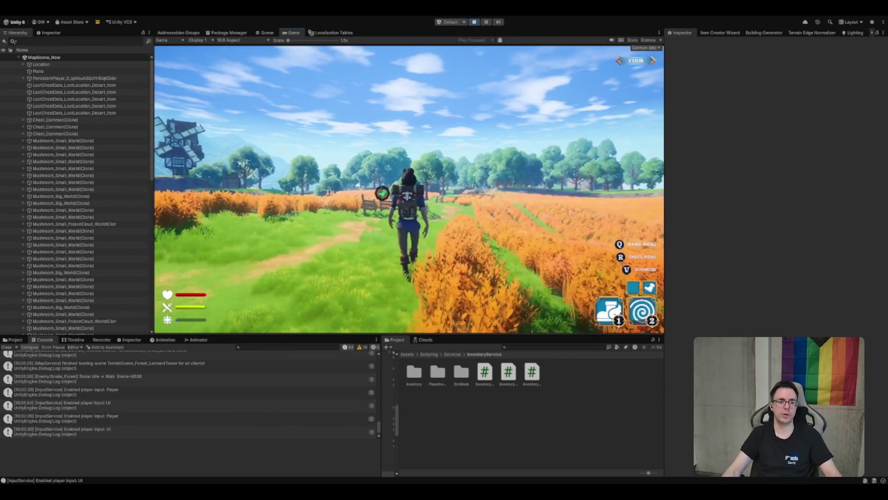
key(2)
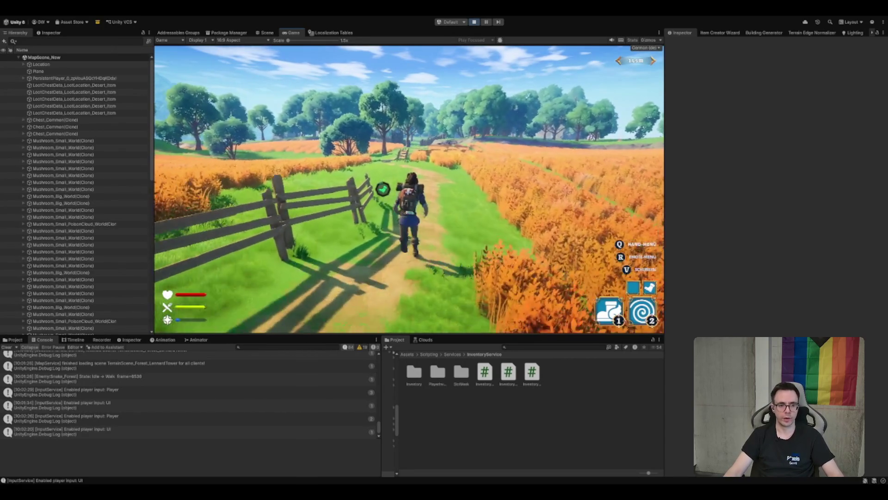
Keep walking the field path, retry the ability and move chest loot into the Reiserucksack
key(w)
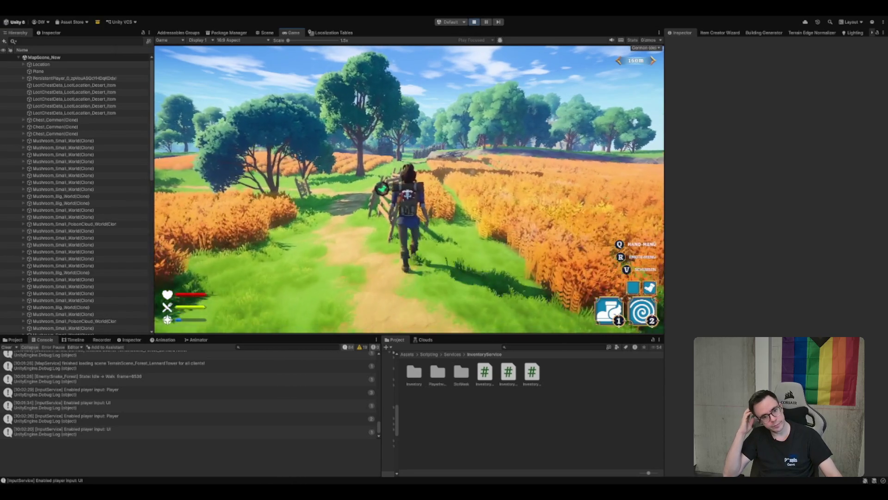
key(w)
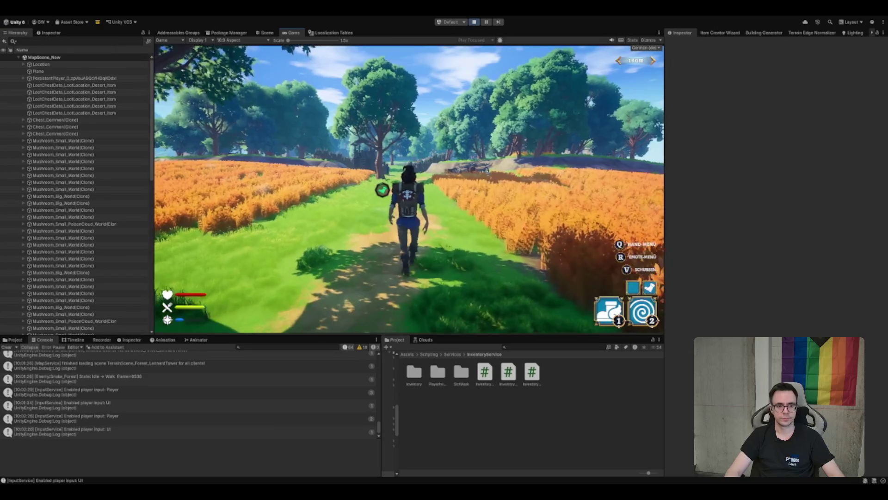
key(w)
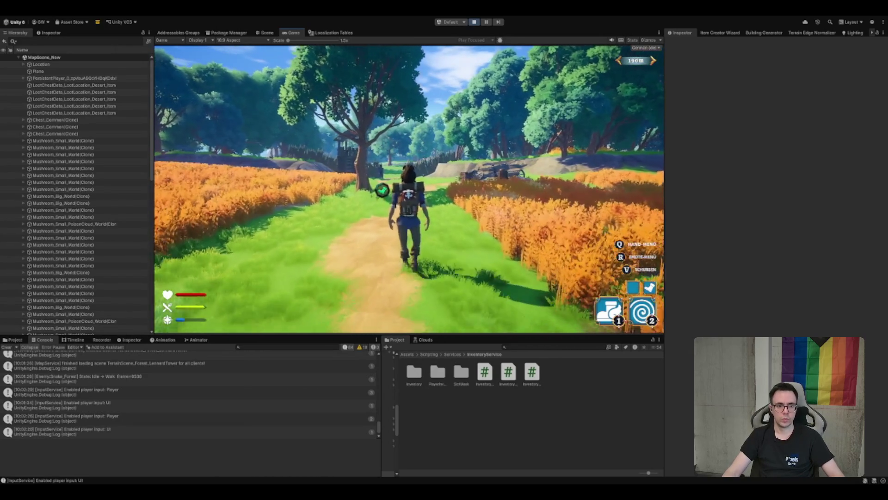
key(w)
key(2)
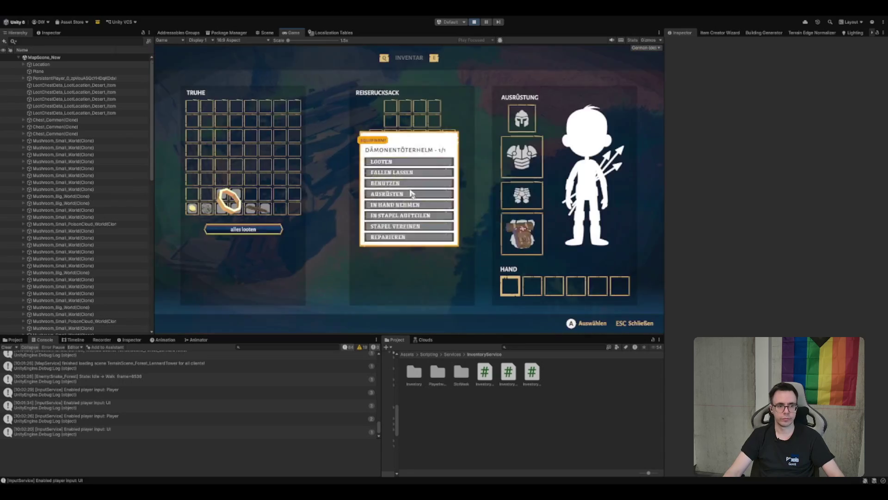
click(411, 193)
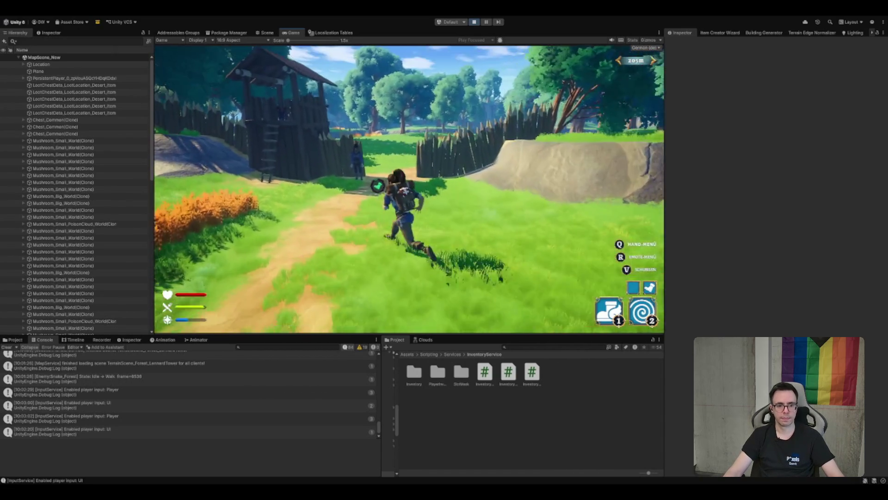
Walk through the palisade gate toward the house, casting the ability with mana nearly empty
key(w)
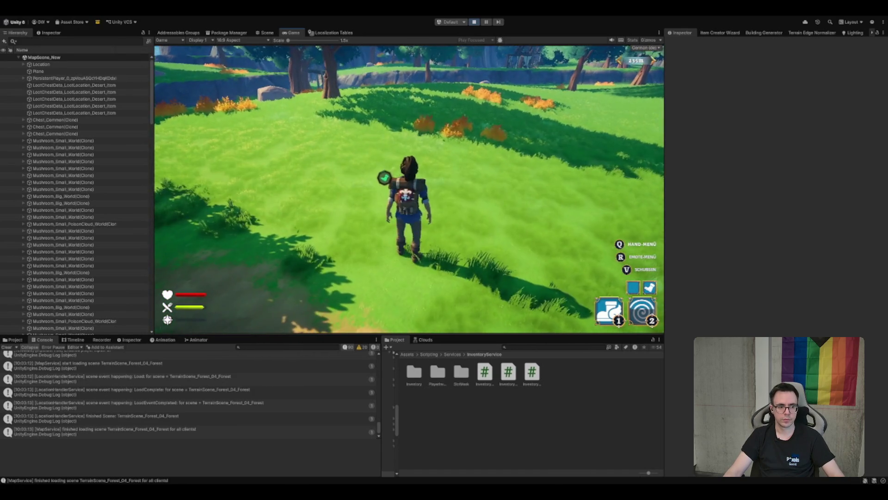
key(w)
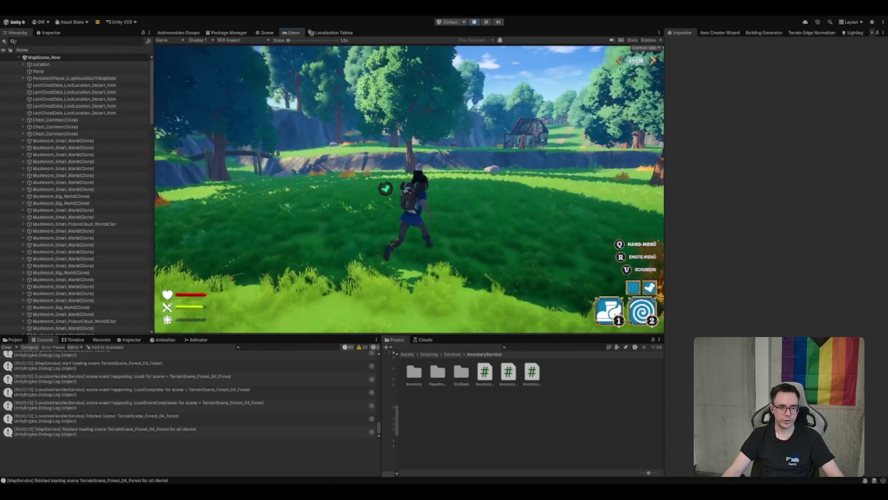
key(w)
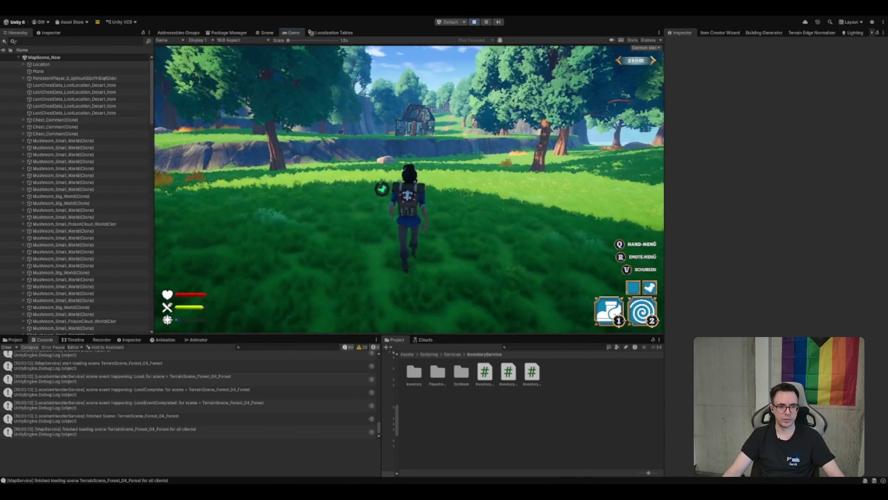
key(w)
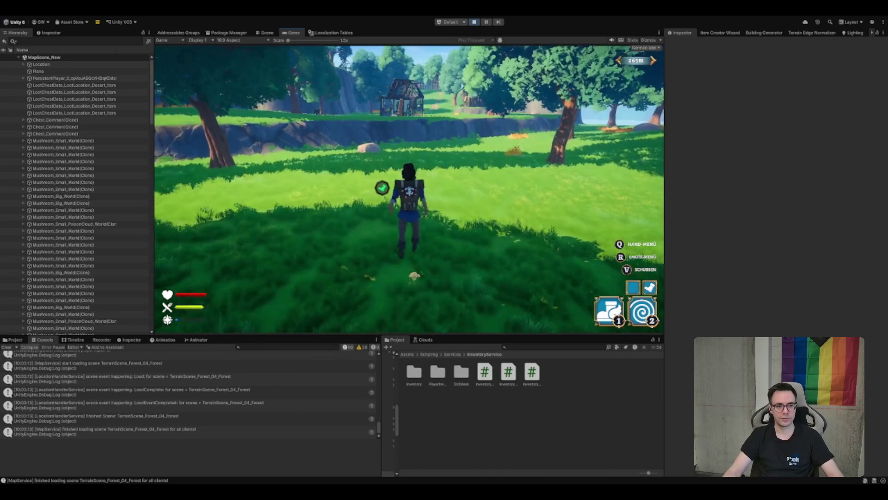
key(w)
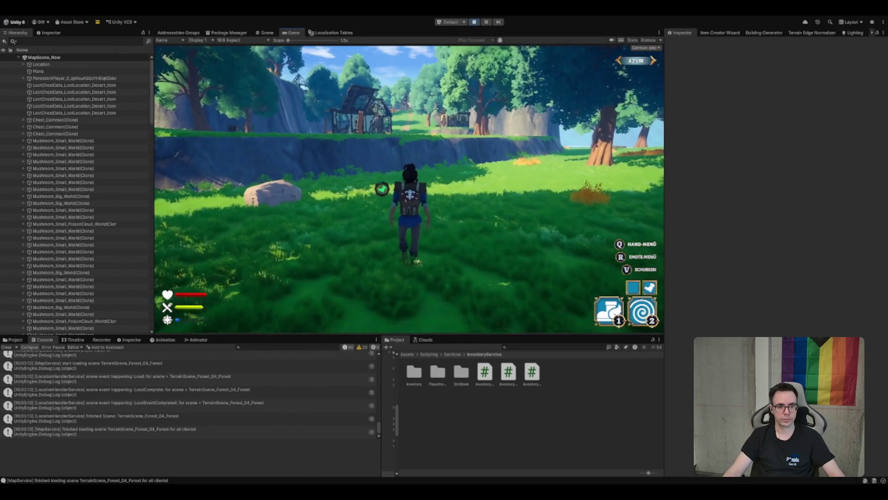
key(2)
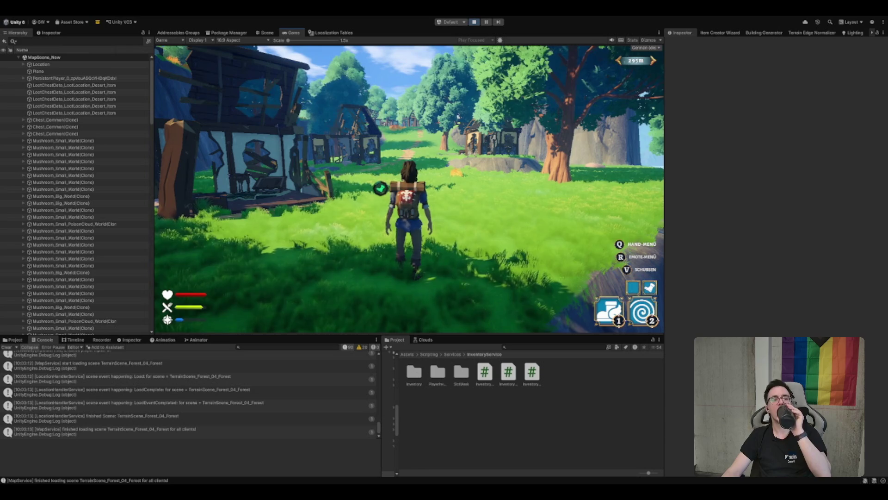
Run up the path toward the village houses
key(w)
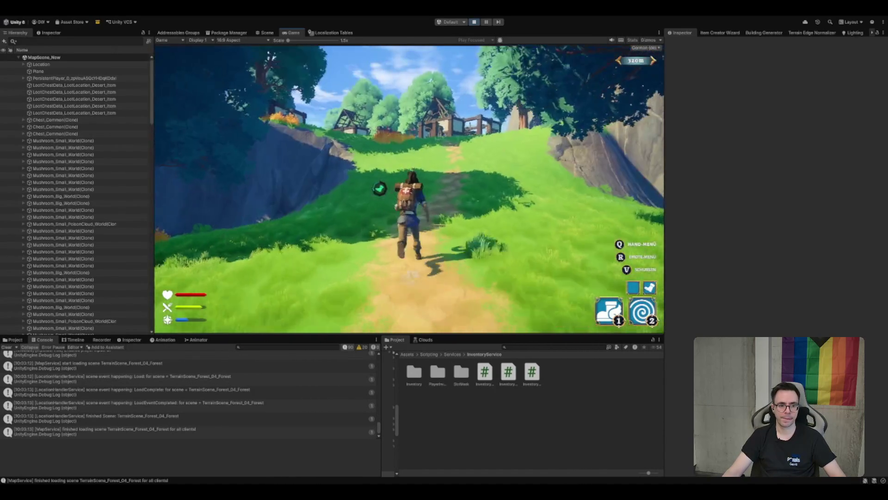
key(1)
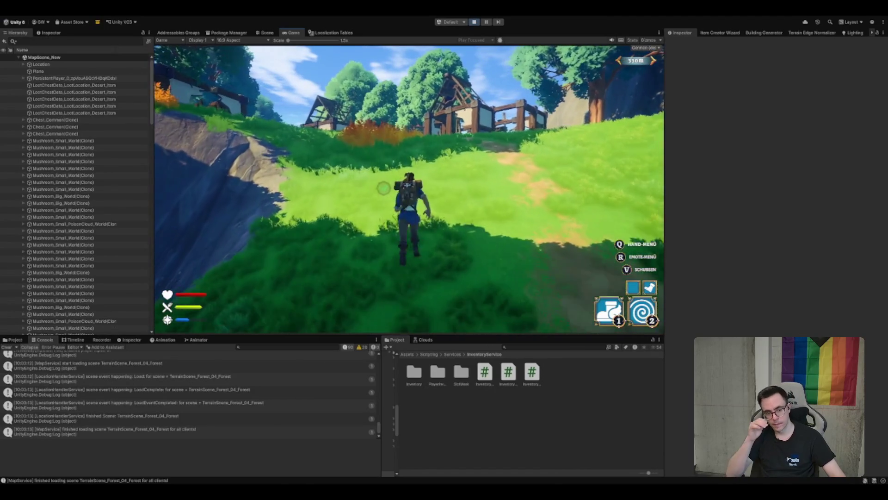
key(w)
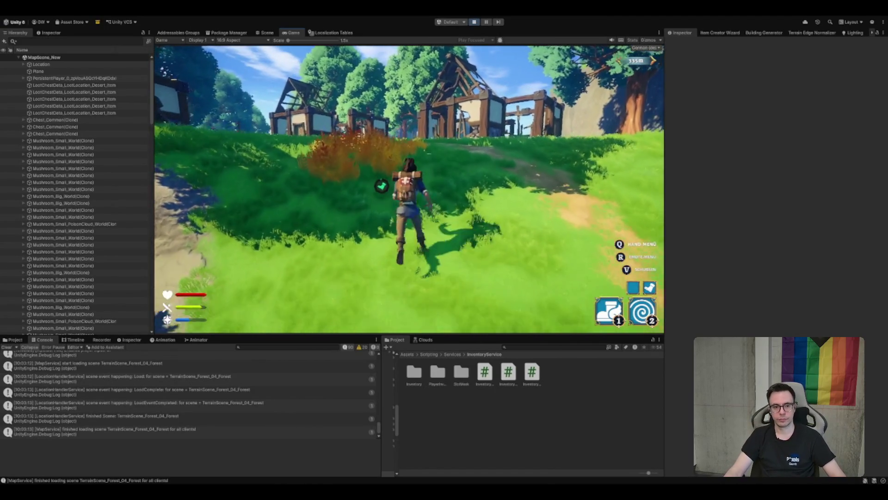
key(w)
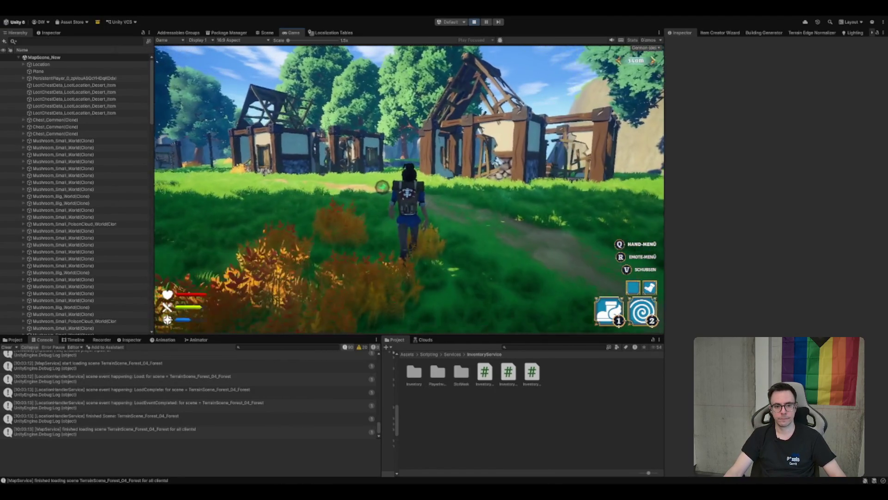
key(w)
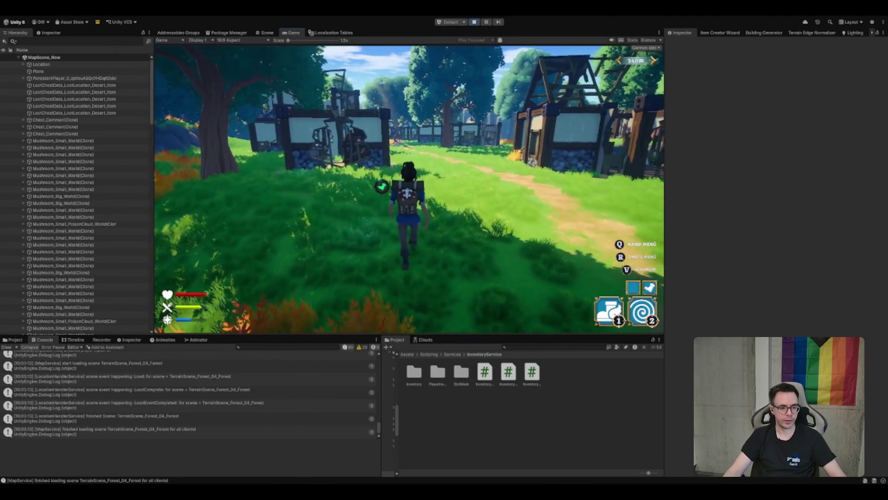
key(w)
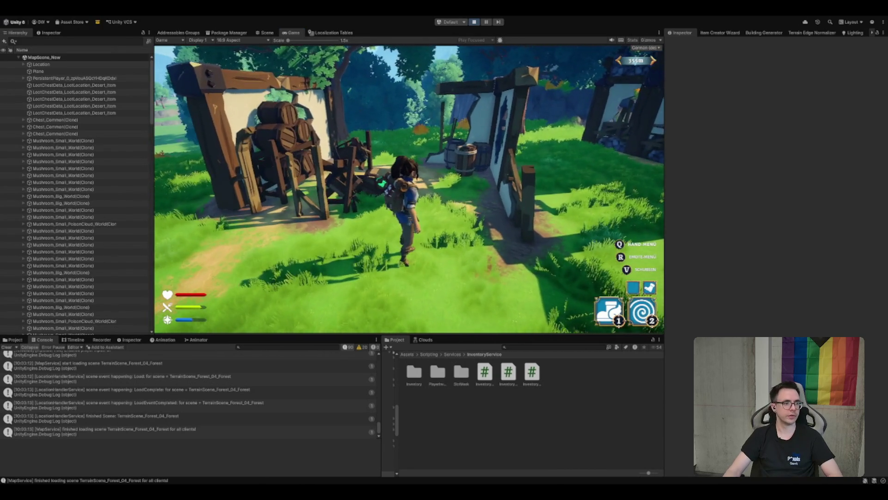
Browse the small village scene's MapTile LootLocations children in the Hierarchy
click(74, 59)
key(Left)
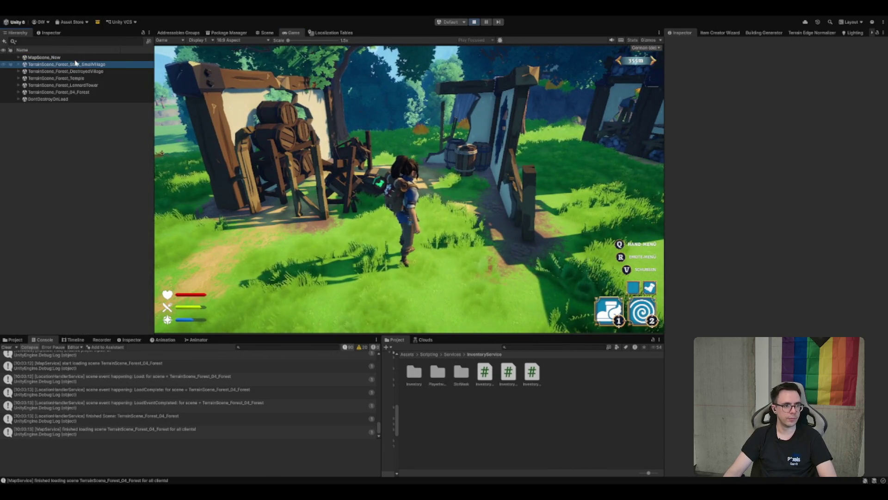
key(Down)
key(Right)
key(Down)
key(Right)
key(Down)
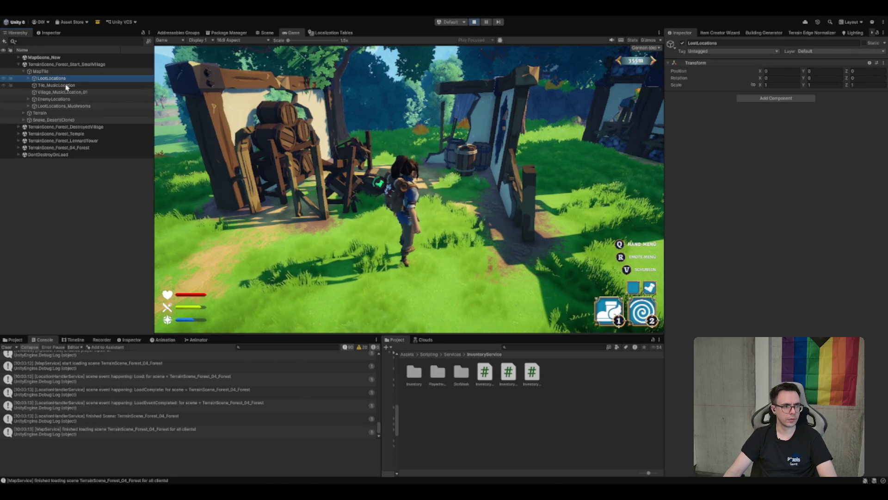
key(Right)
key(Down)
key(Up)
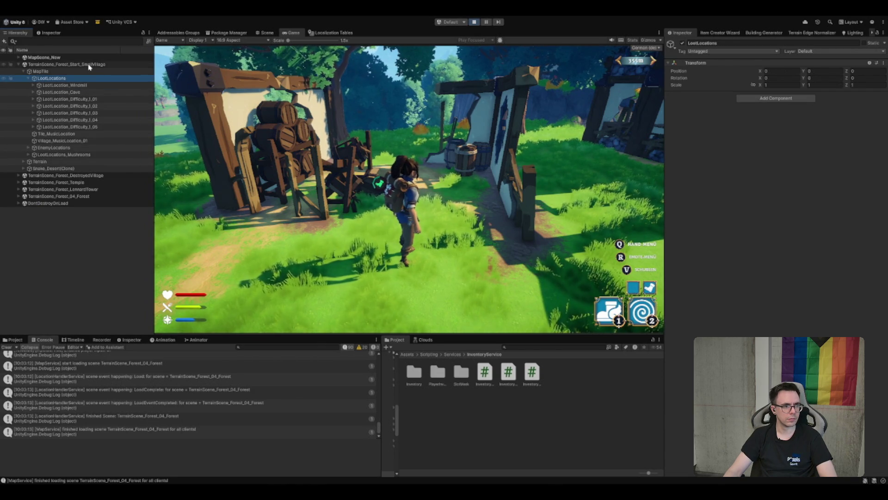
key(Left)
key(Left)
key(Left)
Expand the destroyed village scene and select its MapTile
key(Down)
key(Right)
key(Down)
key(Right)
key(Down)
key(Up)
Follow Loot Item Locations Element 0 to TravelLoot_Barrel_Helga and frame it in the Scene view
click(694, 266)
click(693, 261)
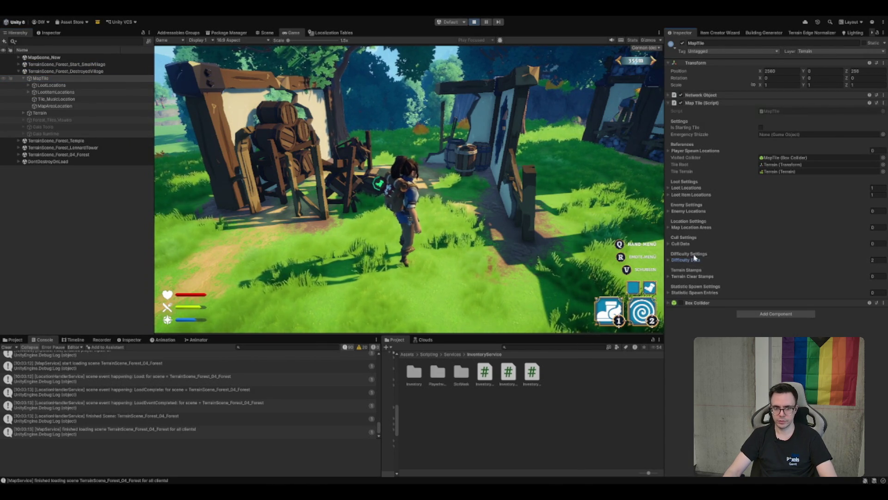
click(718, 195)
click(801, 204)
click(84, 107)
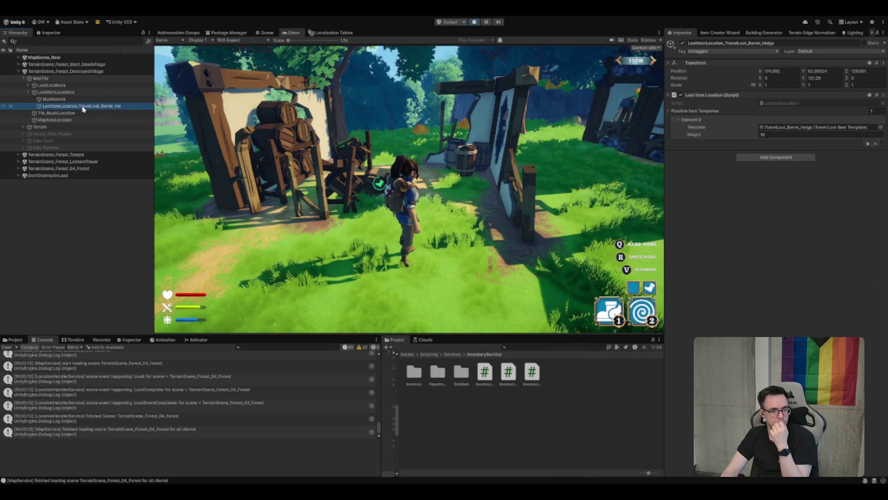
double_click(90, 107)
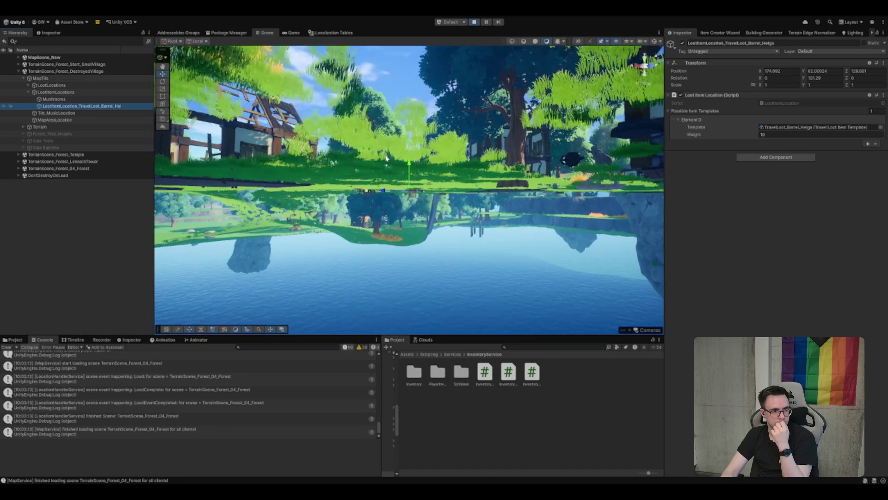
Search the Hierarchy for 'barrel' and select the barrel loot location
click(106, 41)
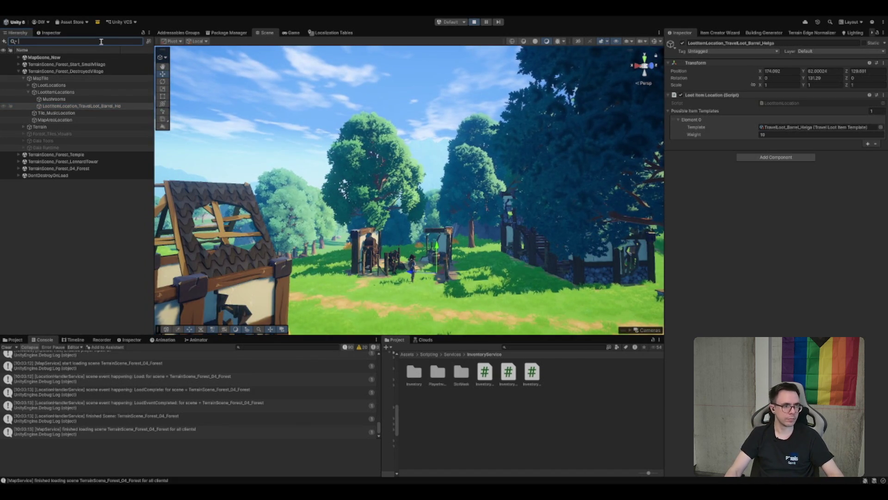
text(barrel)
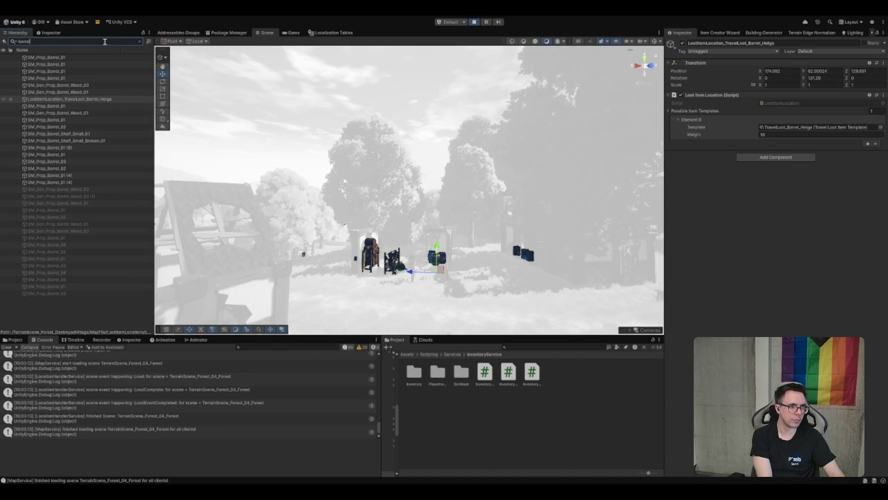
click(100, 100)
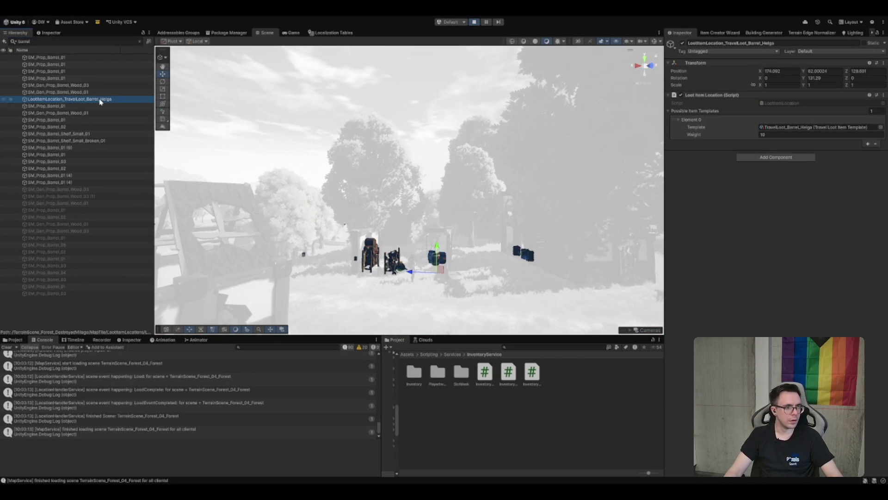
Recheck MapTile's Element 0 reference, then search the Project for 'LootData'
click(139, 41)
click(41, 79)
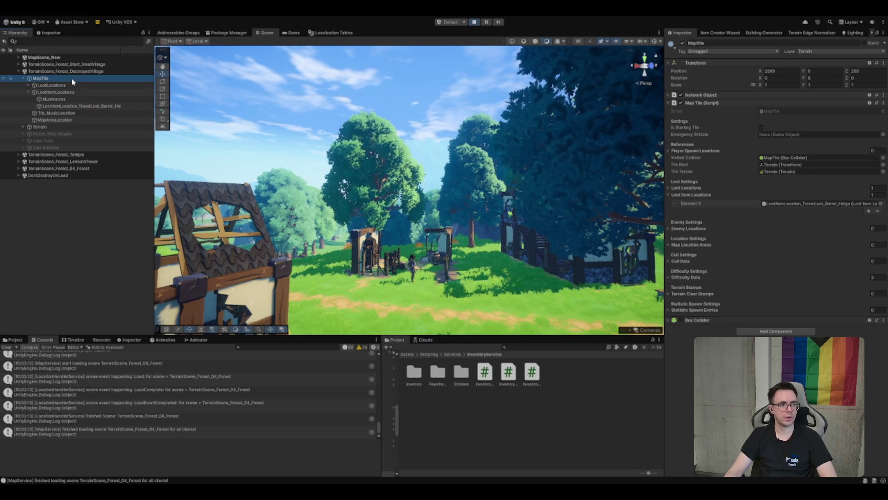
click(791, 206)
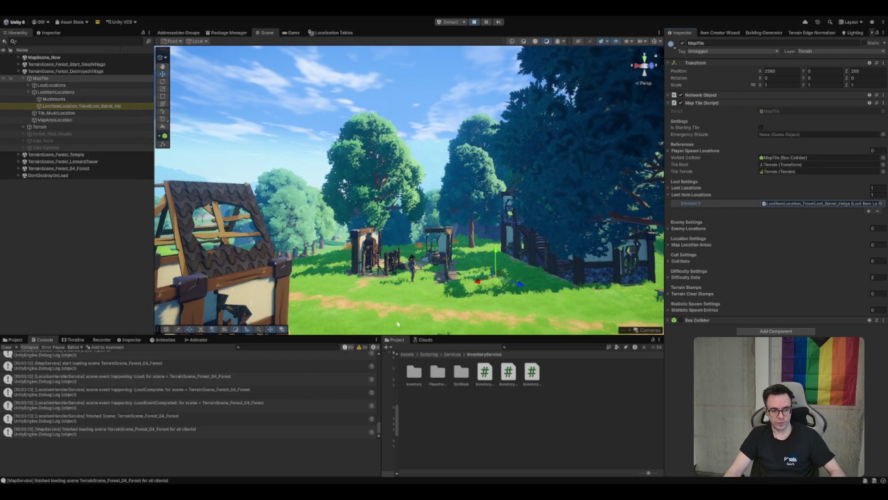
click(509, 348)
text(LootData)
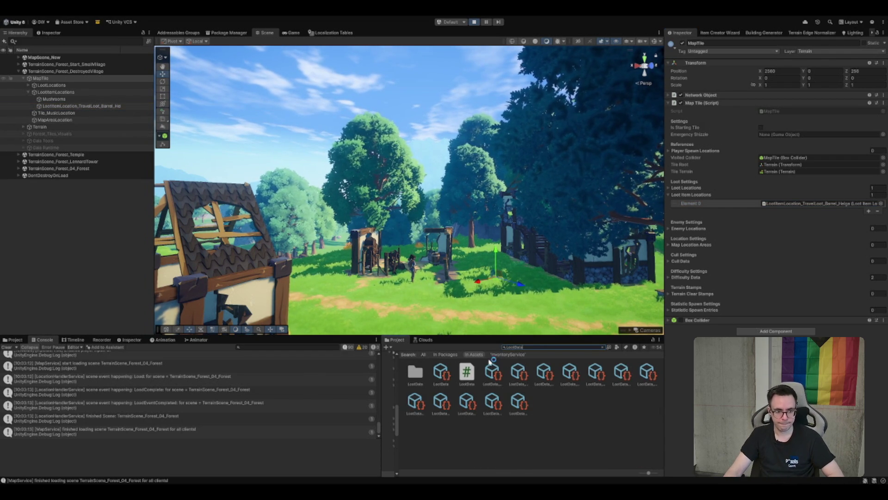
Inspect LootData_1_2 and LootData_1_1, expanding Loot Items, Rarities and the first and last items
click(518, 372)
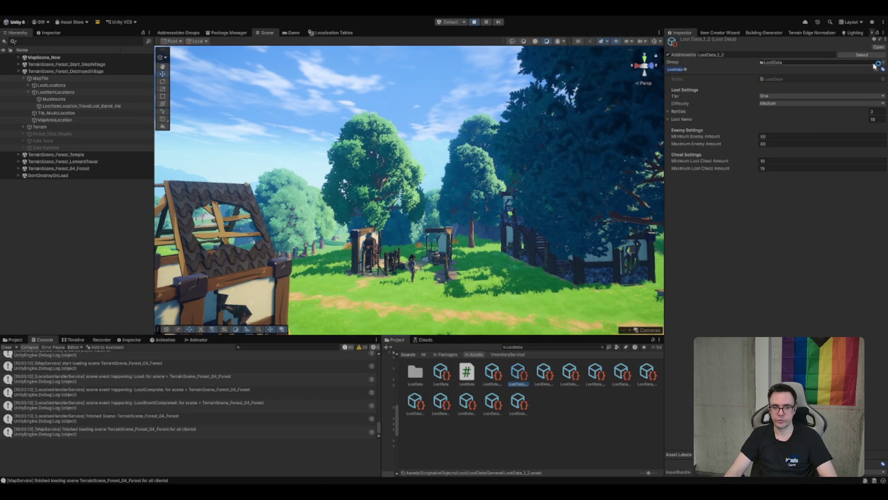
click(672, 121)
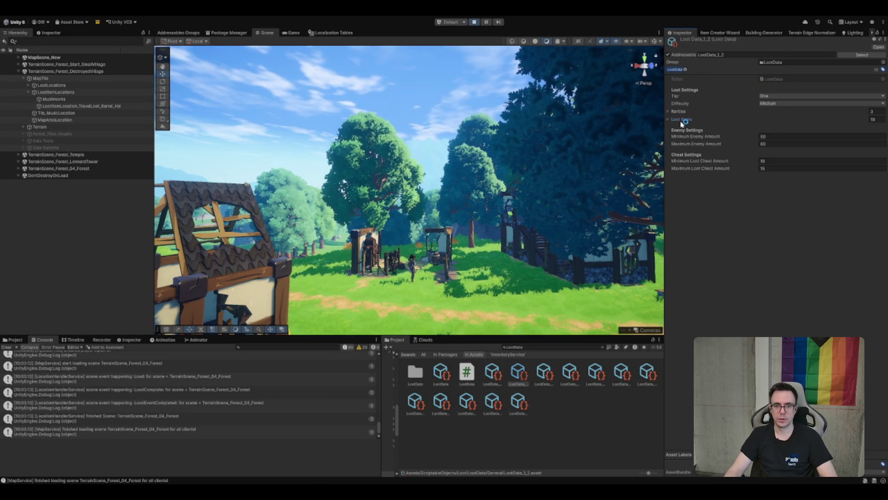
click(493, 375)
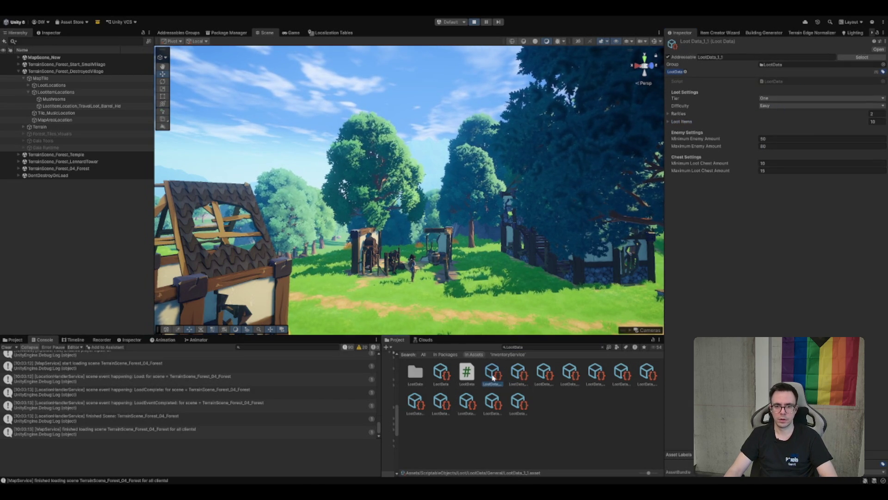
click(703, 122)
click(701, 114)
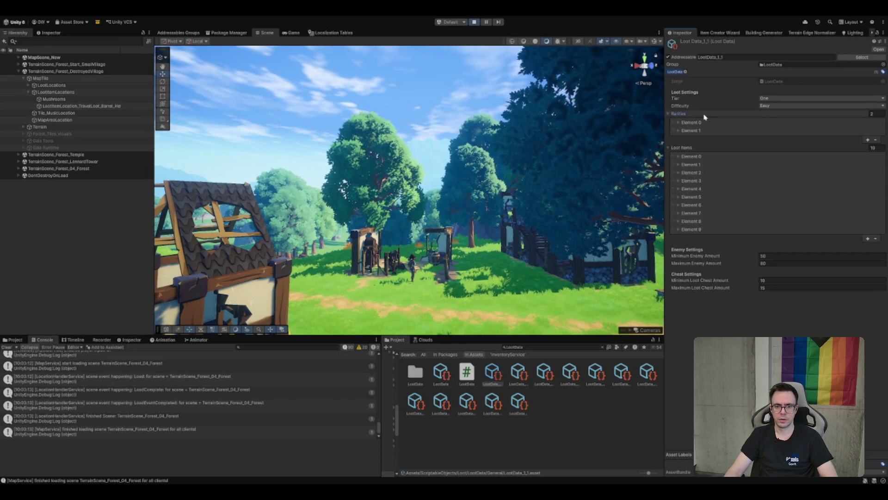
click(692, 157)
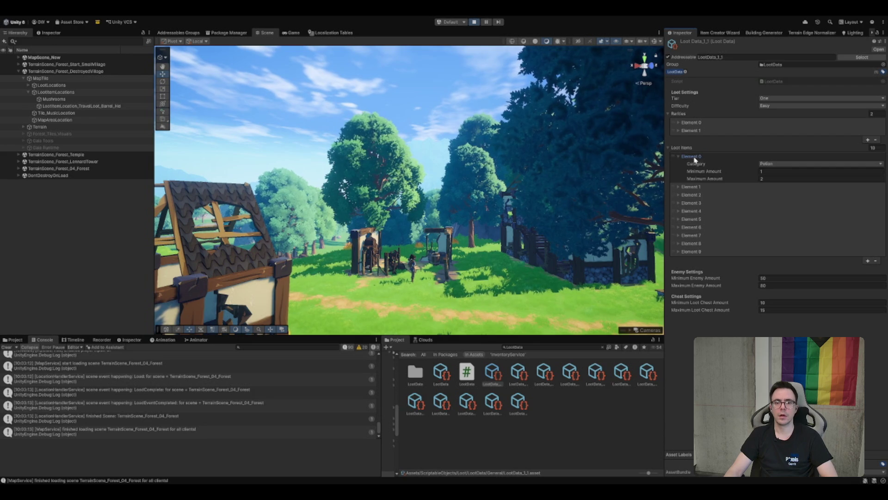
click(694, 157)
click(691, 229)
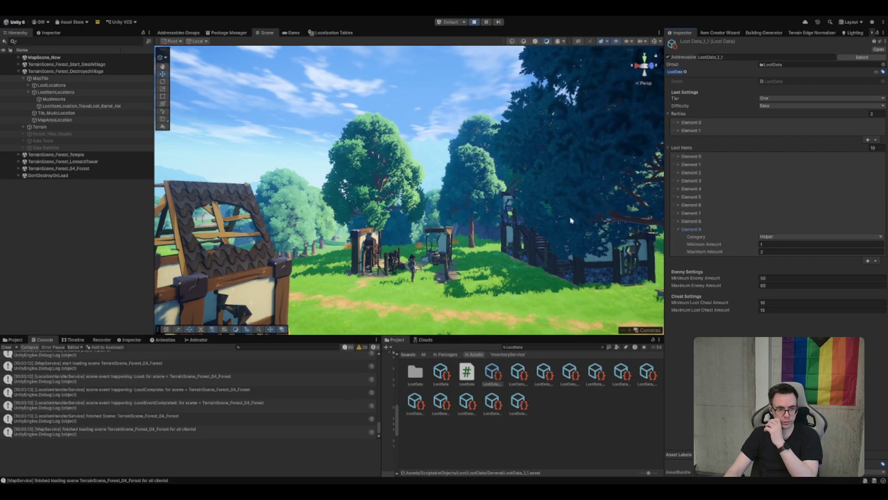
Clear the search, widen the folder tree, and select all five General LootData assets
click(602, 347)
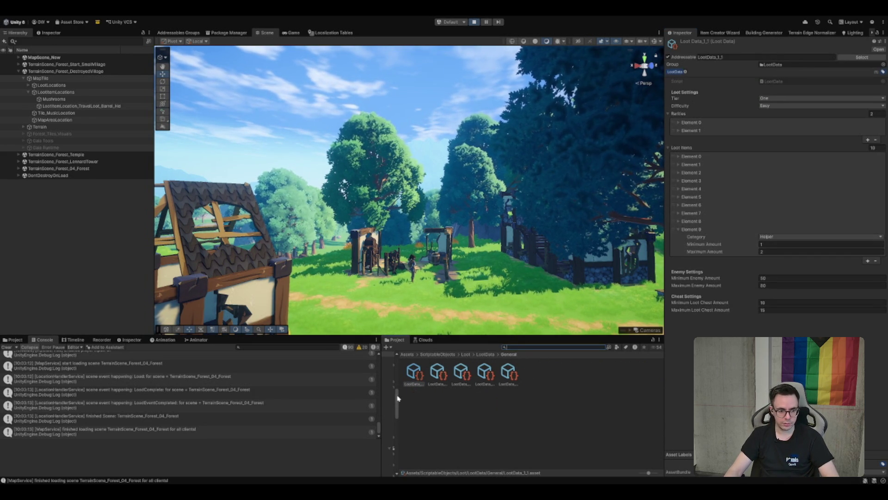
drag(398, 398, 478, 395)
scroll(451, 394, up, 4)
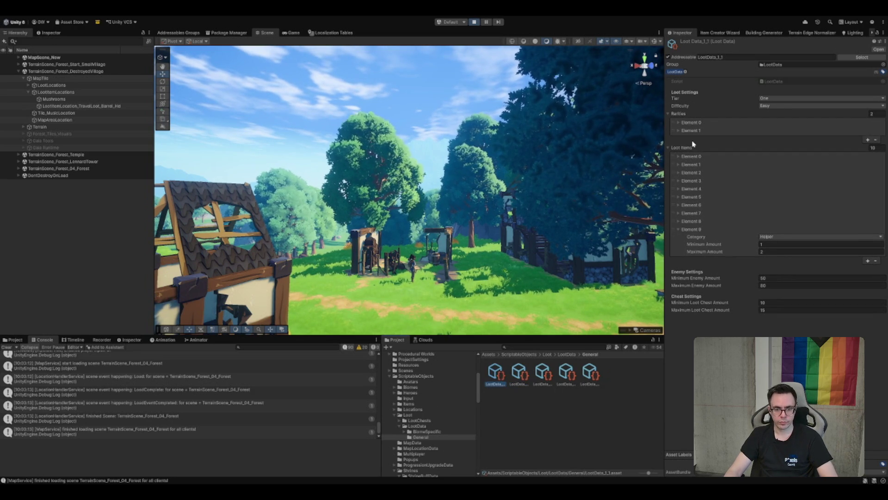
shift+click(597, 374)
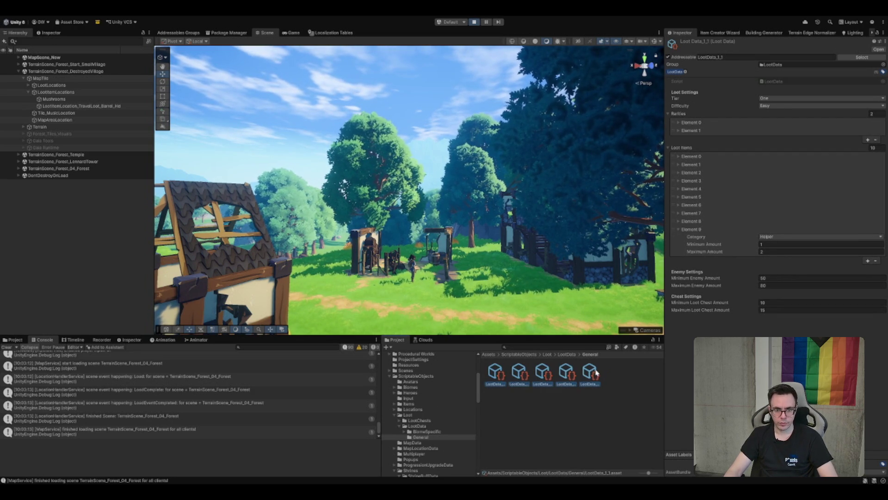
Add two loot items to all five assets: Element 10 Travel and Element 11 Meal
click(868, 260)
click(730, 259)
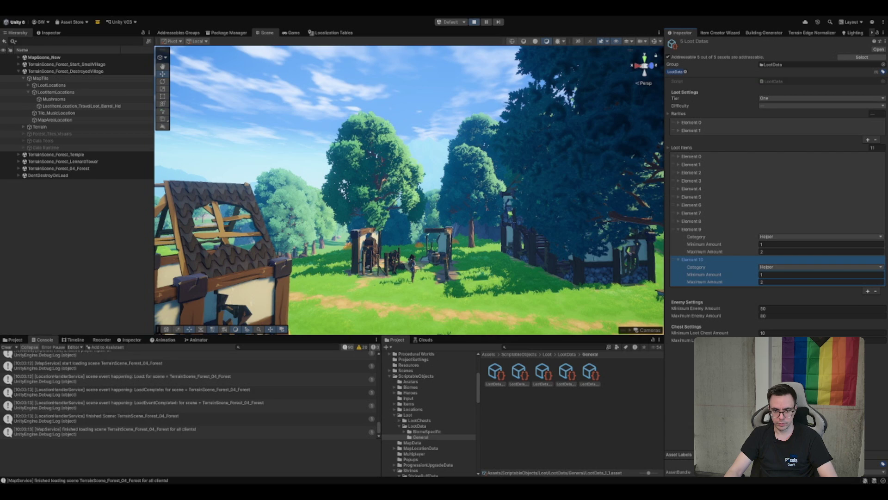
click(868, 291)
click(732, 291)
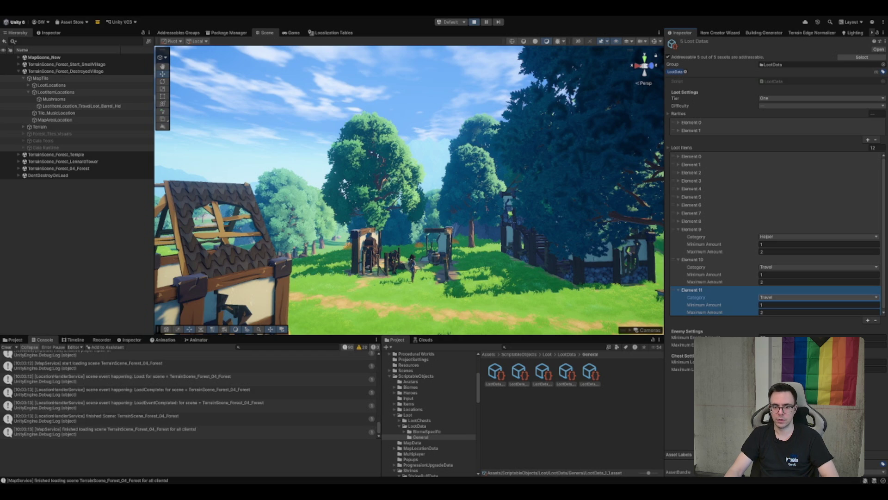
click(795, 297)
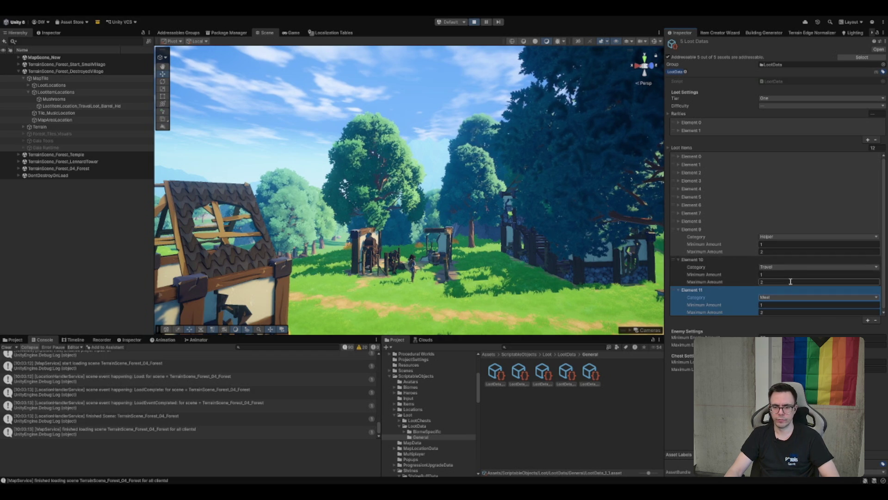
click(762, 260)
click(693, 165)
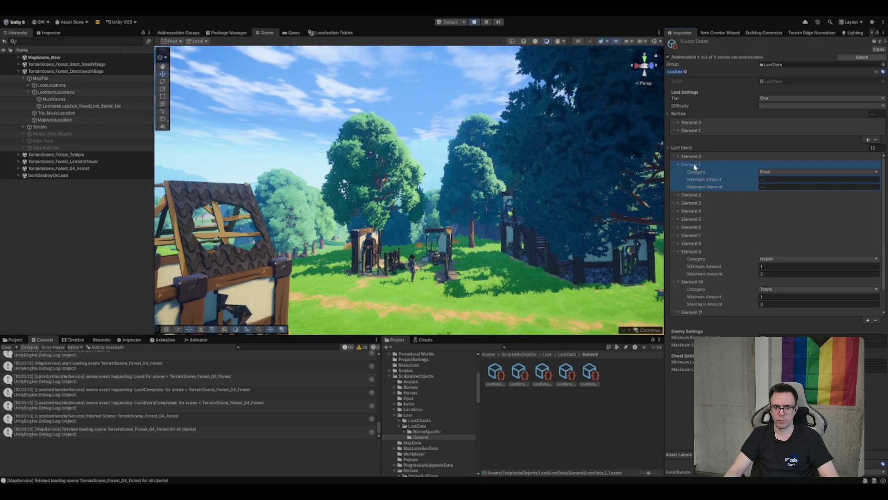
click(793, 305)
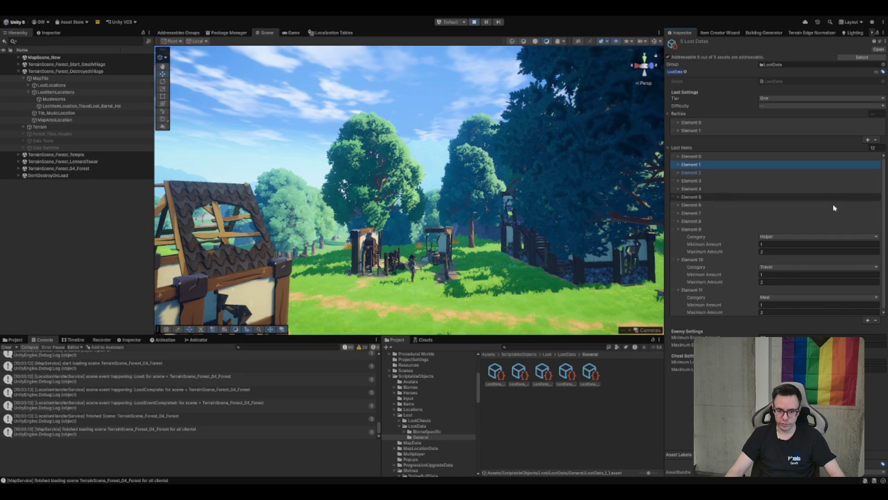
Set Min 5 and Max 10 on both new loot items, save, and resume the game
click(786, 274)
text(5)
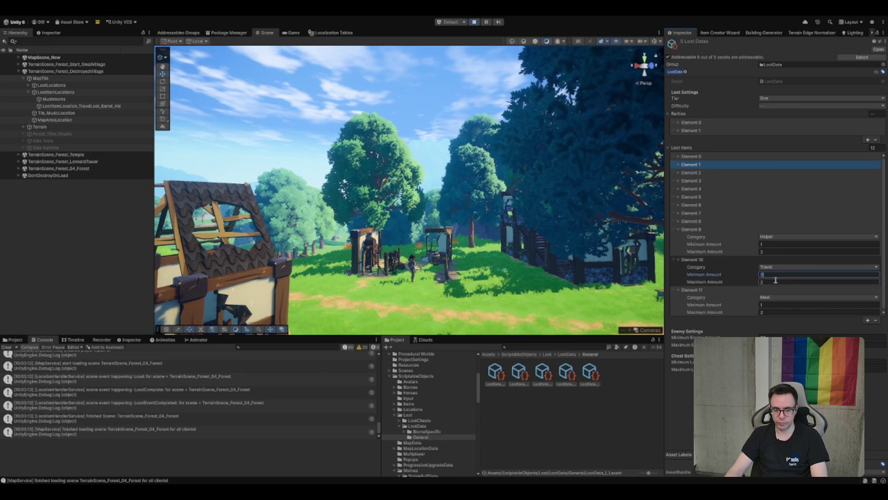
key(Tab)
text(10)
click(772, 305)
text(5)
key(Tab)
text(10)
key(ctrl+s)
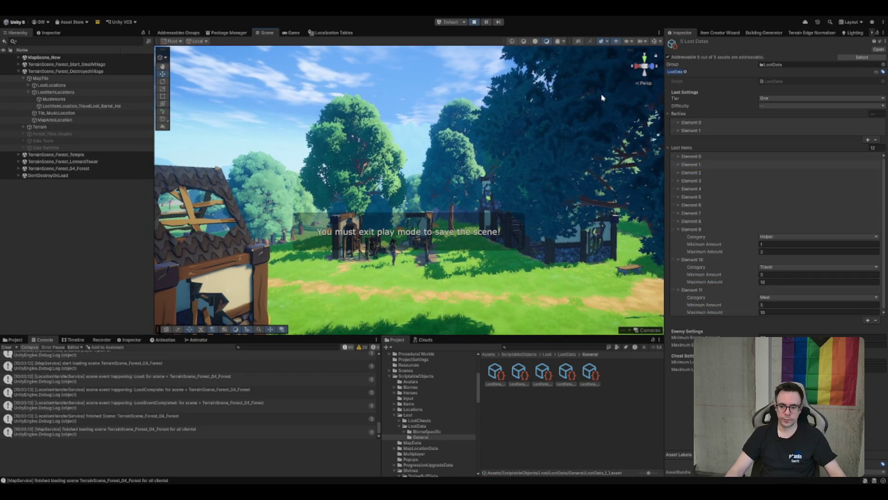
click(292, 32)
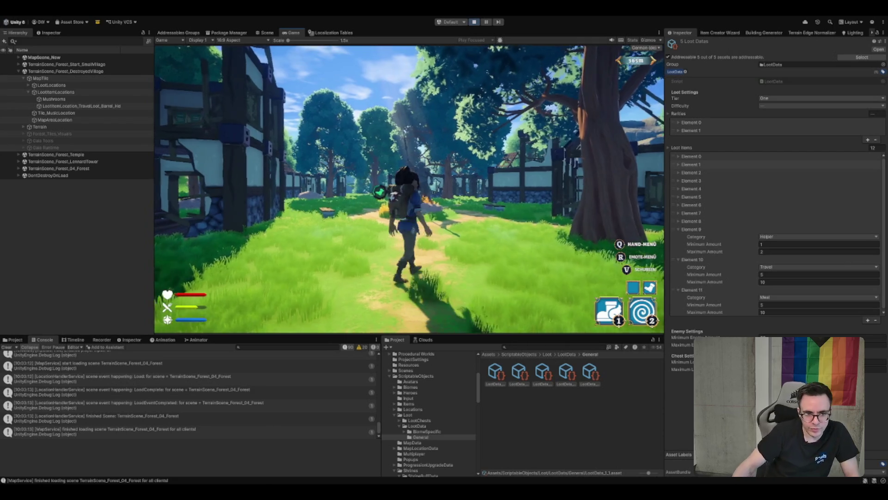
Read the statue and dusty-book dialogues, then activate the carved stone to get 'Wähle einen Buff'
key(w)
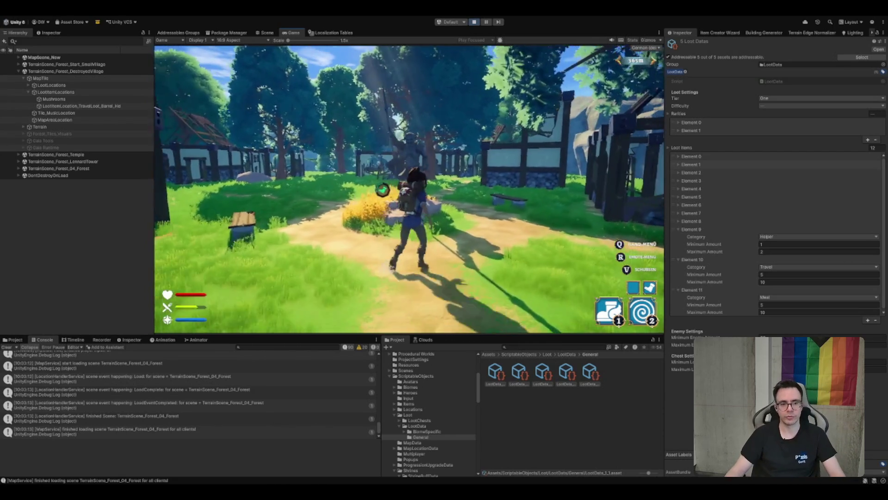
key(e)
key(e)
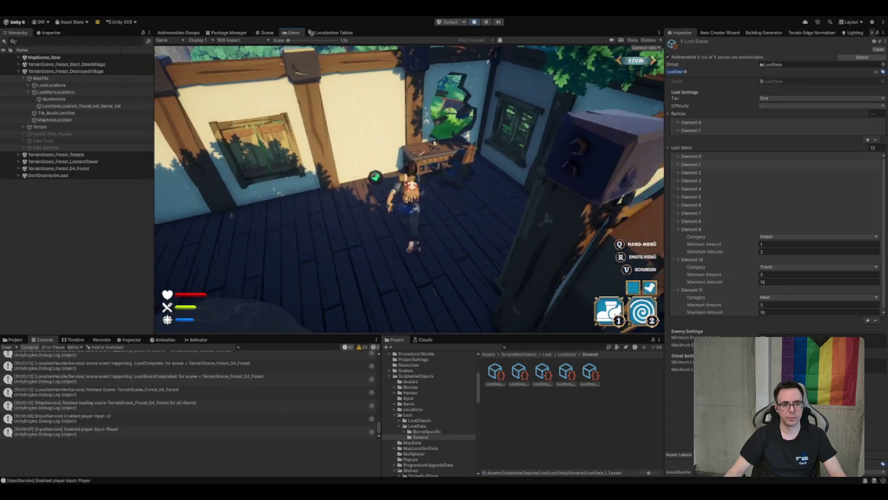
key(e)
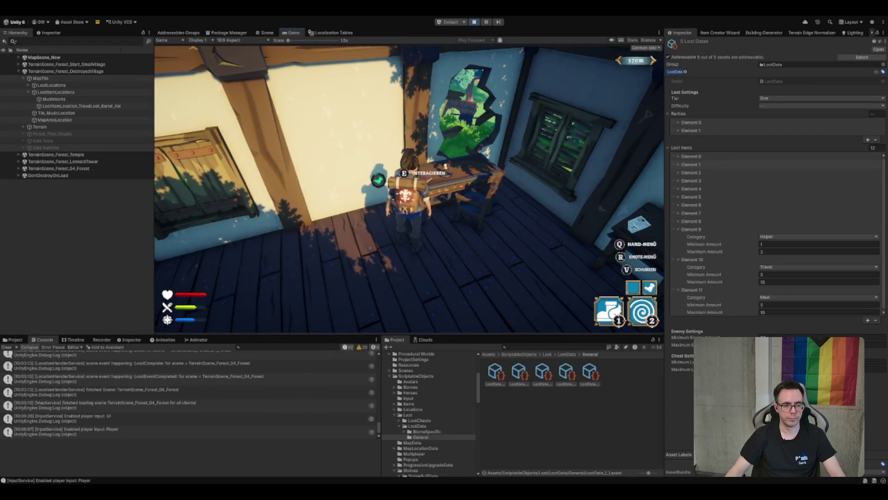
key(w)
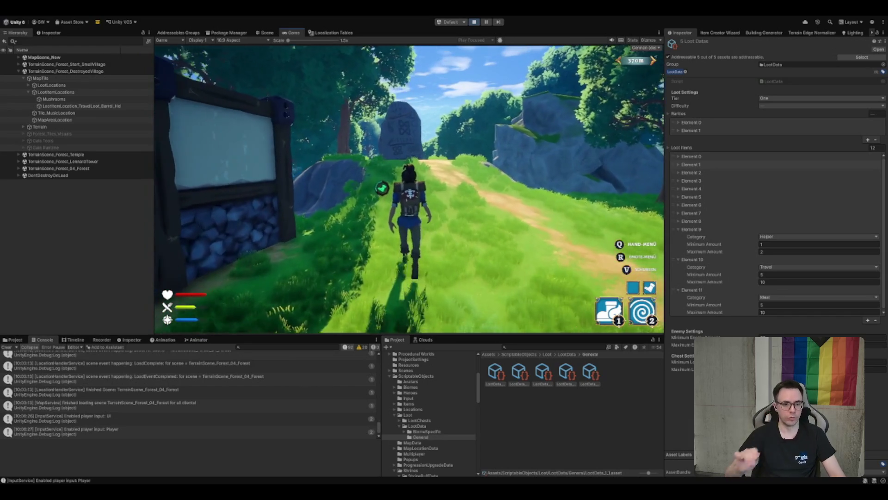
key(w)
key(e)
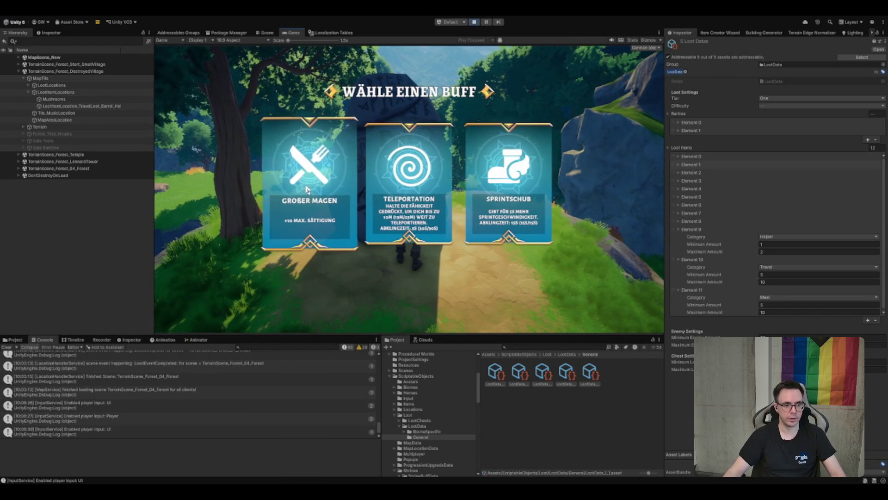
Pick a buff card and walk and dash along the forest path to the campfire
click(338, 190)
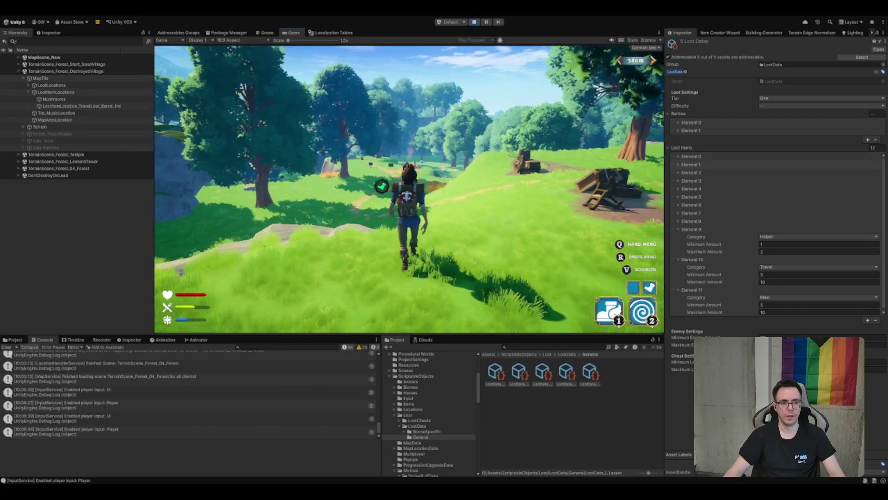
key(w)
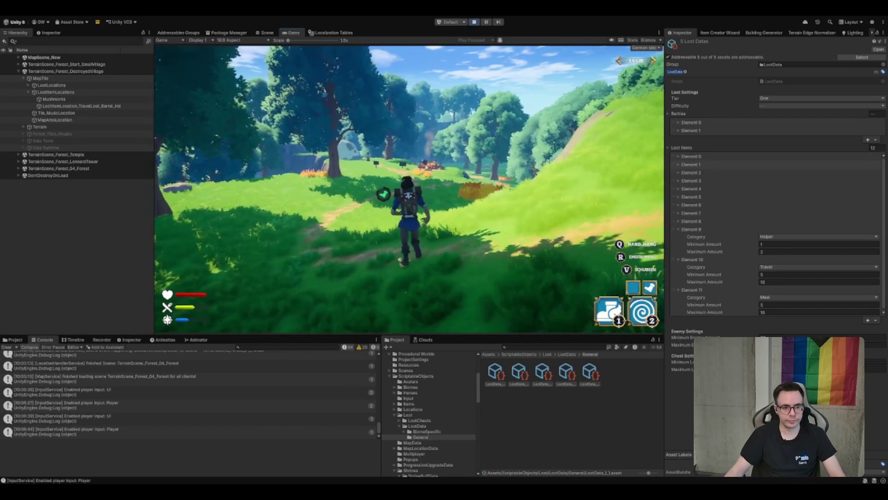
key(1)
key(w)
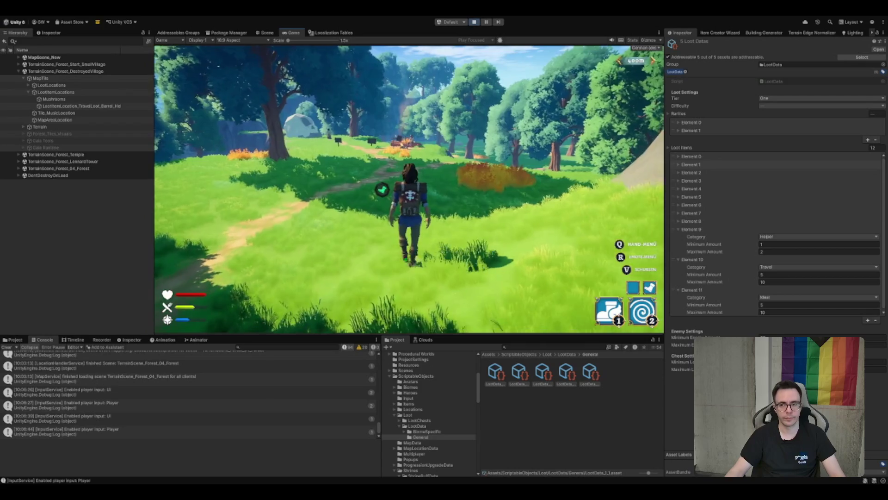
key(w)
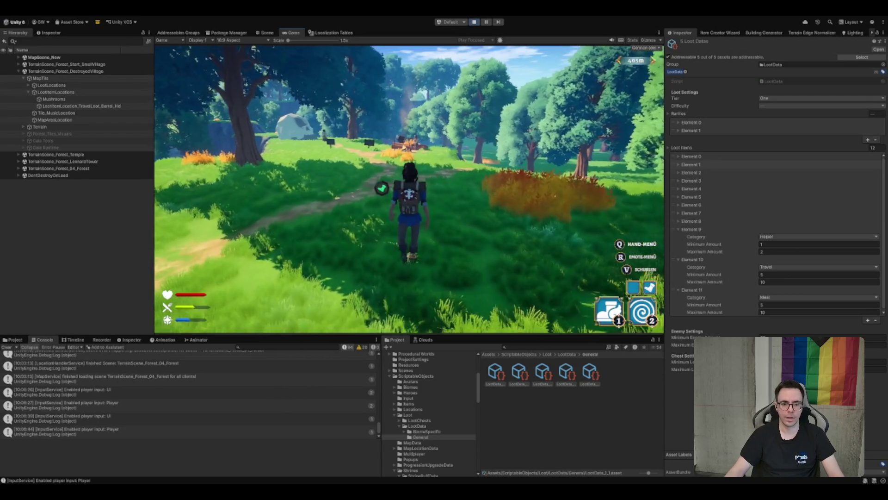
key(w)
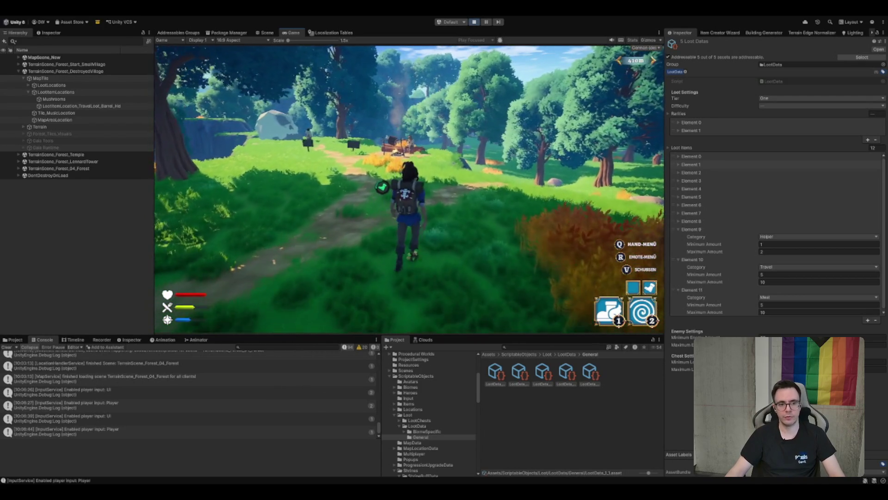
key(1)
Talk to Seko, play through the 'Wir müssen die Oger RETTEN!' dialogue, and talk again
key(w)
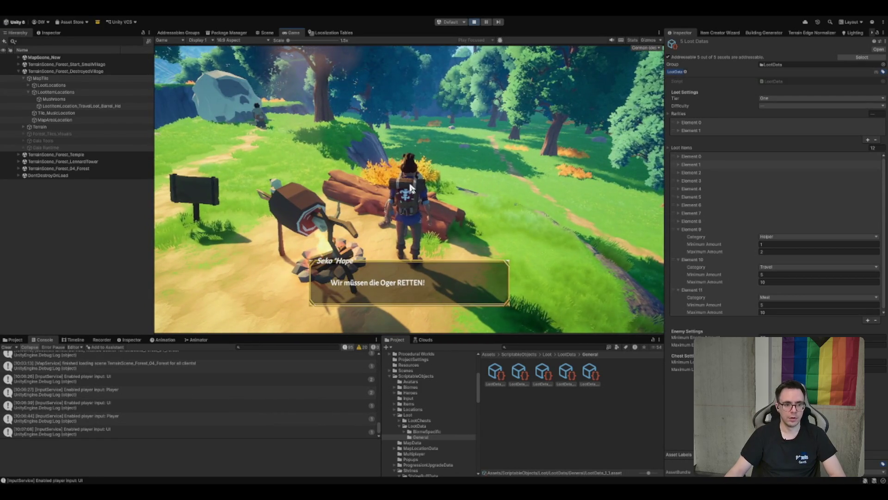
click(443, 169)
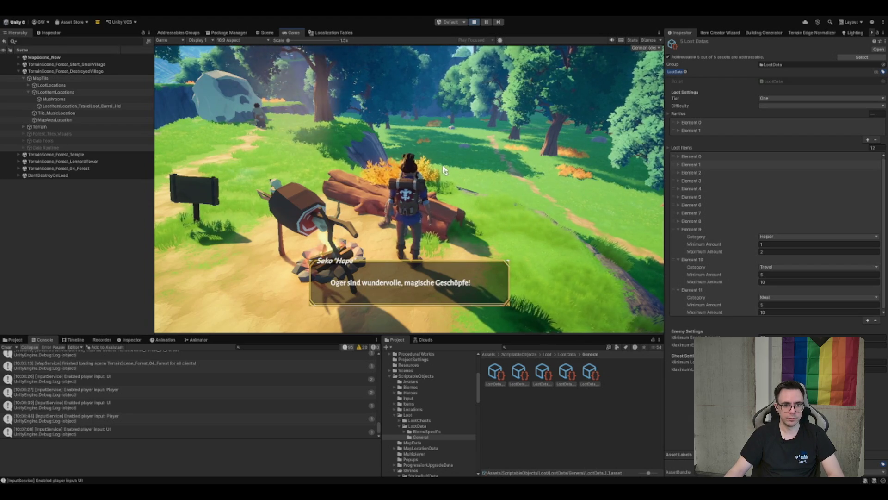
click(443, 169)
click(443, 169)
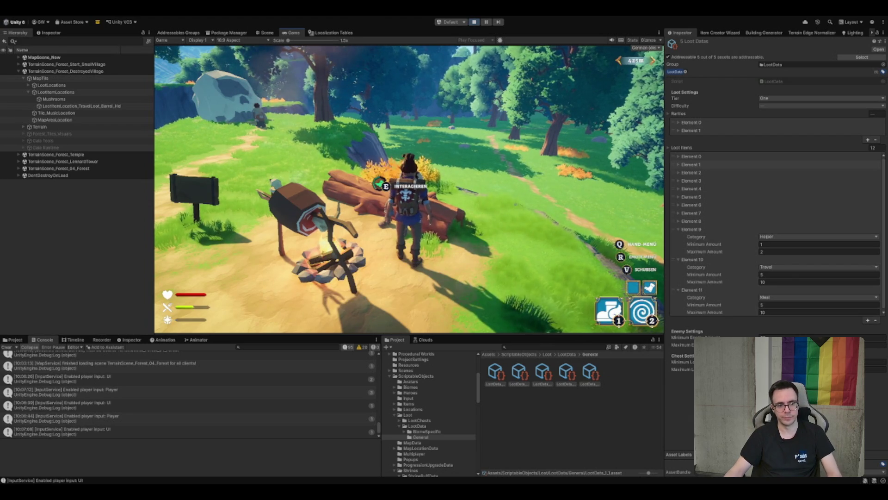
key(e)
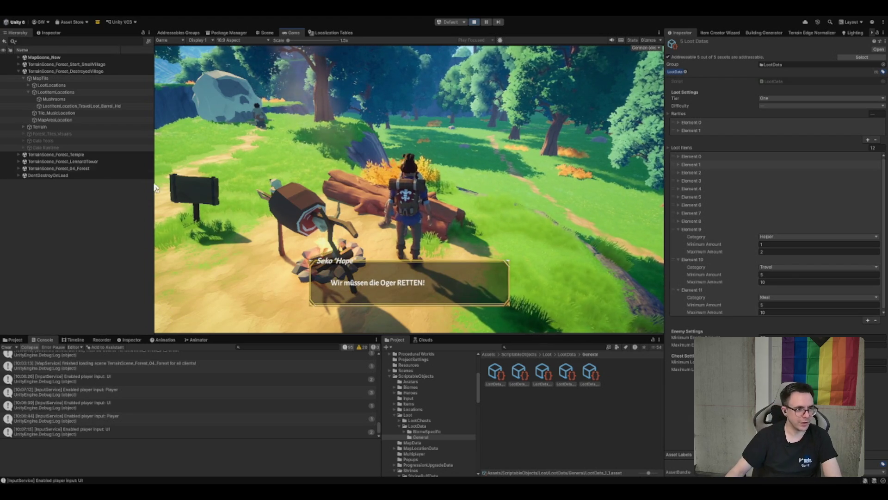
click(265, 32)
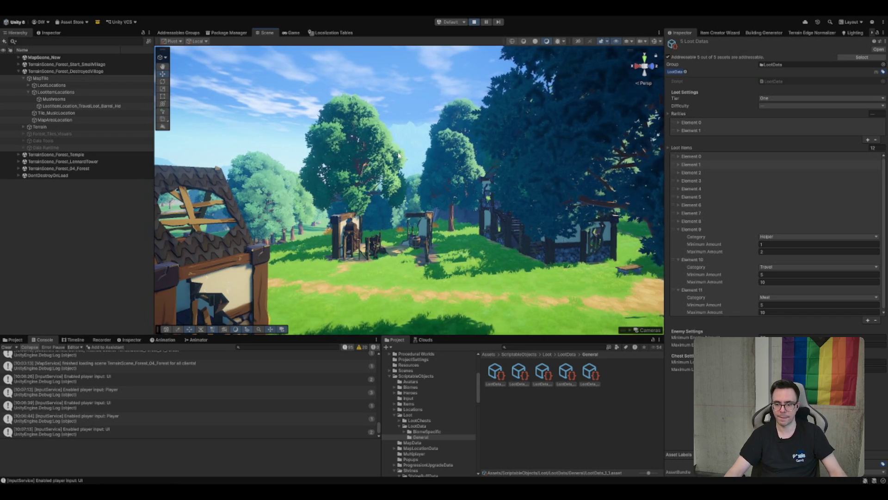
drag(404, 113, 527, 208)
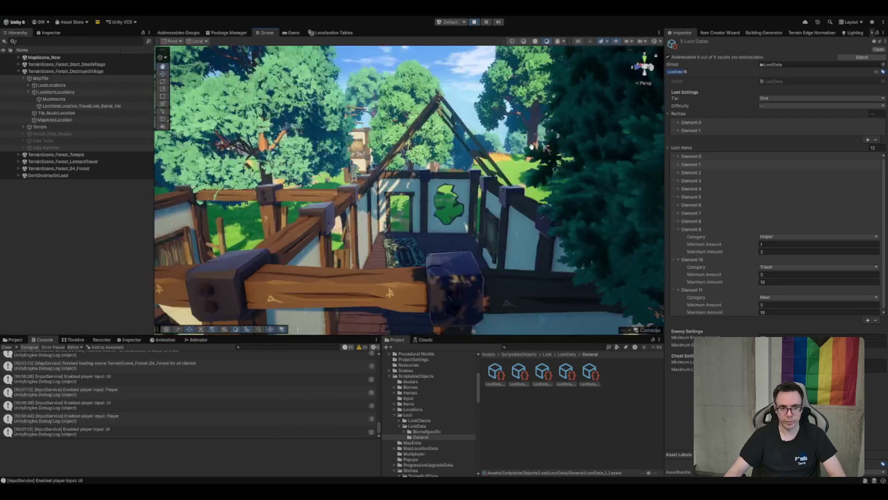
mouse_move(531, 200)
mouse_down()
mouse_move(425, 183)
mouse_move(322, 183)
mouse_up()
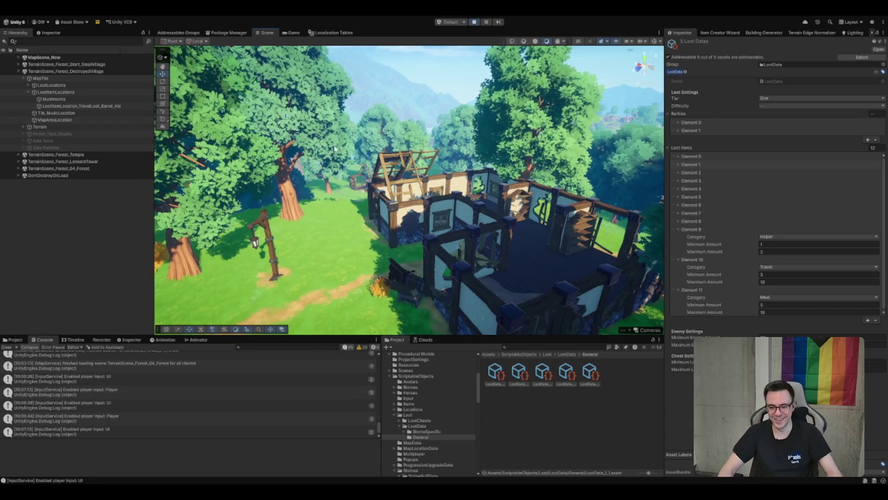
click(294, 34)
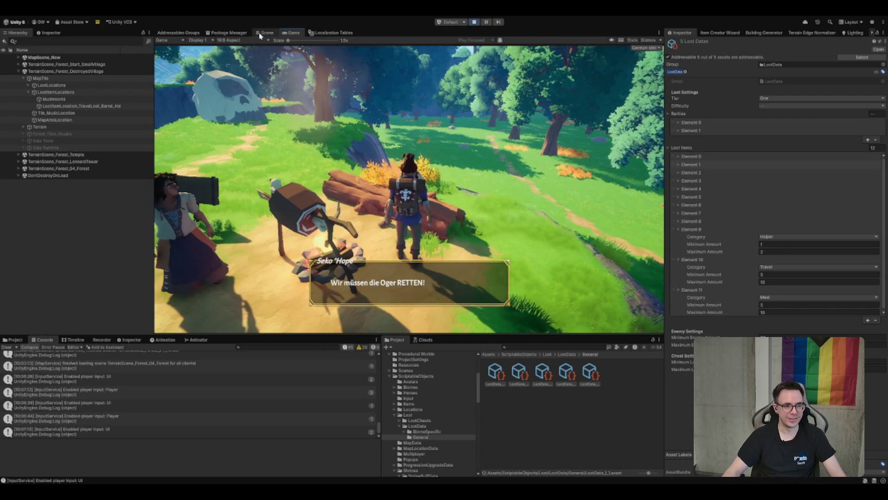
Collapse LootItemLocations and MapTile in the Hierarchy and expand Terrain
click(265, 34)
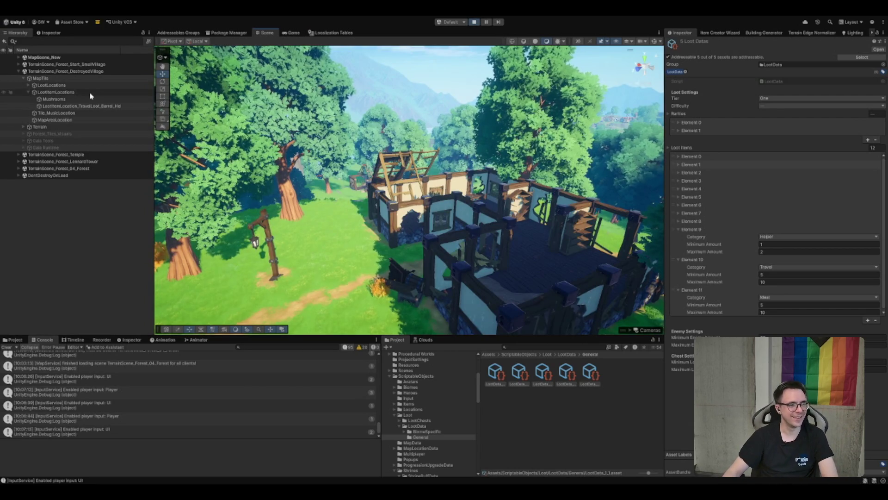
click(89, 92)
key(Left)
click(90, 78)
key(Left)
click(80, 85)
key(Right)
click(79, 90)
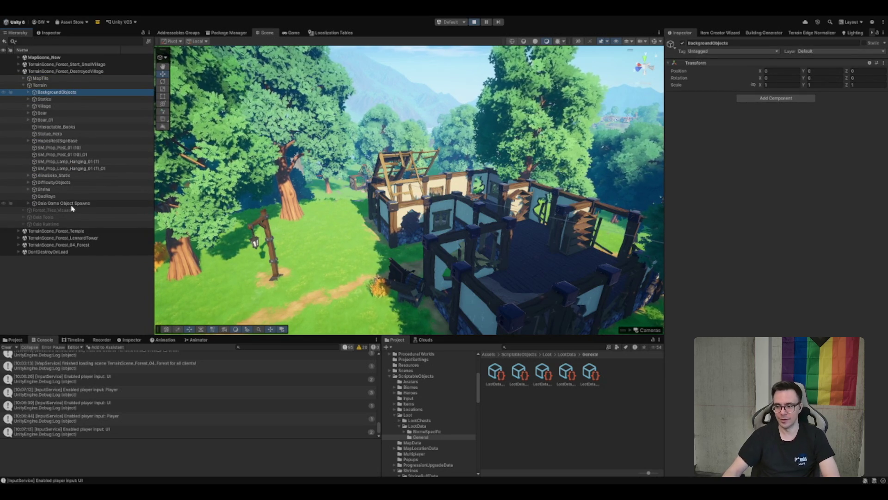
Expand DifficultyObjects > Medium > AlinaSoko_Medium and select the NPC
click(64, 186)
key(Right)
key(Down)
key(Down)
key(Right)
key(Down)
key(Right)
key(Down)
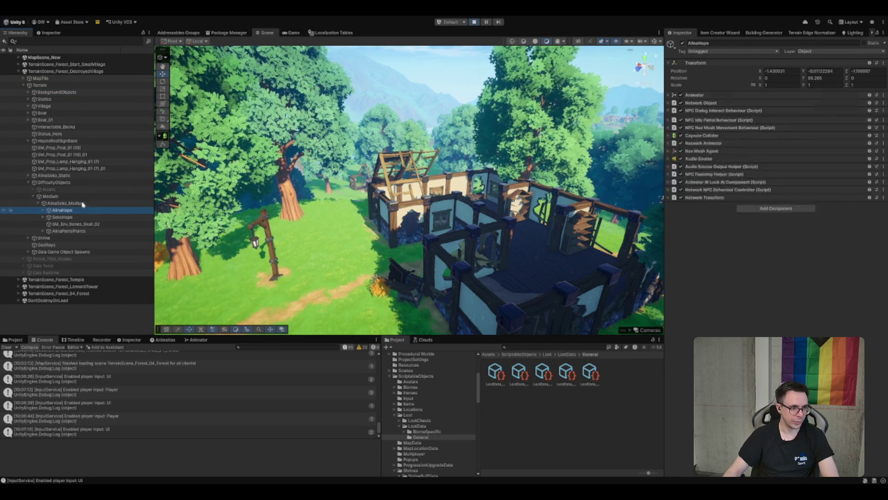
key(Down)
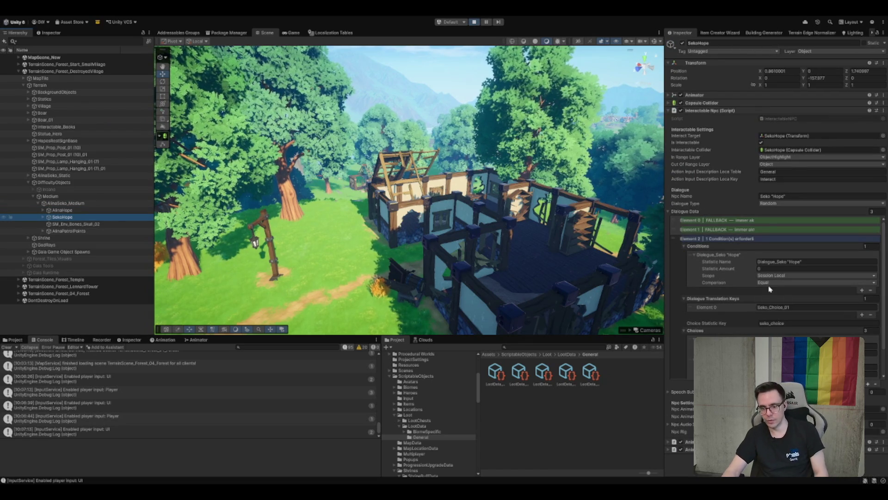
Check SekoHope's condition Dialogue_Seko 'Hope' equals 0, then frame SekoHope at the campfire
click(809, 262)
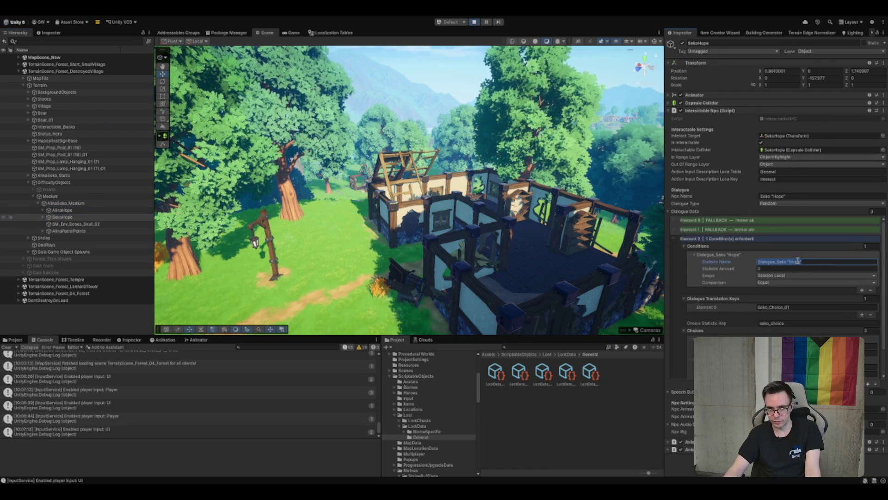
click(769, 269)
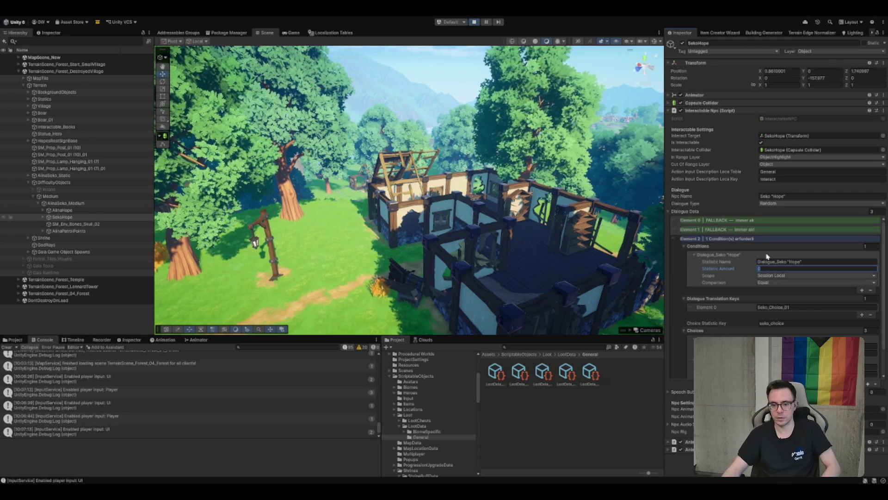
scroll(751, 306, down, 1)
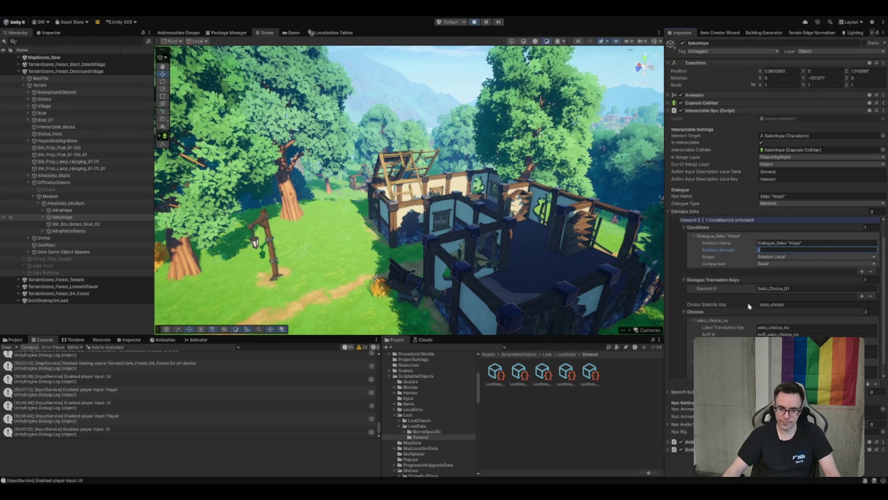
click(695, 312)
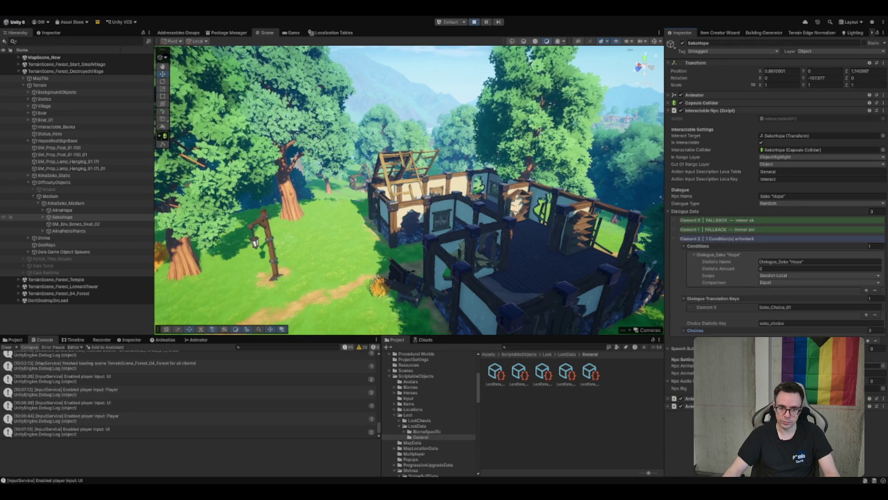
double_click(98, 217)
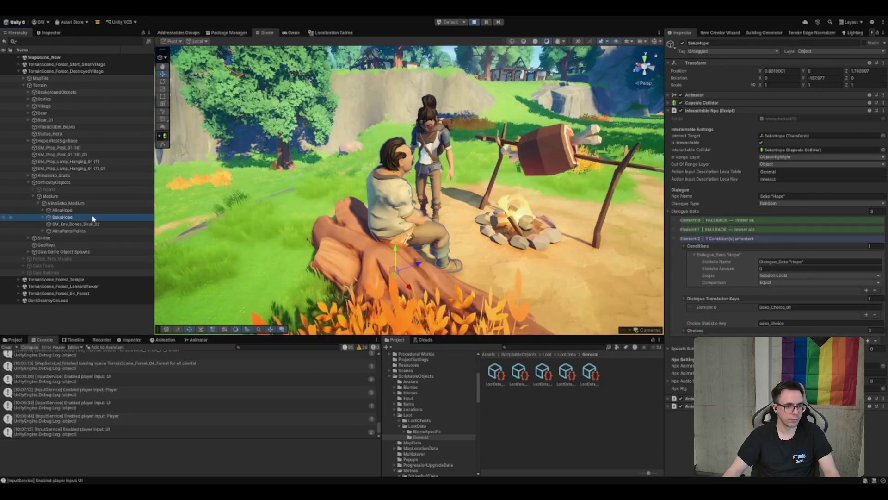
Orbit closer to the seated Seko and review the condition's statistic name
drag(508, 144, 422, 182)
click(786, 262)
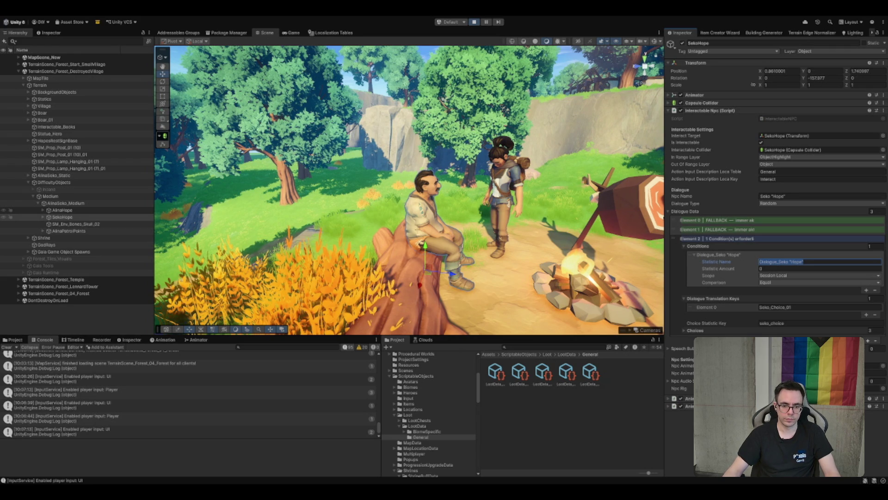
key(Return)
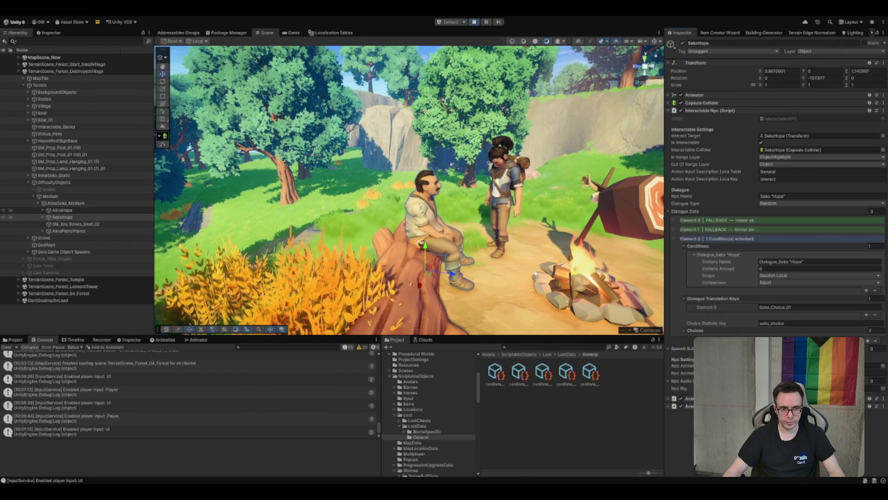
scroll(409, 191, down, 3)
Finish Seko's dialogue in the Game view and stop the playtest
click(291, 32)
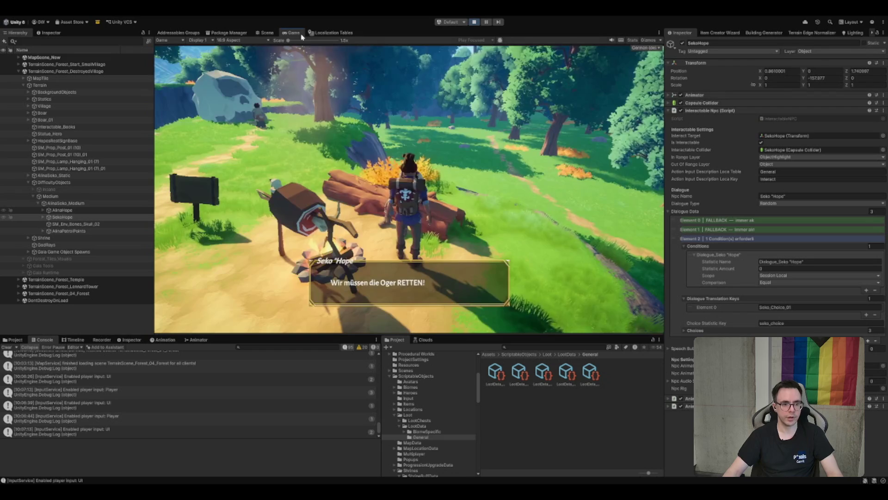
click(430, 191)
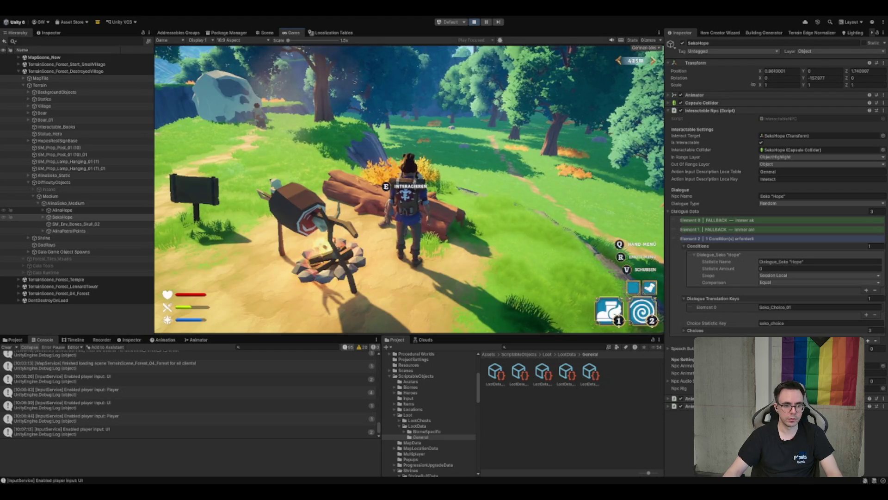
key(e)
click(410, 193)
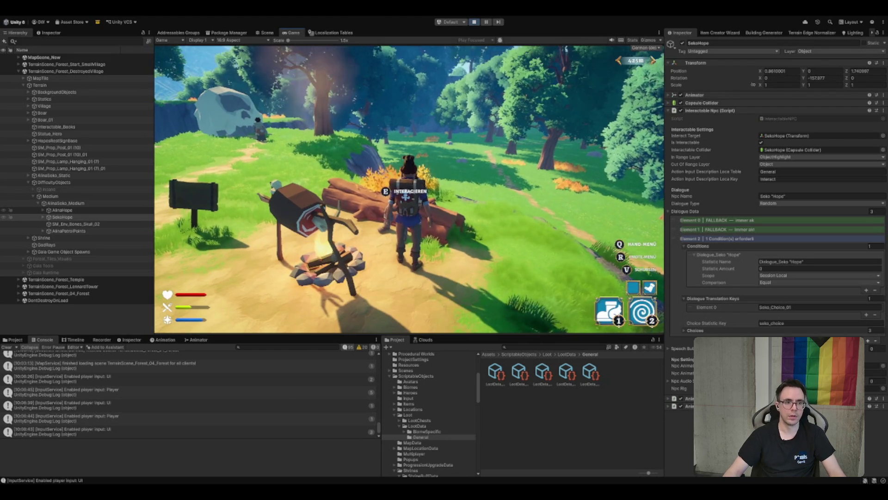
click(475, 22)
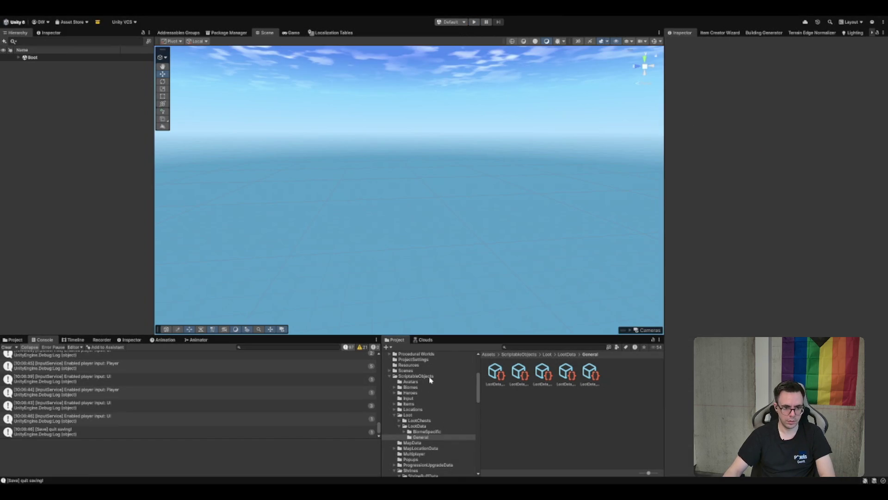
Load the Forest_WitchHouse scene from Scenes > MapTiles > Forest
click(430, 380)
click(430, 380)
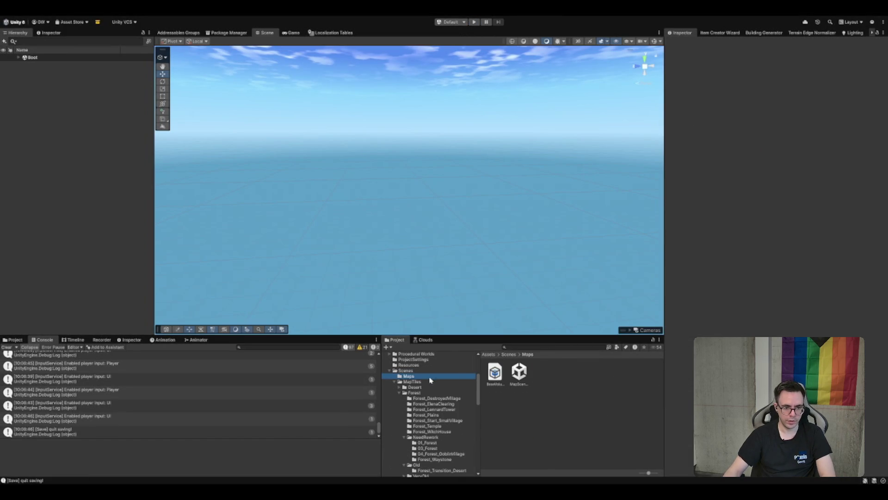
click(436, 393)
click(442, 433)
double_click(520, 372)
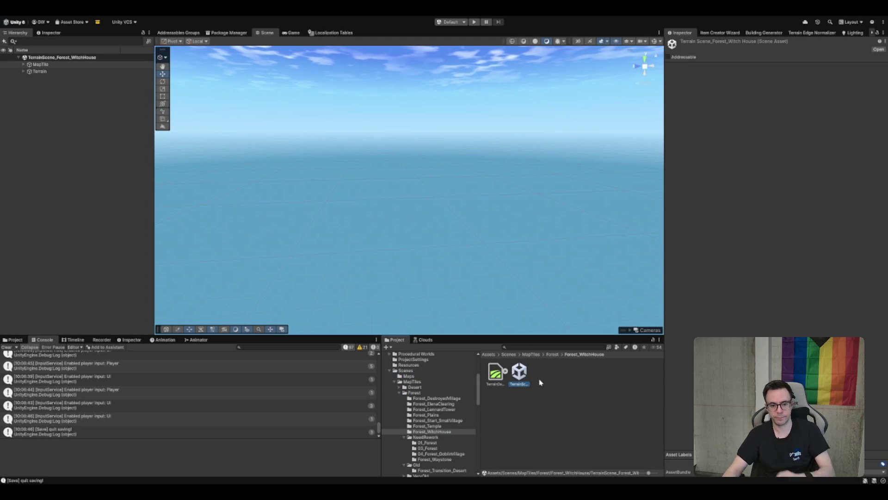
Expand MapTile and Terrain in the Hierarchy, then select and frame Witch_Forest
click(40, 65)
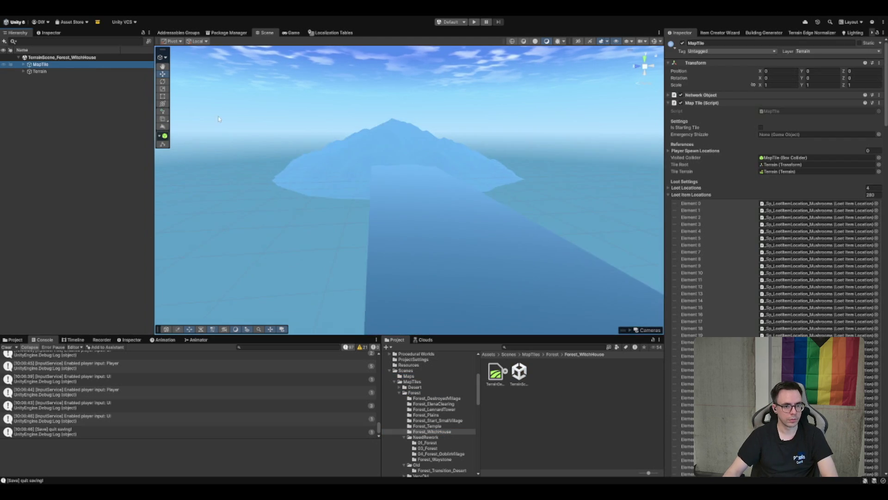
click(23, 65)
click(51, 72)
click(66, 92)
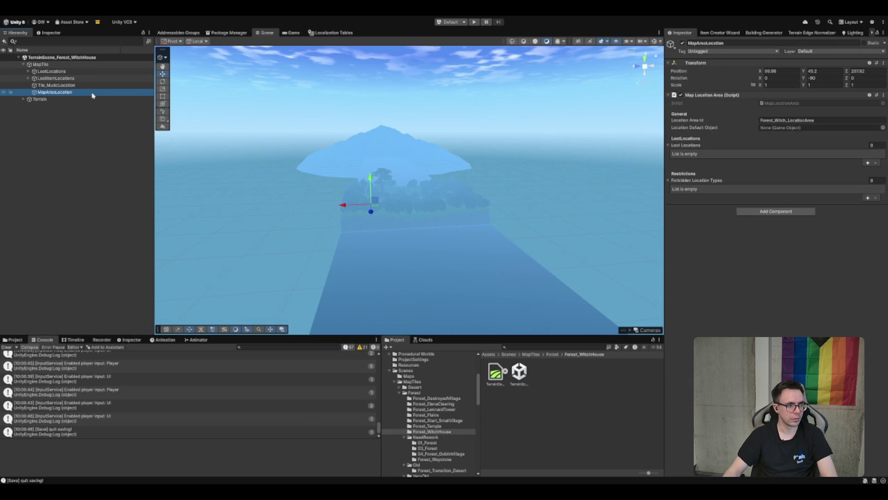
key(Down)
key(Right)
key(Down)
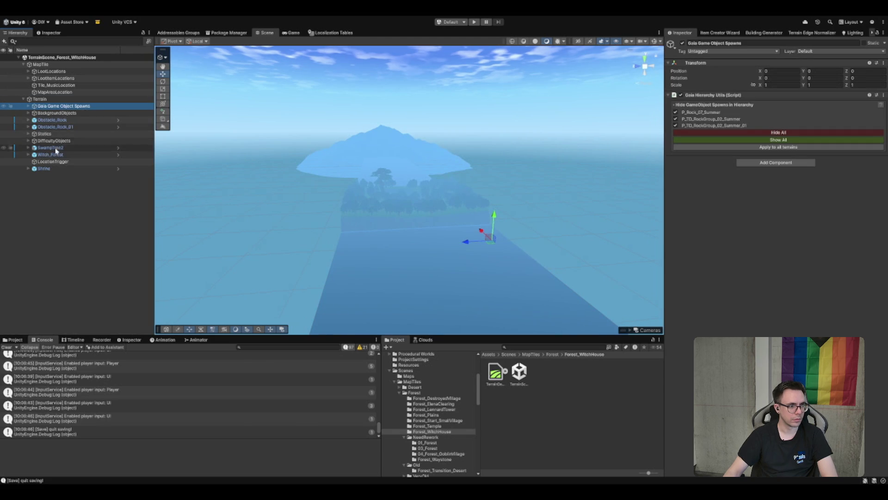
click(56, 155)
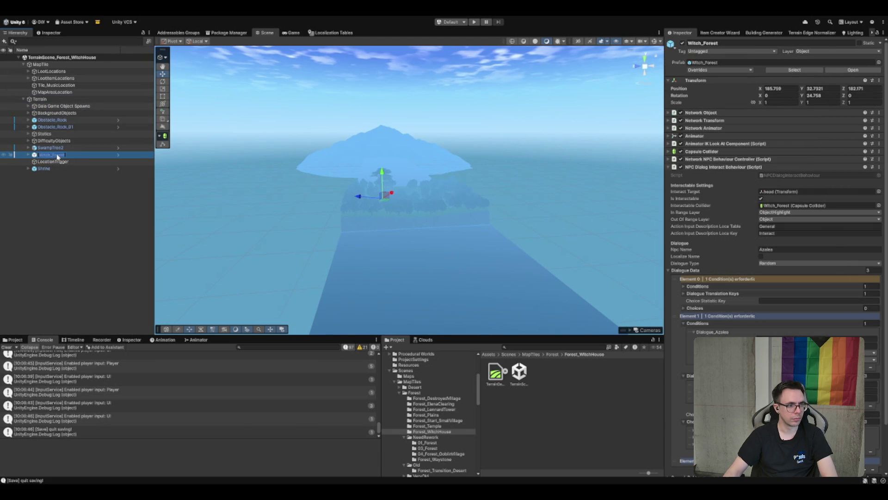
double_click(74, 157)
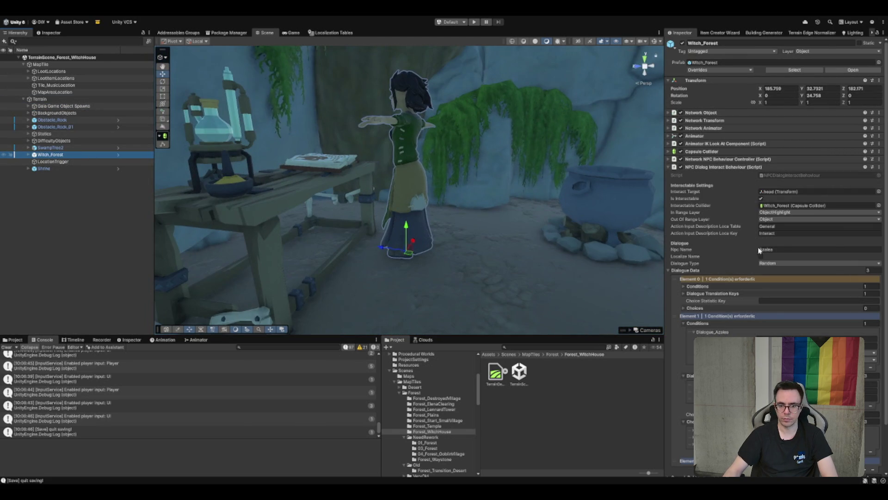
Review Witch_Forest's Dialogue Data and Azalea_Introduction translation keys, then open InteractableNPC.cs
scroll(776, 324, down, 3)
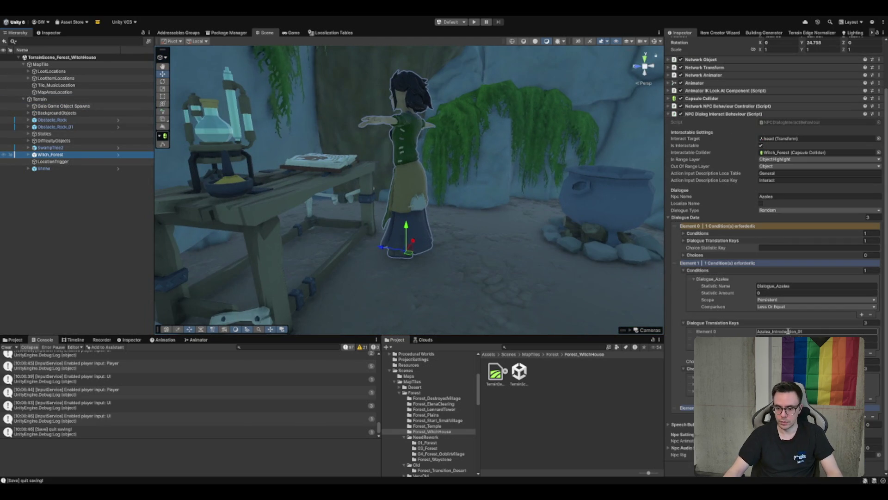
click(833, 361)
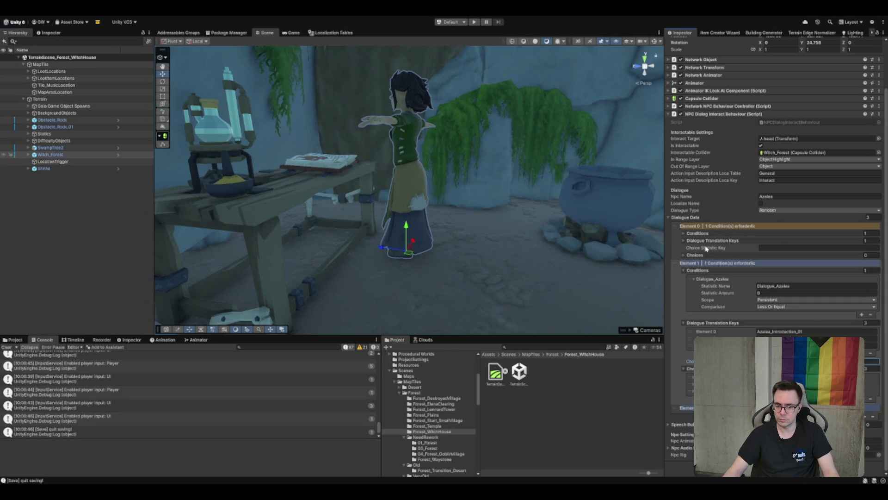
click(738, 227)
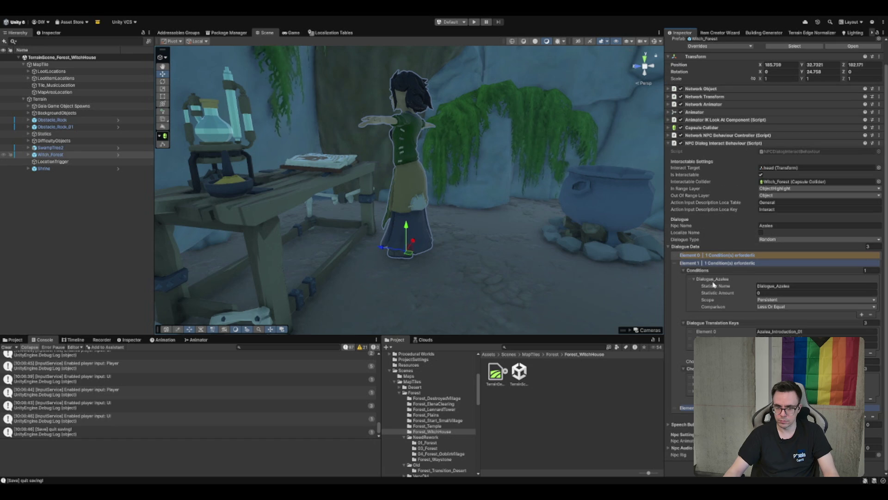
click(687, 408)
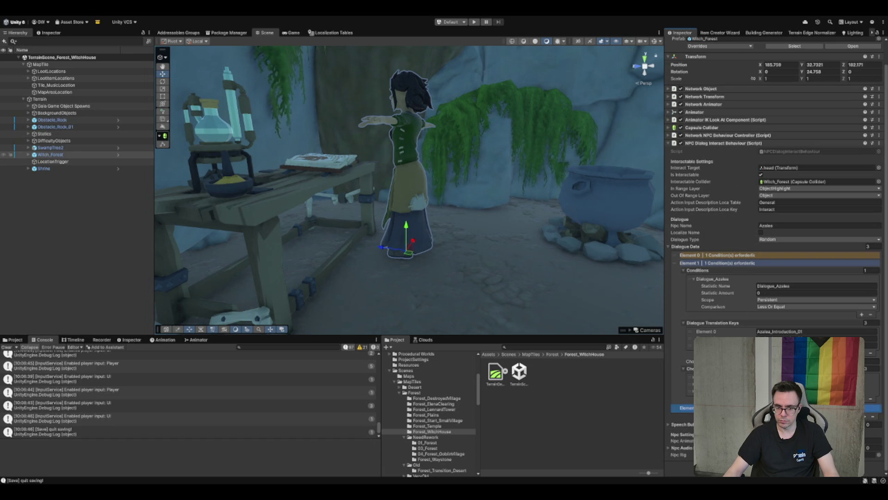
scroll(683, 412, down, 2)
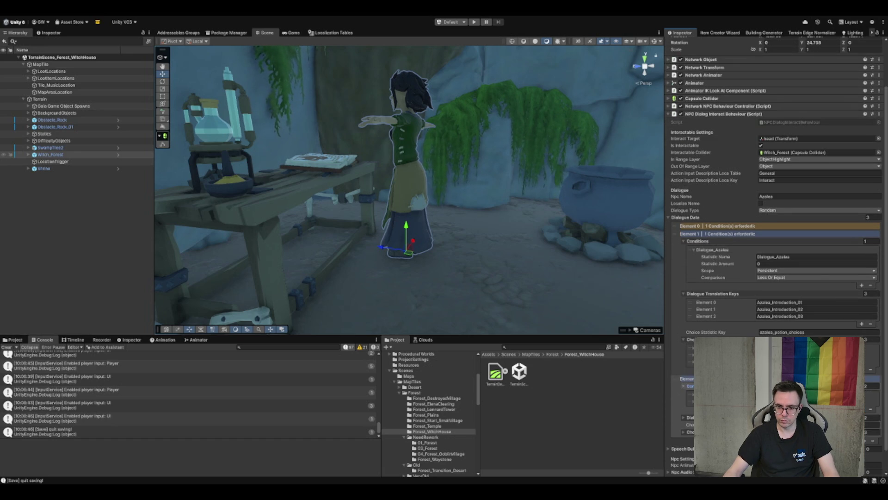
scroll(683, 411, down, 3)
scroll(758, 268, down, 3)
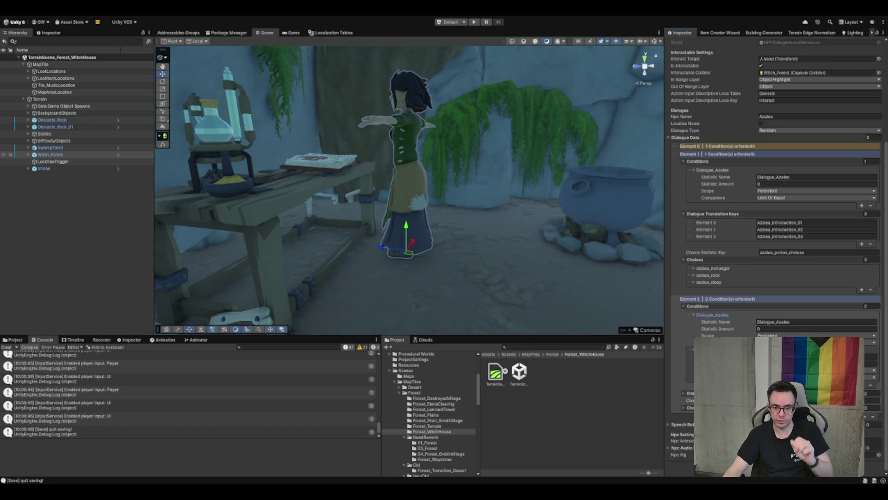
click(871, 357)
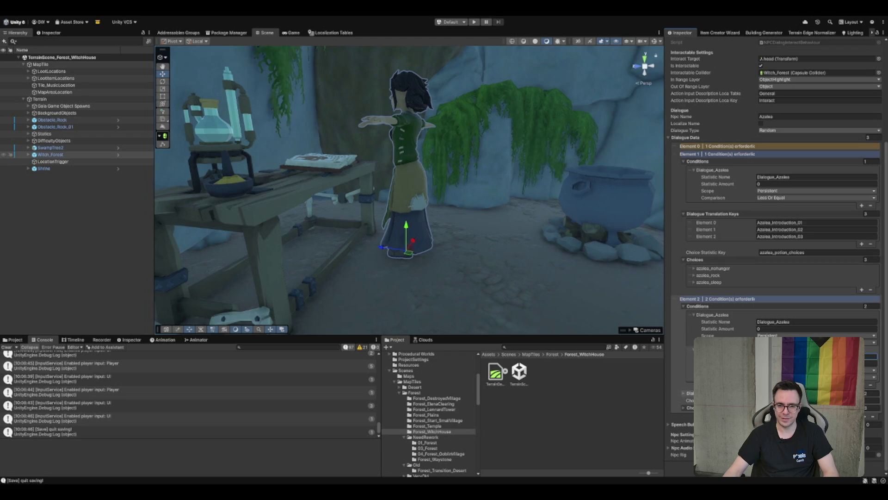
scroll(817, 221, up, 4)
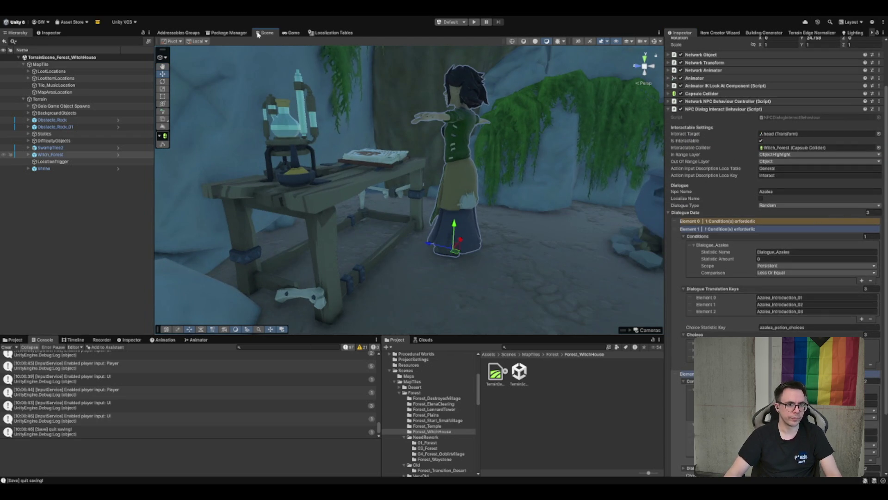
double_click(766, 117)
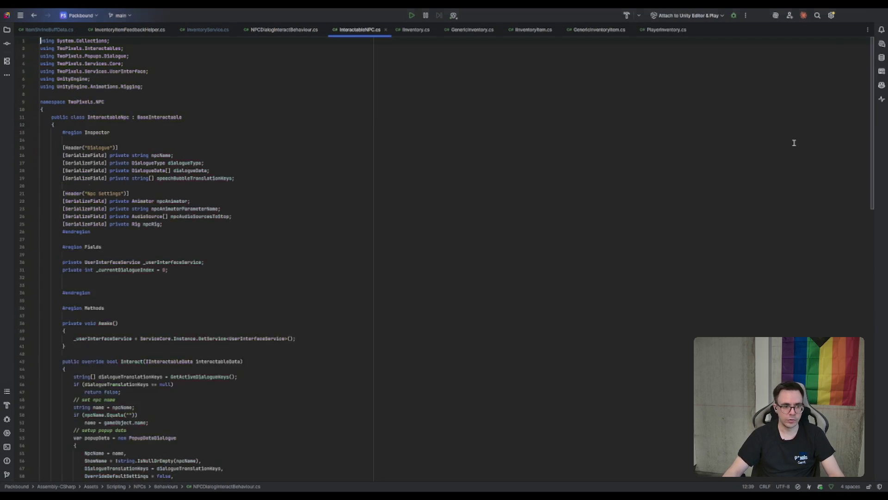
Search InteractableNPC.cs for 'Open' to find where the popup opens
click(73, 270)
key(ctrl+f)
text(Open)
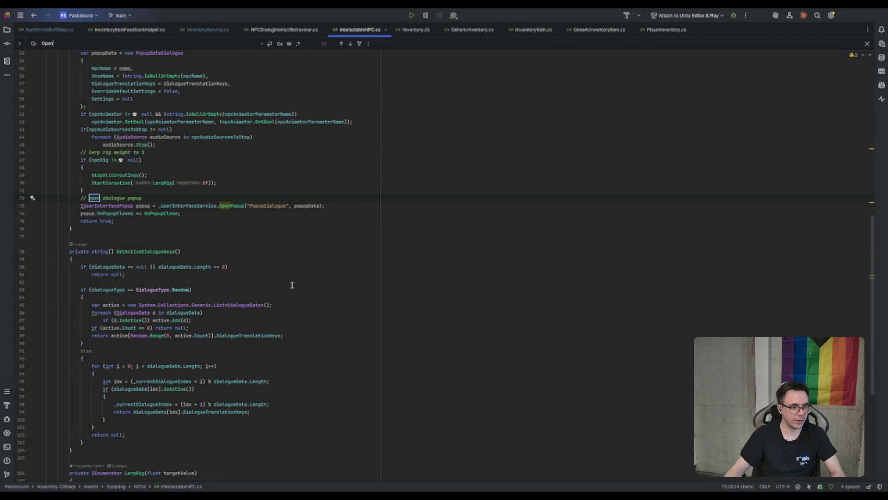
Go from the popupData argument to the PopupDataDialogue class declaration
click(303, 207)
key(Up)
key(Up)
key(Up)
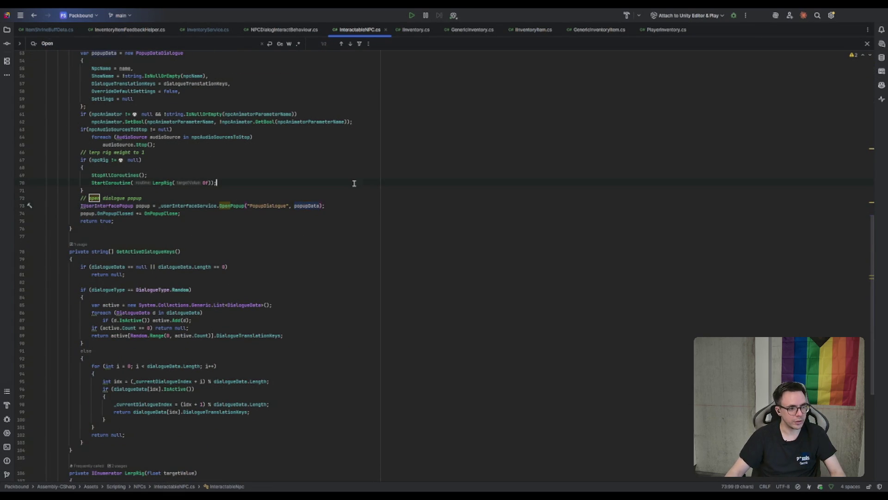
double_click(320, 206)
scroll(325, 199, up, 6)
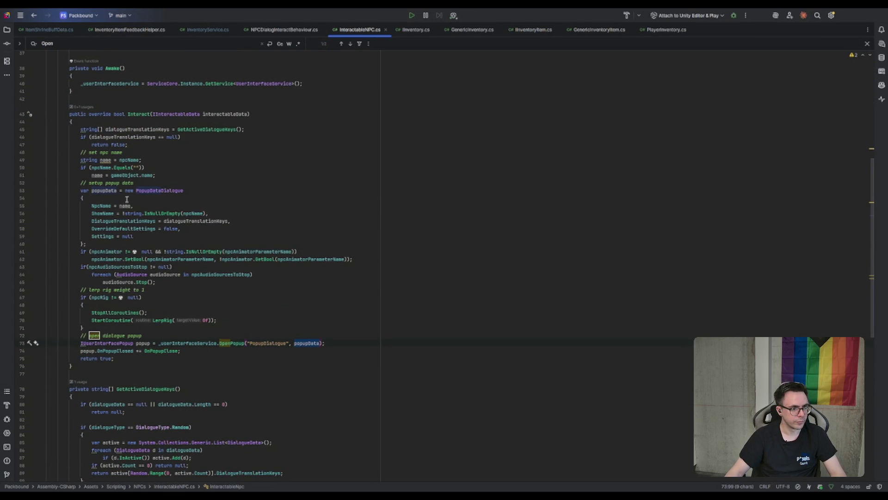
ctrl+click(153, 190)
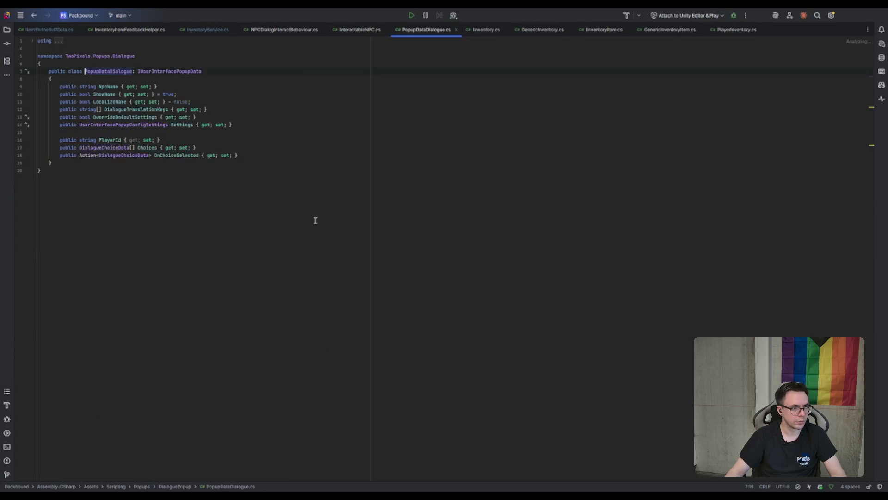
Find where NPCDialogInteractBehaviour.cs assigns Choices and select that assignment on line 239
double_click(151, 215)
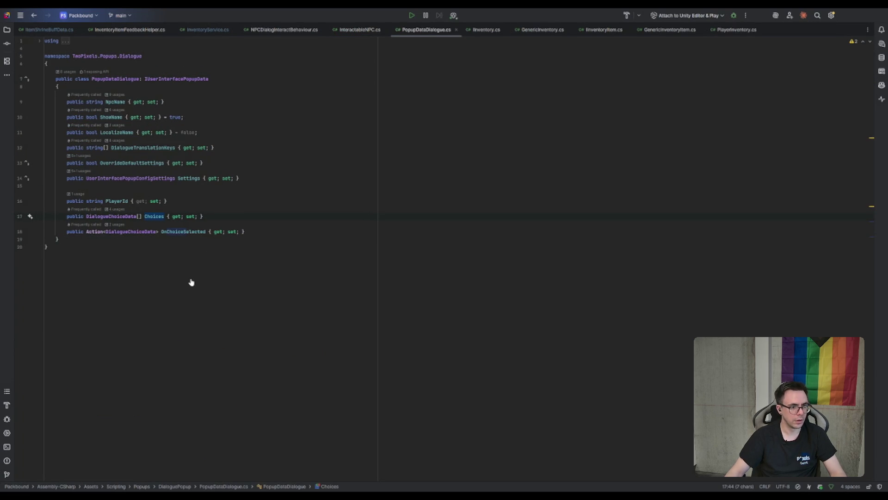
key(Return)
drag(284, 189, 102, 189)
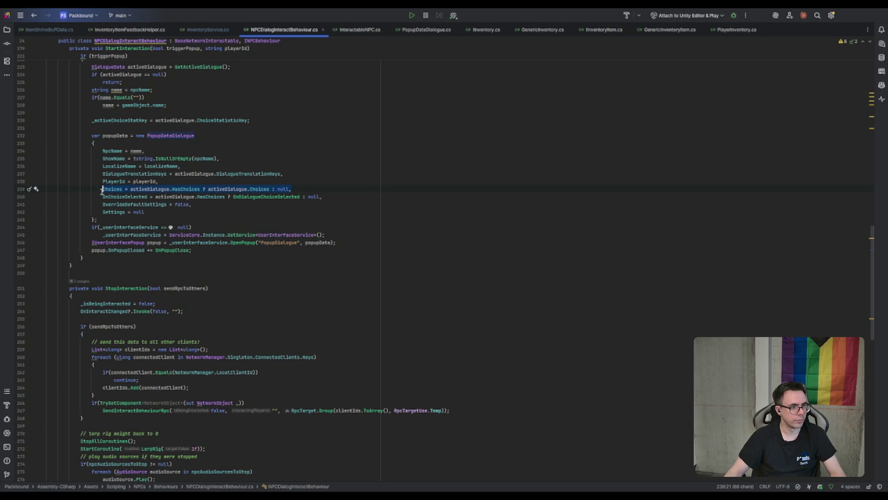
click(428, 171)
scroll(291, 113, up, 3)
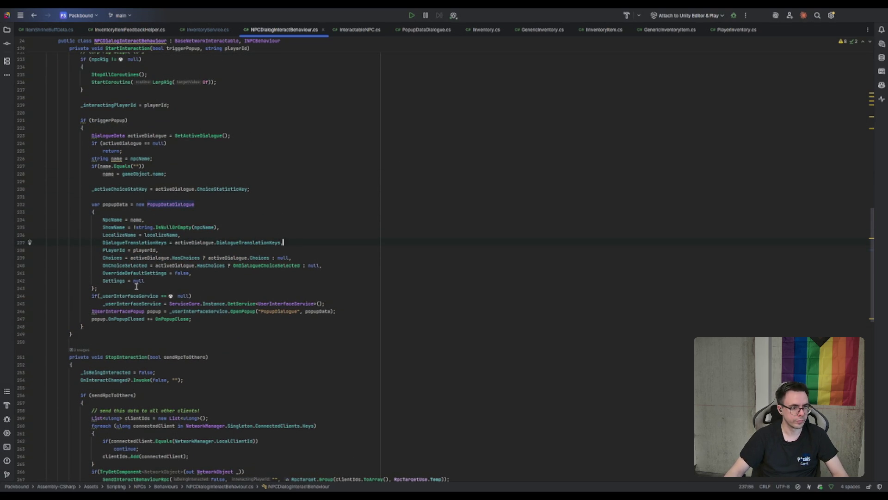
Return to InteractableNPC.cs with the caret in its popup data setup
click(211, 30)
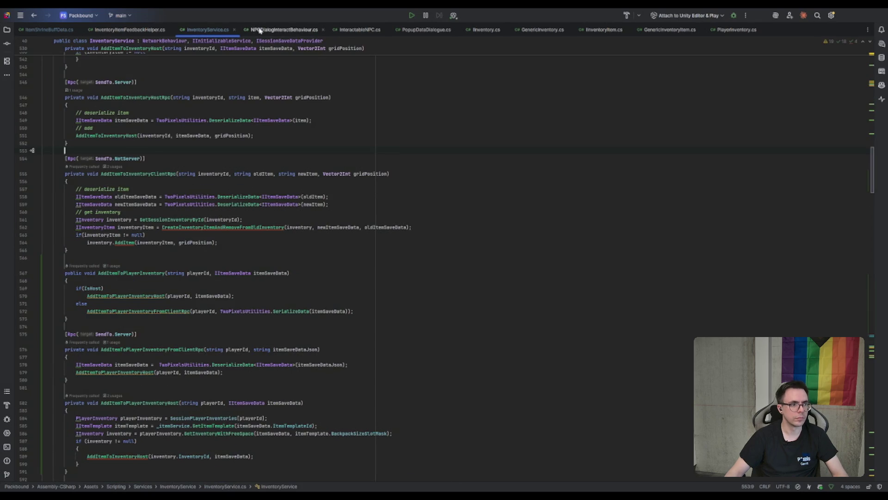
click(375, 30)
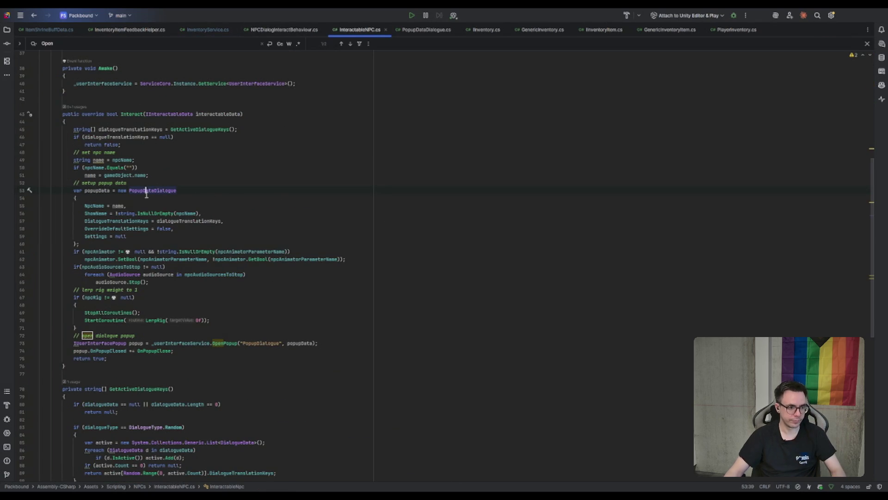
click(165, 190)
Add a Choices line below ShowName and trace where dialogueTranslationKeys comes from in Interact
key(Return)
key(Tab)
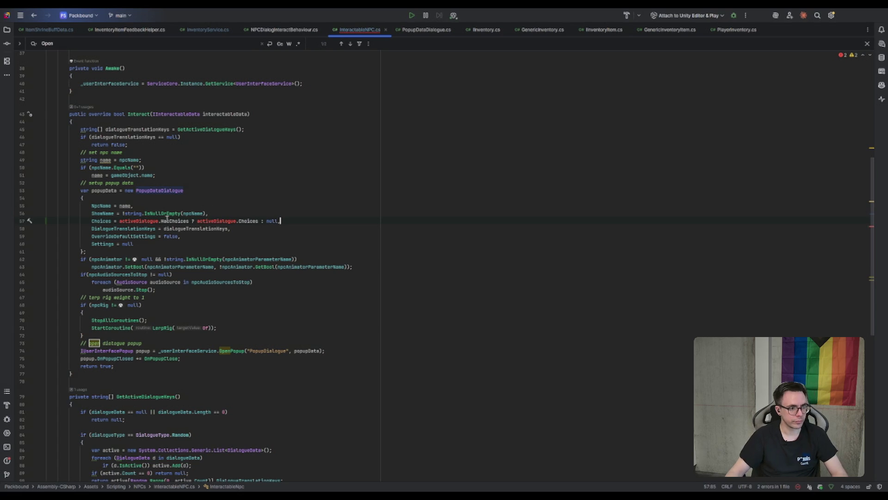
double_click(139, 221)
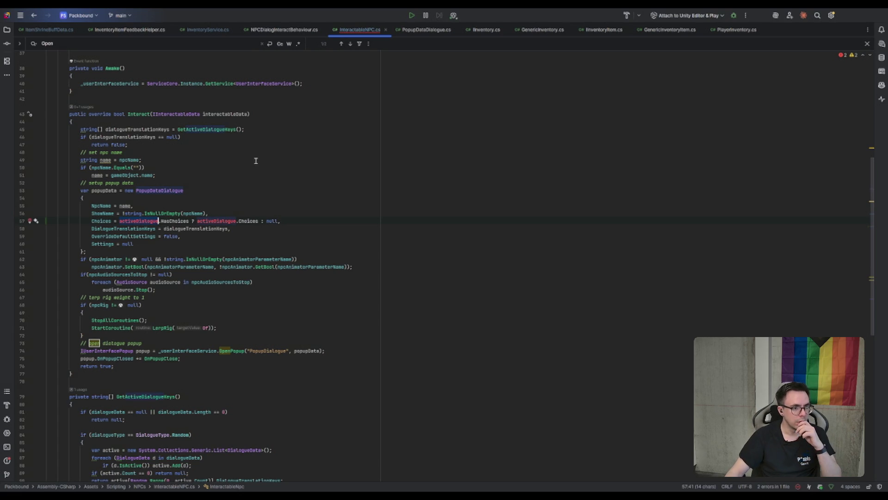
click(139, 137)
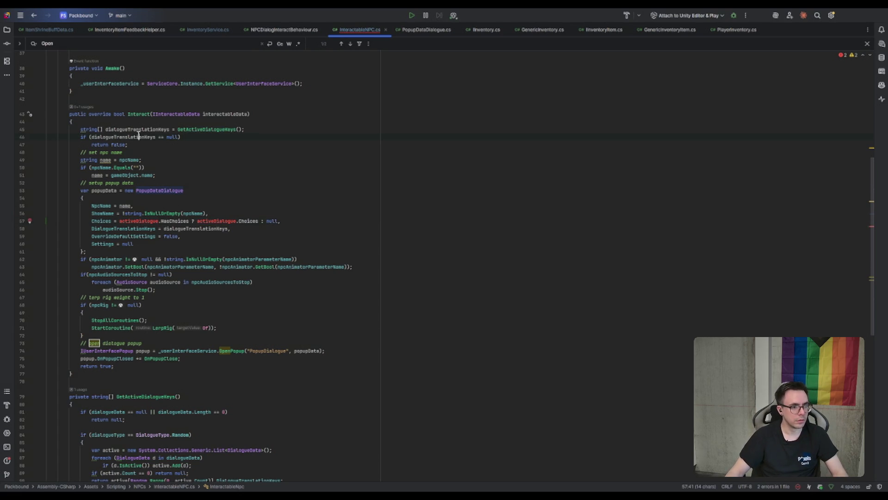
click(226, 114)
double_click(196, 131)
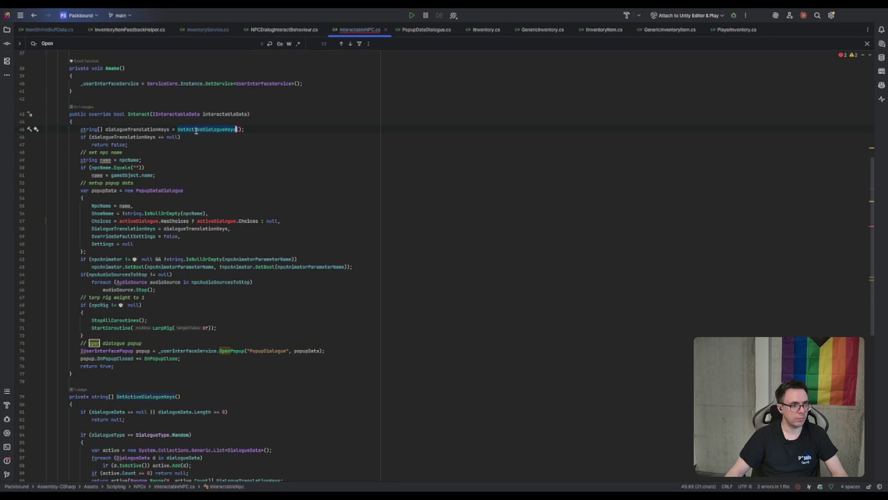
click(132, 137)
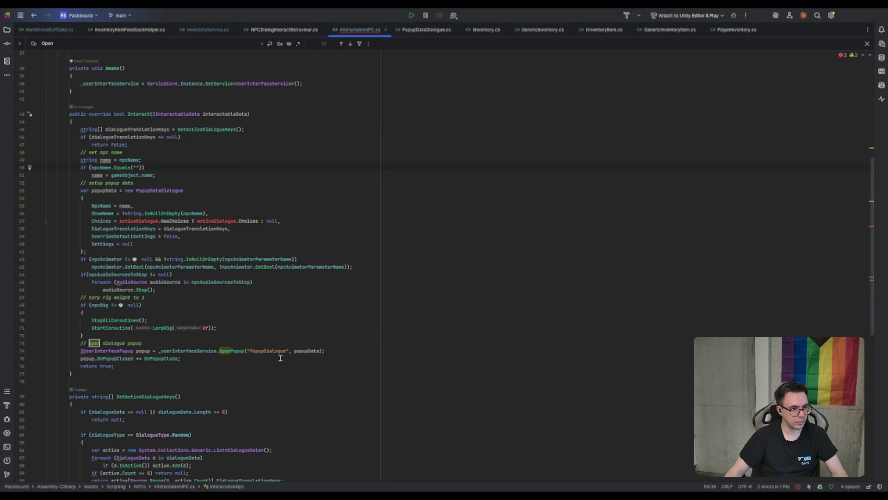
Inspect the GetActiveDialogueKeys definition and usages of DialogueTranslationKeys and dialogueData
double_click(303, 351)
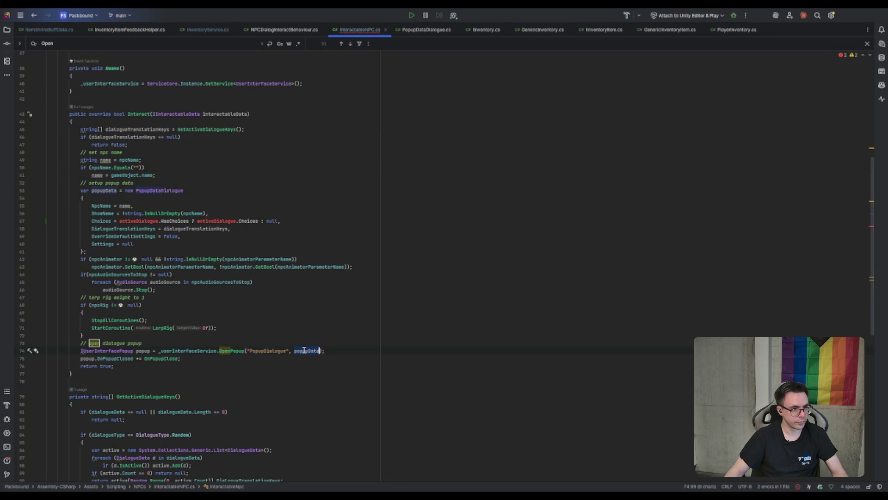
click(196, 228)
click(215, 135)
ctrl+click(214, 130)
scroll(274, 257, down, 5)
scroll(170, 204, down, 3)
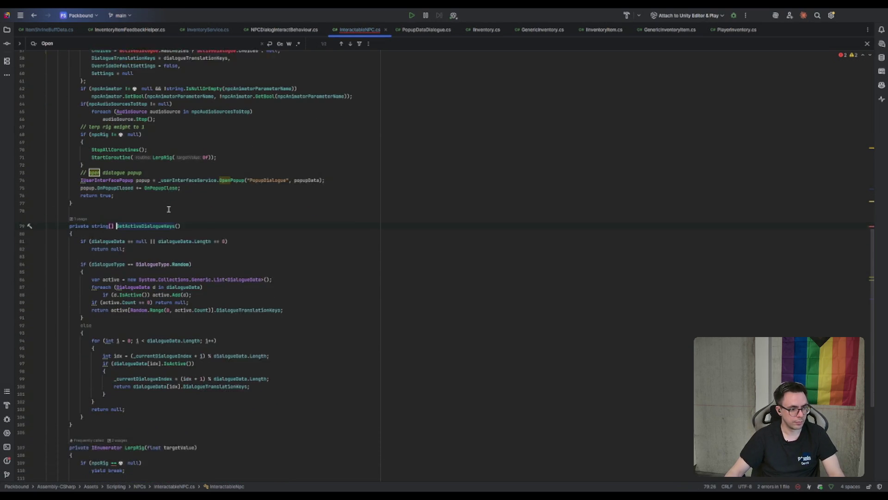
scroll(103, 220, down, 3)
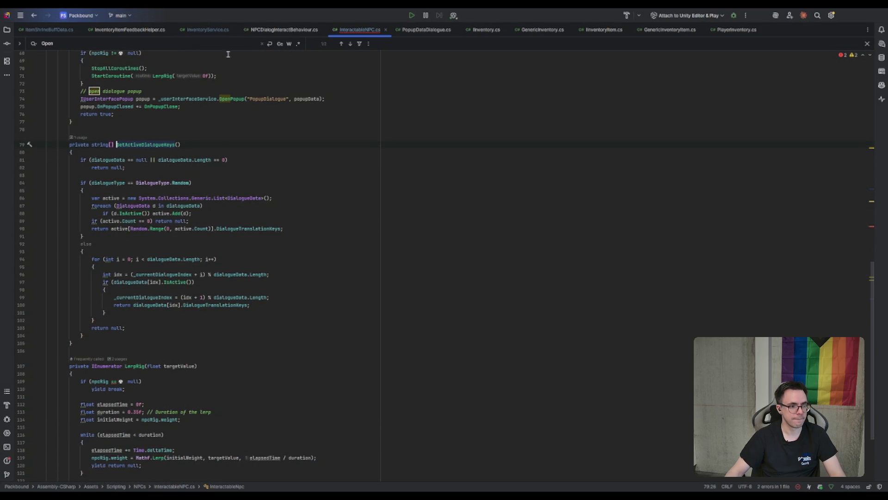
click(295, 302)
click(214, 305)
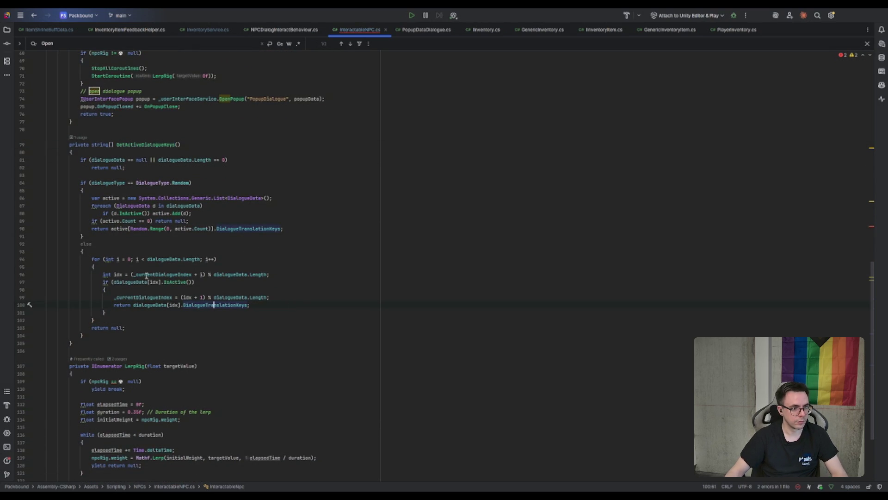
click(148, 305)
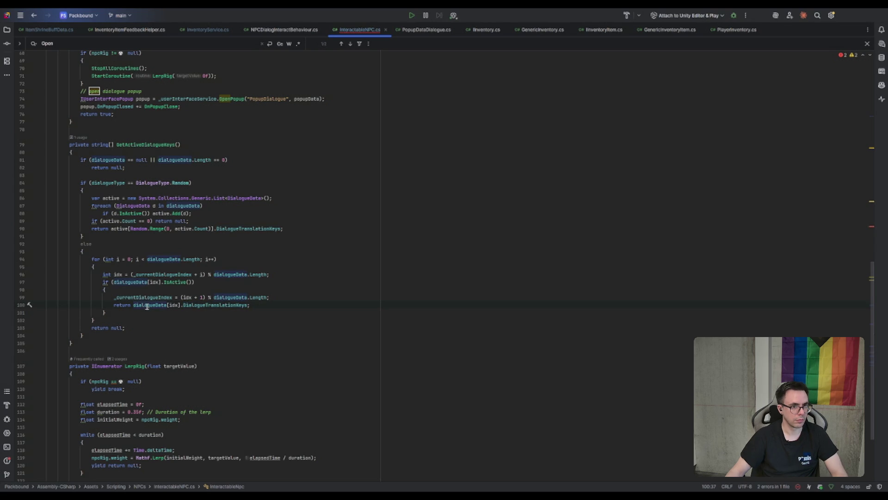
In NPCDialogInteractBehaviour.cs, select line 223 fetching activeDialogue via GetActiveDialogue()
click(426, 29)
click(309, 31)
click(293, 163)
drag(230, 135, 91, 133)
key(ctrl+c)
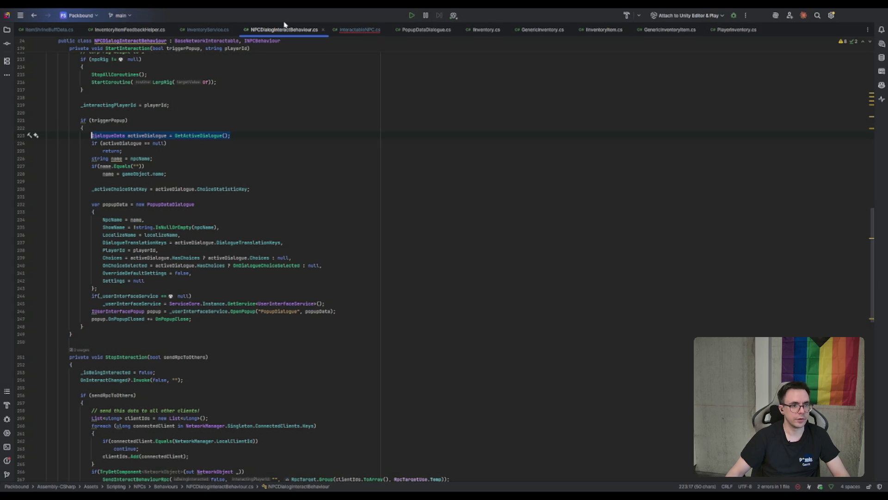
Replace the dialogue keys line in Interact with the activeDialogue line and null-check activeDialogue
click(360, 29)
scroll(354, 223, up, 10)
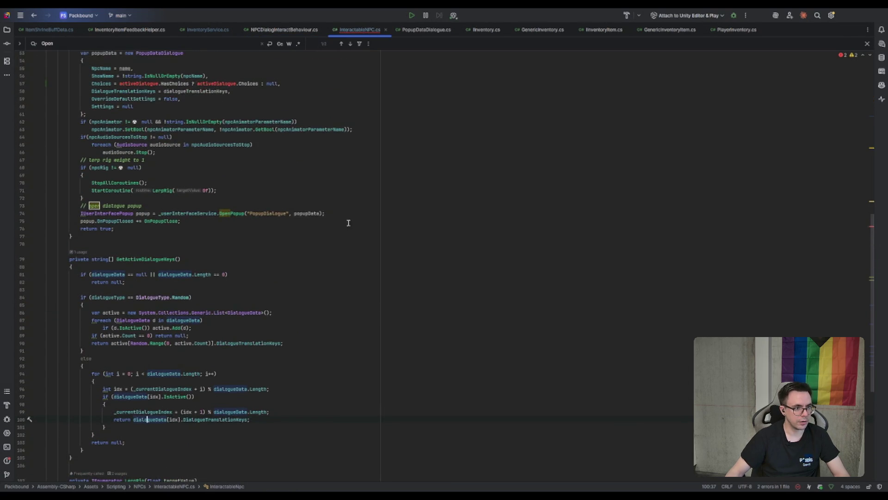
drag(245, 175, 79, 176)
key(ctrl+v)
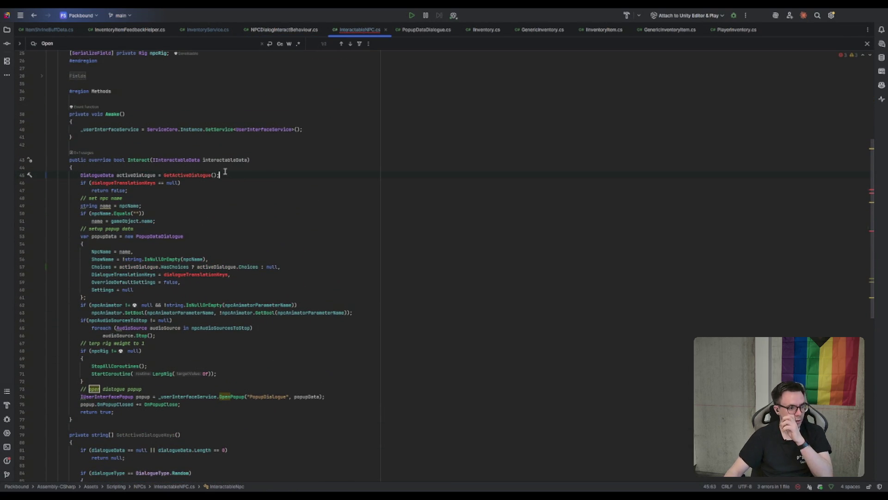
click(182, 183)
double_click(138, 183)
text(activeDialogue)
click(205, 183)
Select the whole GetActiveDialogue method in NPCDialogInteractBehaviour.cs
click(426, 30)
click(353, 30)
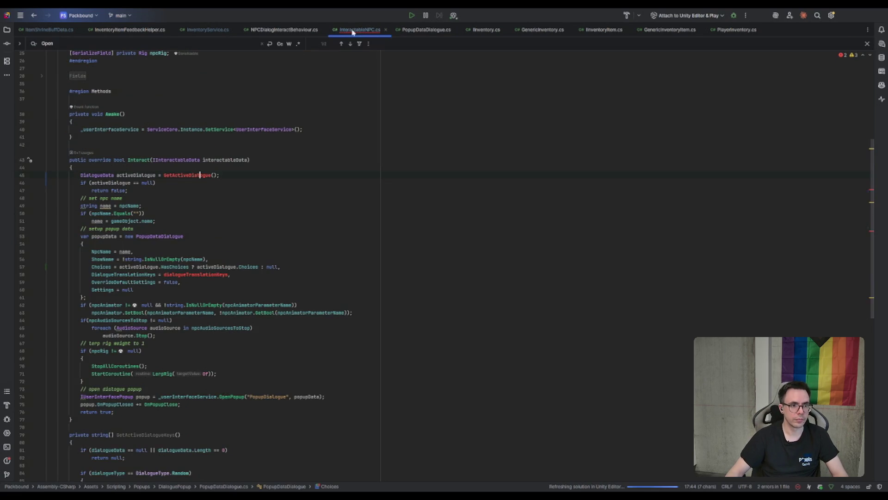
click(287, 31)
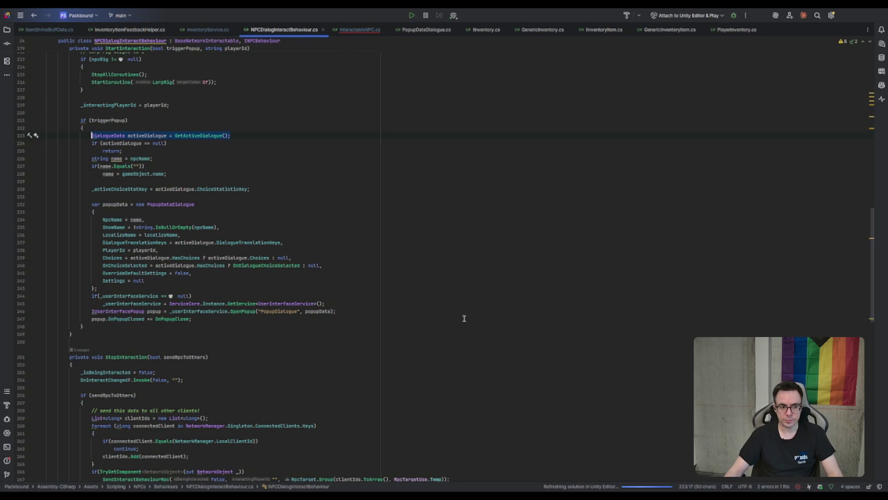
scroll(466, 319, down, 1)
click(201, 157)
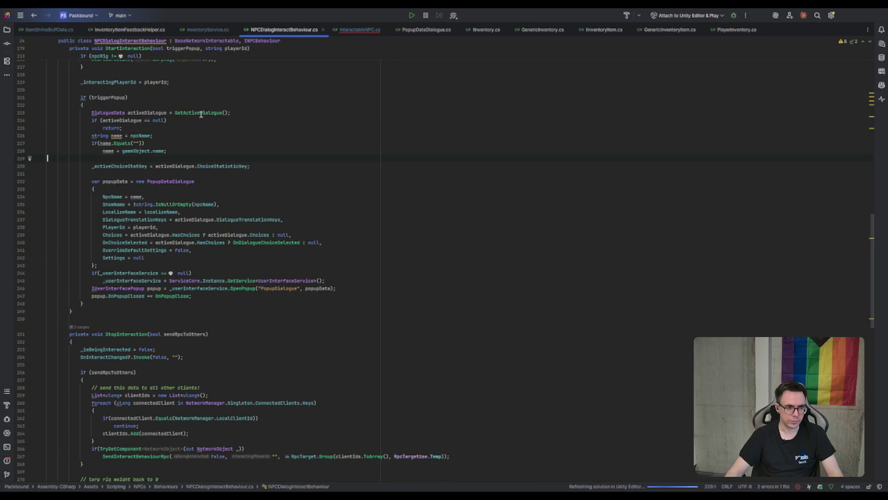
ctrl+click(201, 113)
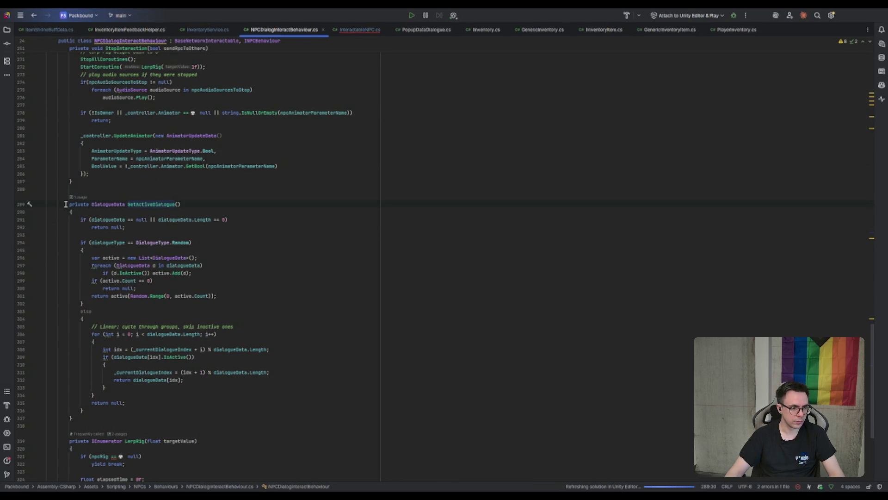
mouse_move(66, 204)
mouse_down()
mouse_move(125, 403)
mouse_move(72, 418)
mouse_up()
key(ctrl+c)
scroll(309, 289, up, 10)
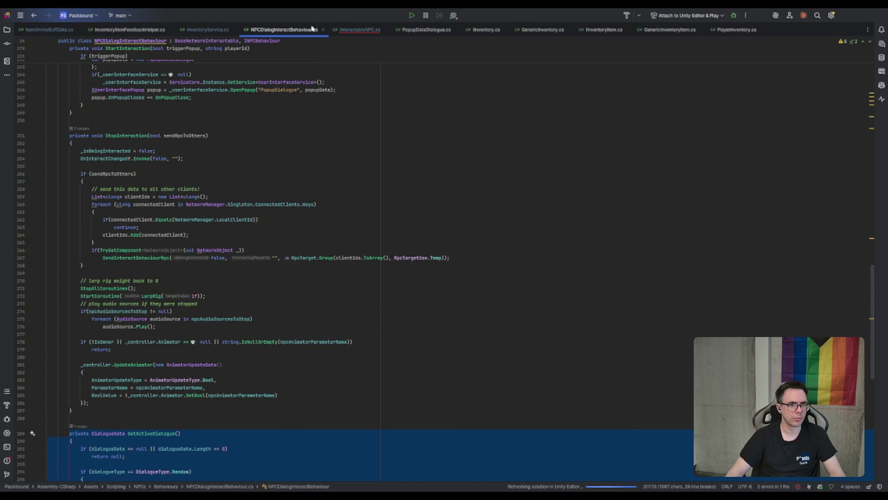
Paste GetActiveDialogue into InteractableNPC.cs above GetActiveDialogueKeys and import List
click(360, 29)
scroll(235, 127, up, 5)
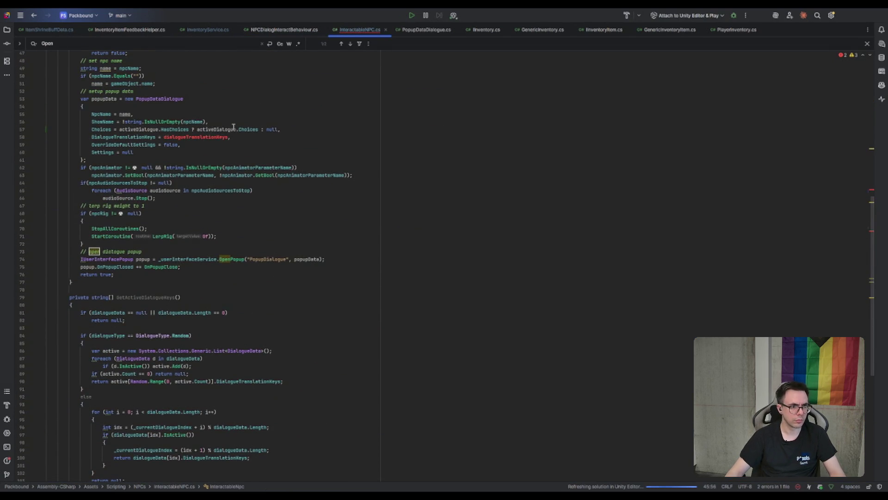
scroll(236, 126, down, 7)
scroll(206, 167, up, 3)
click(91, 152)
key(ctrl+v)
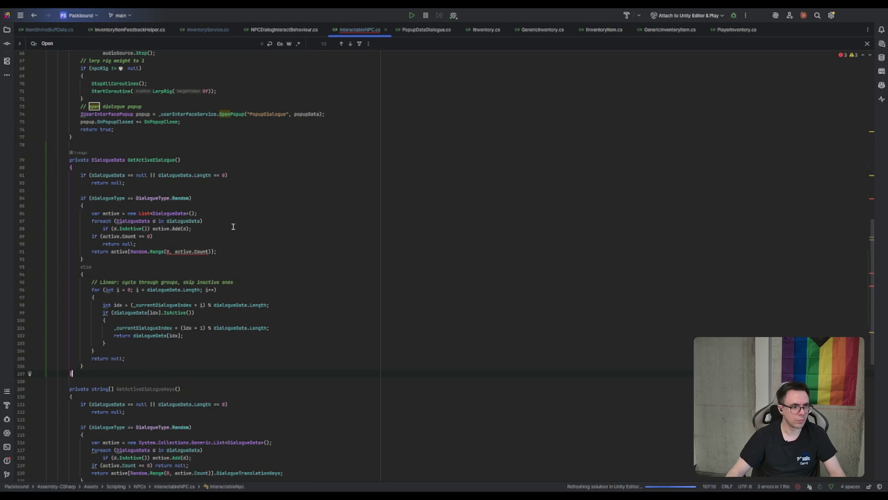
scroll(166, 206, down, 1)
click(147, 190)
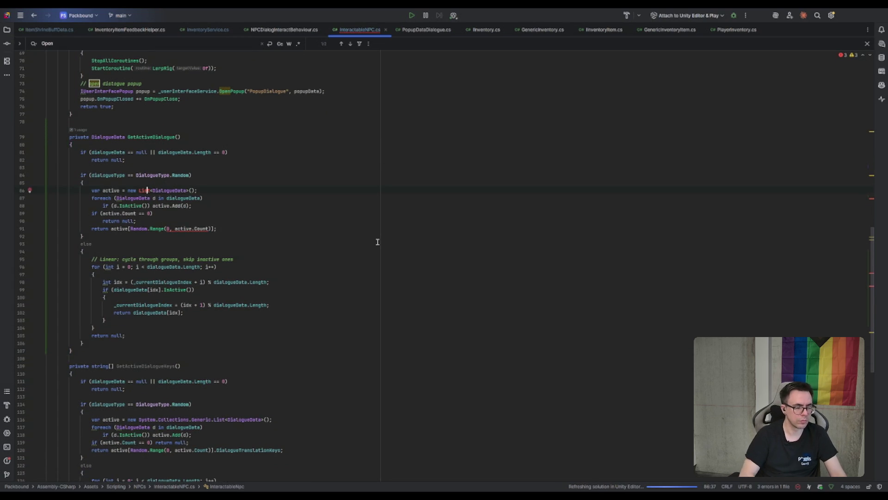
click(357, 221)
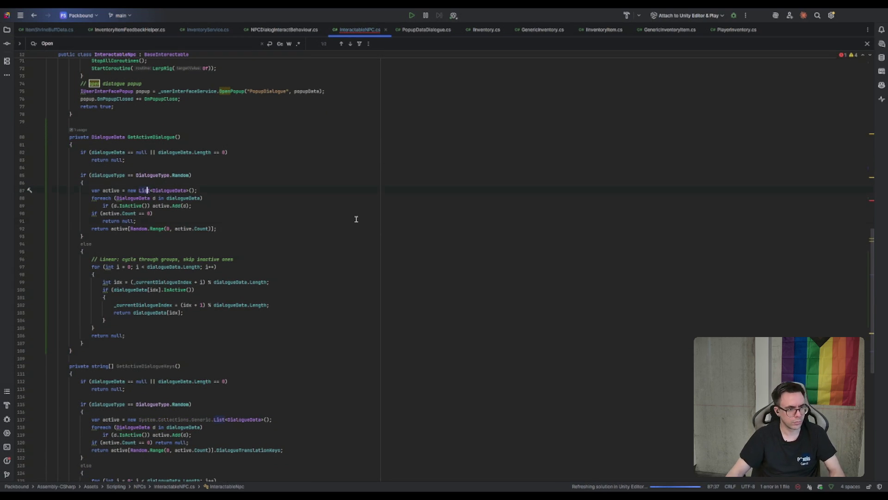
Delete the old GetActiveDialogueKeys method from InteractableNPC.cs
click(153, 366)
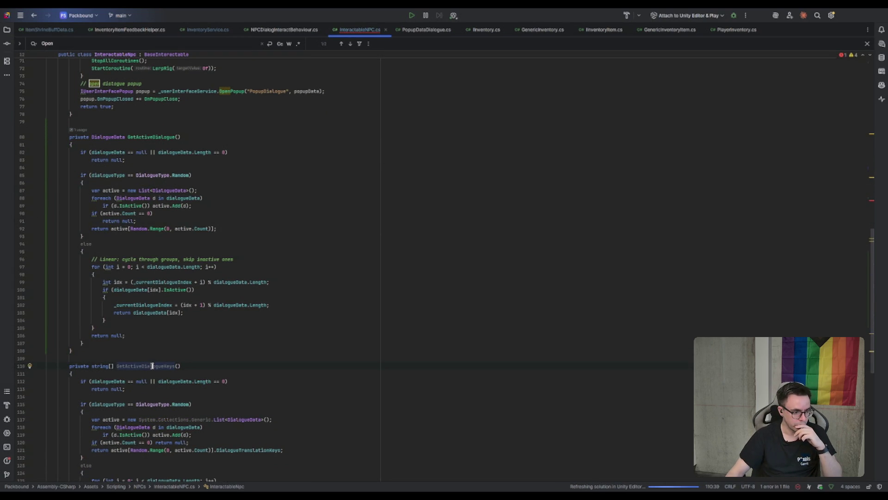
scroll(152, 365, down, 5)
scroll(152, 365, down, 1)
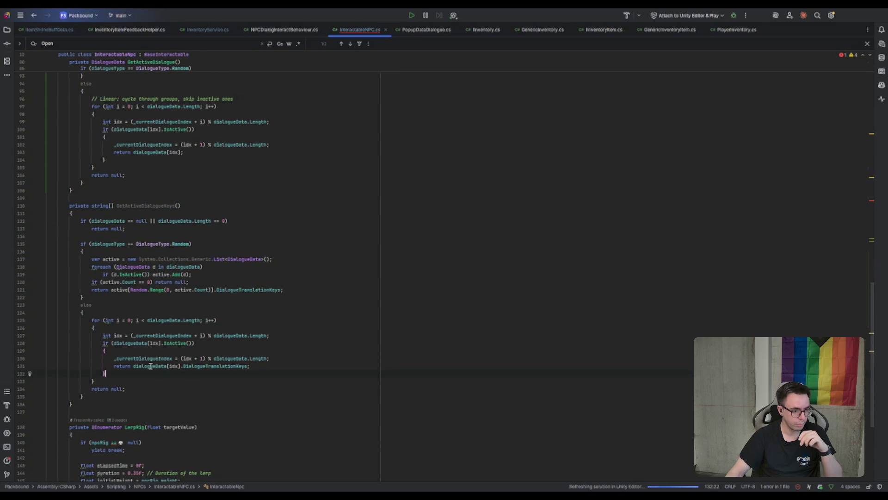
click(202, 359)
click(173, 367)
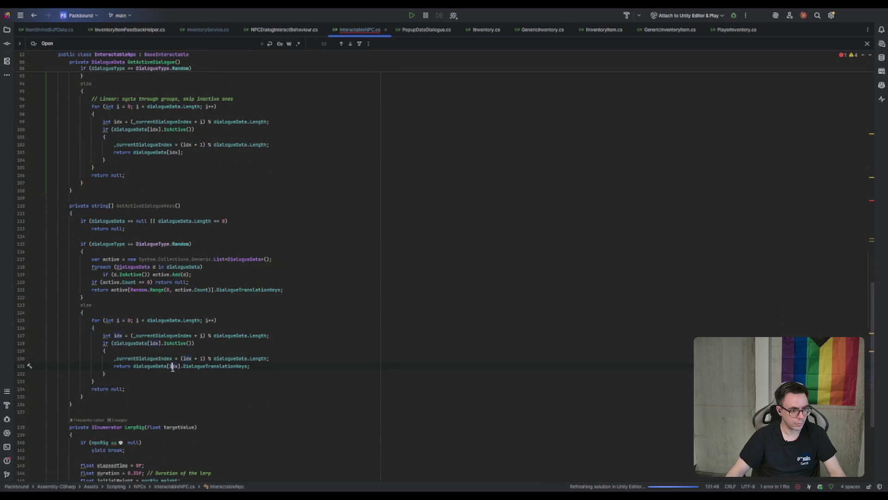
click(115, 398)
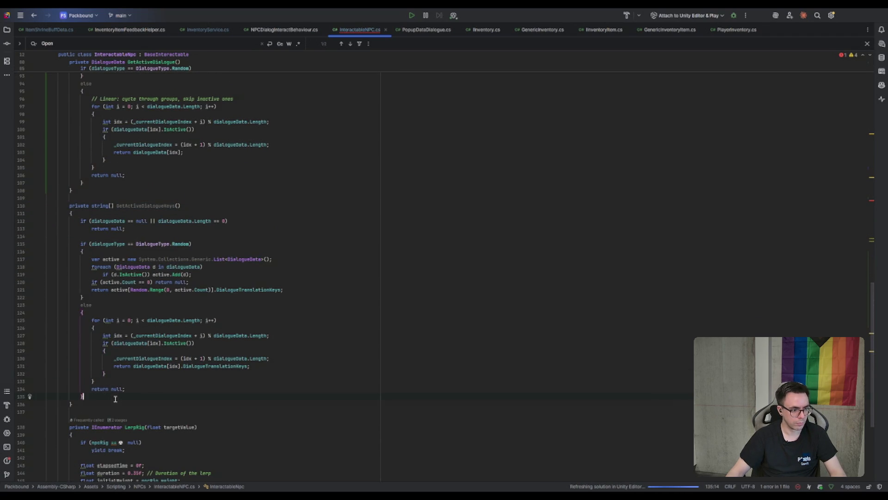
mouse_move(109, 404)
mouse_down()
mouse_move(169, 204)
mouse_move(182, 192)
mouse_up()
key(Delete)
Set DialogueTranslationKeys to activeDialogue.DialogueTranslationKeys in the popup data
scroll(236, 235, up, 8)
scroll(237, 236, up, 6)
double_click(175, 248)
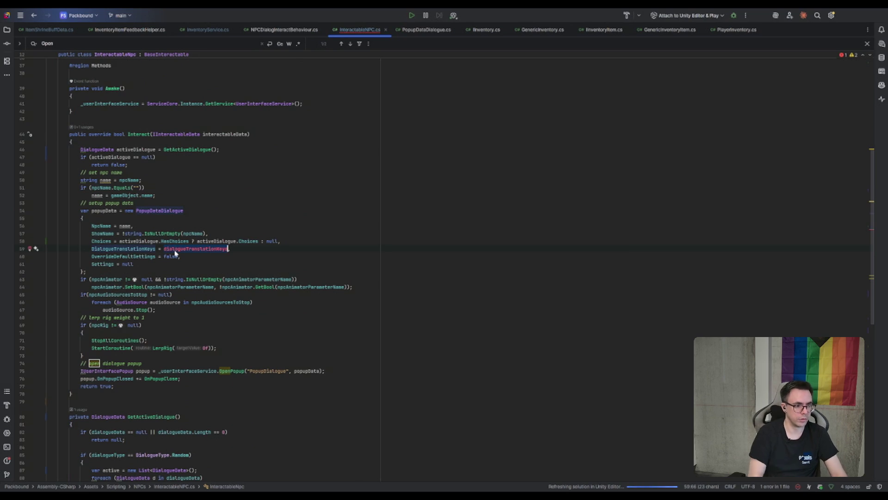
text(activeDialogue.)
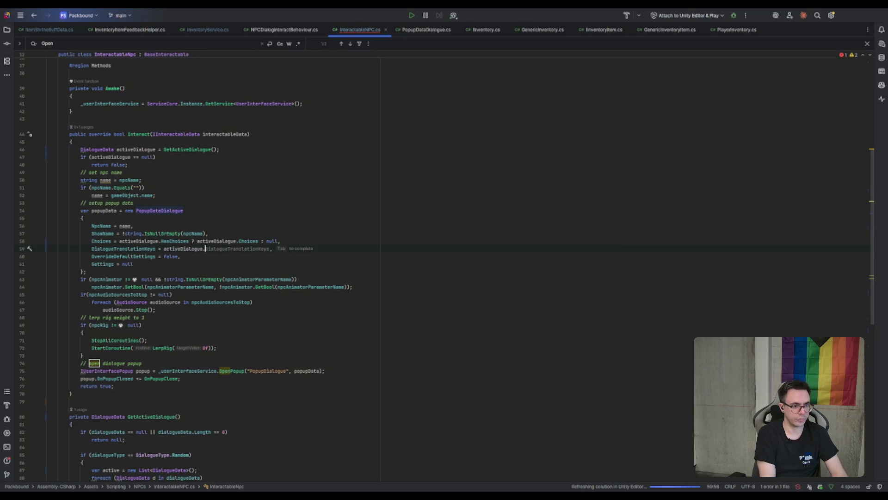
key(Tab)
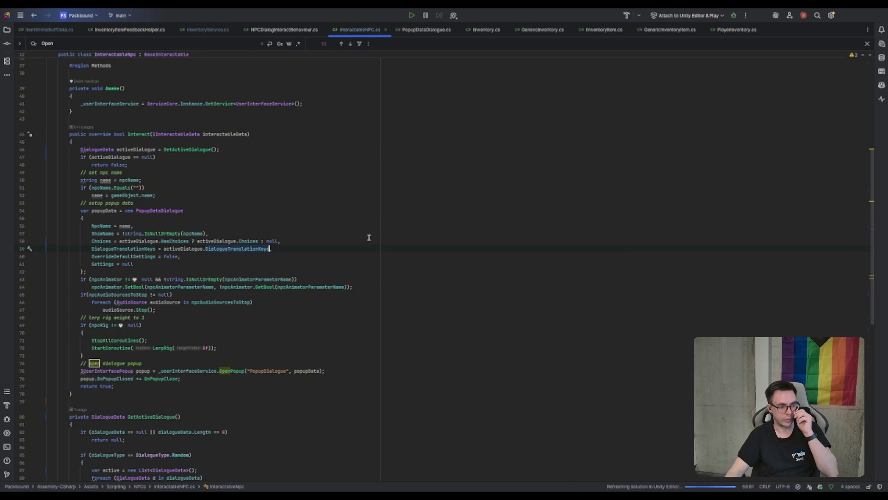
click(332, 219)
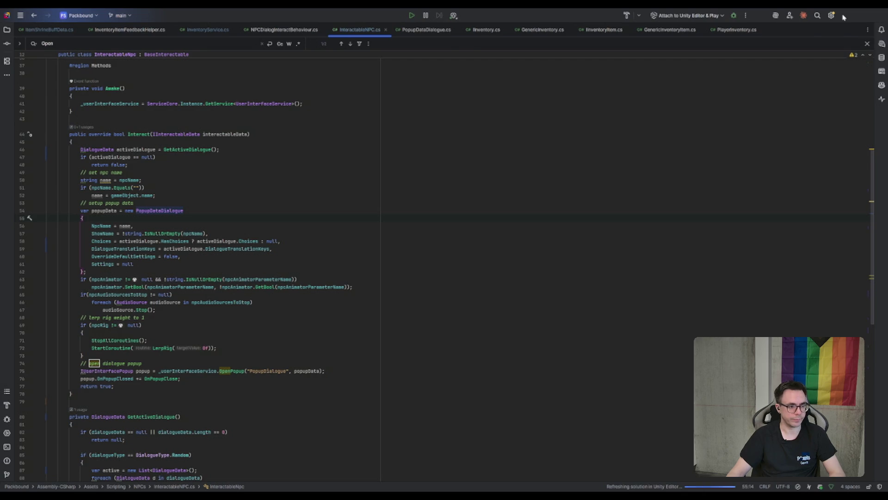
key(alt+Tab)
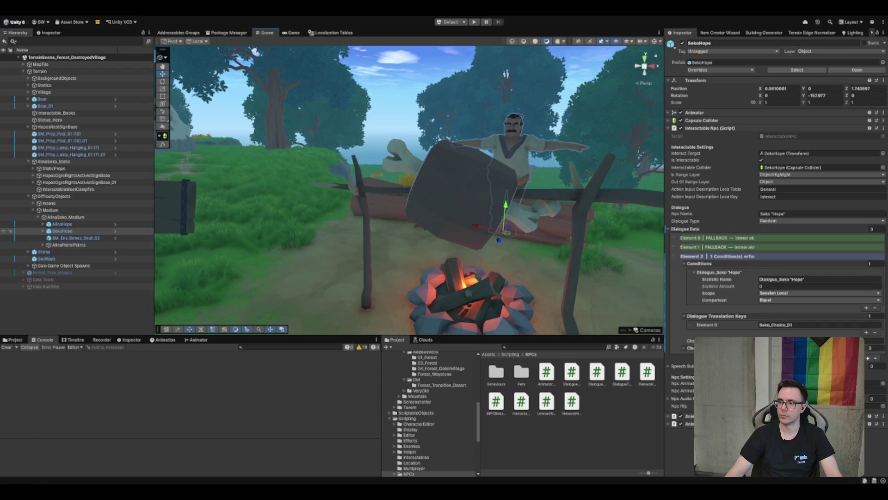
Frame SekoHope, then open the Boot scene from Assets/Scenes
key(f)
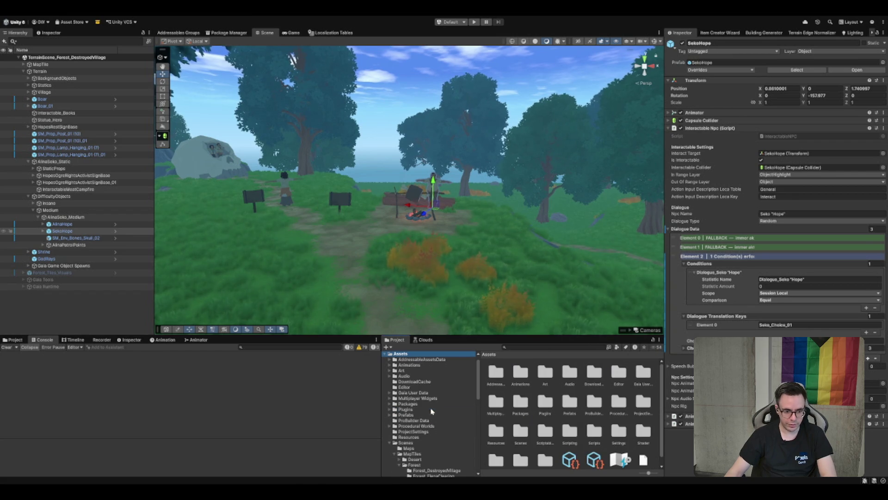
click(431, 445)
double_click(597, 373)
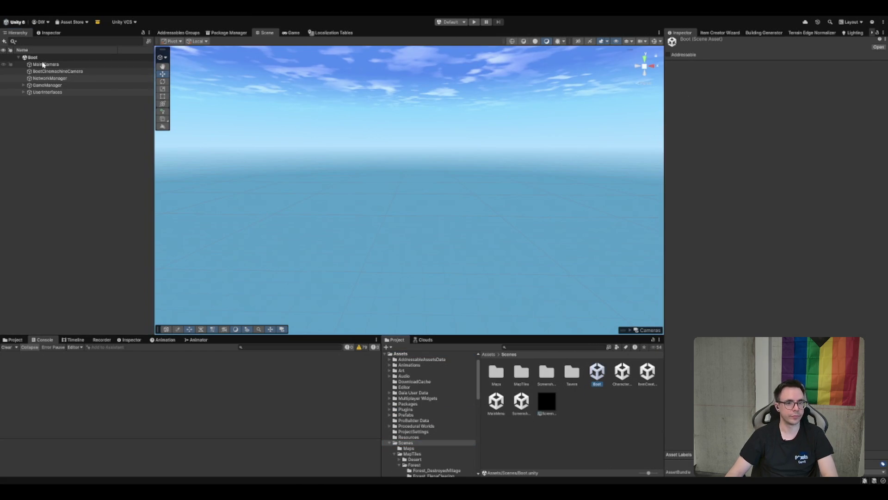
click(45, 64)
Enter Play mode from the Boot scene and wait for the main menu in the Game view
click(474, 22)
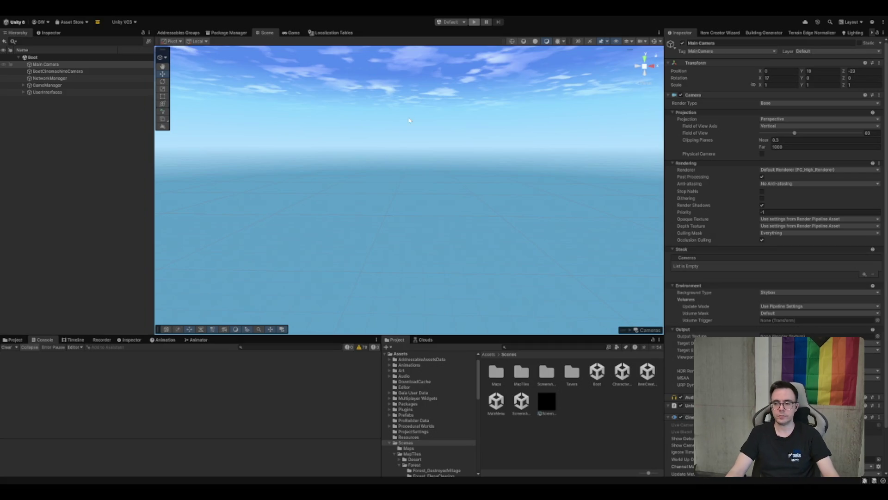
key(ctrl+p)
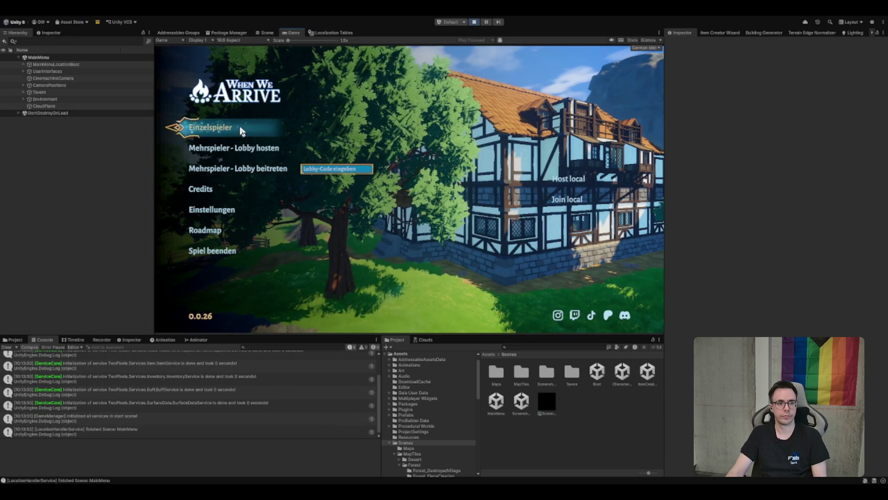
Start a singleplayer game and run across the tavern, through the glowing doorway, to the purple portal
click(241, 132)
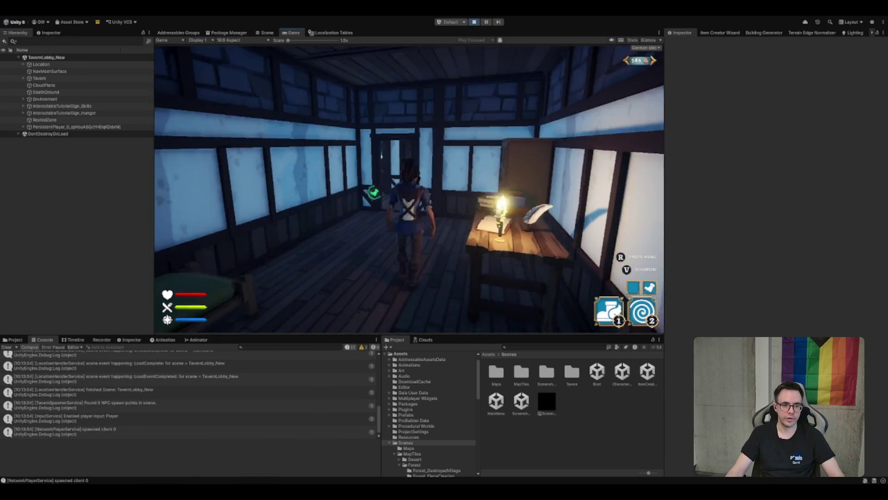
key(w)
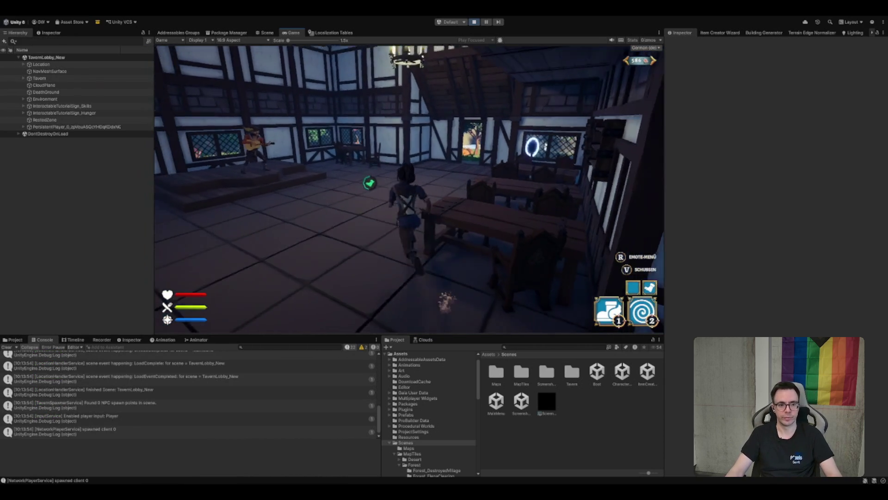
key(w)
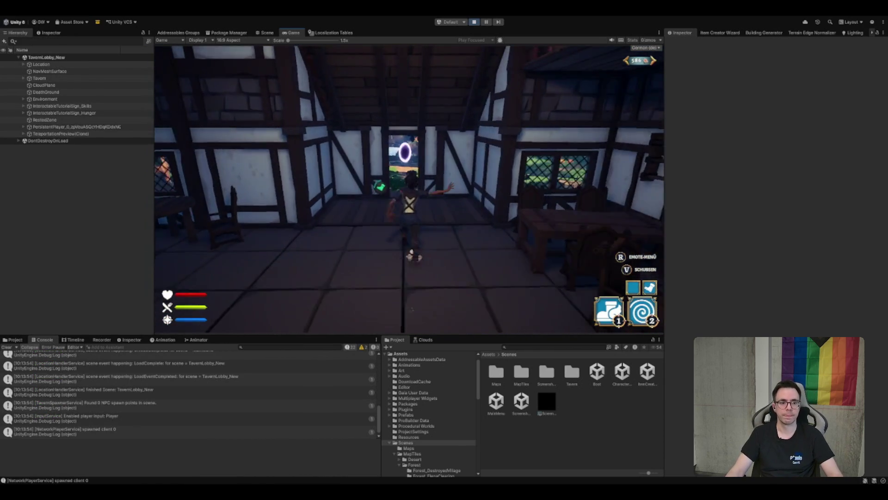
key(w)
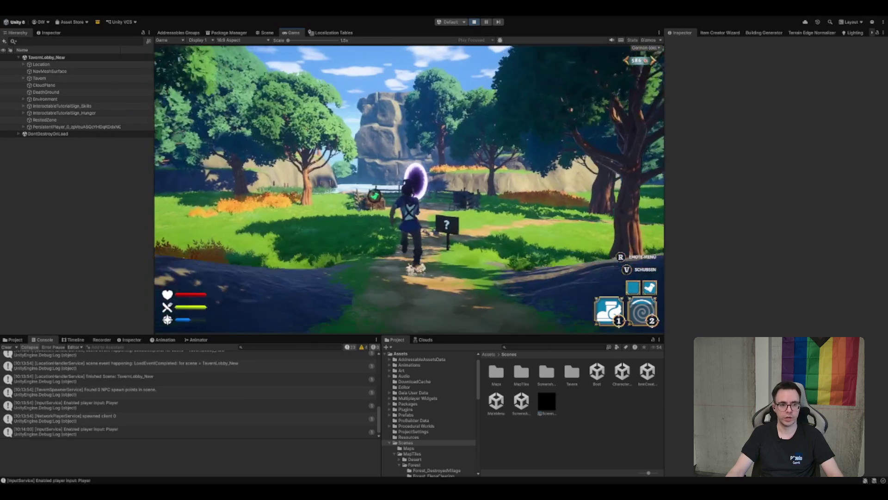
key(w)
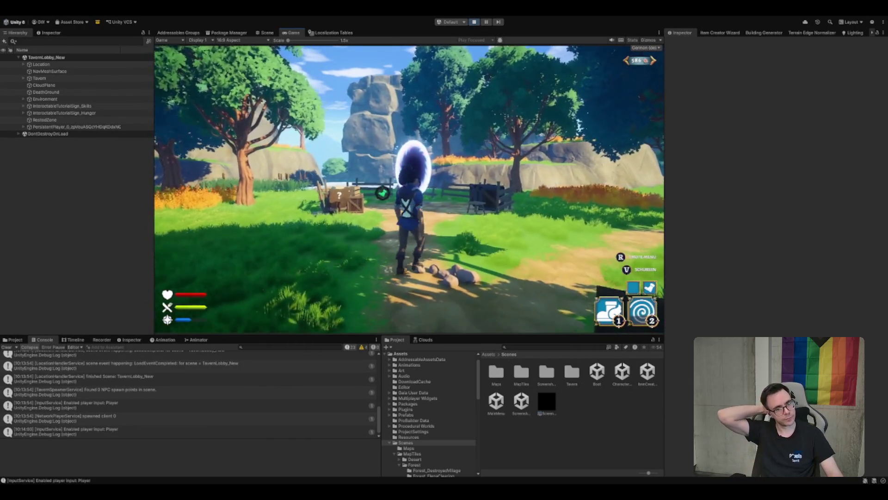
key(w)
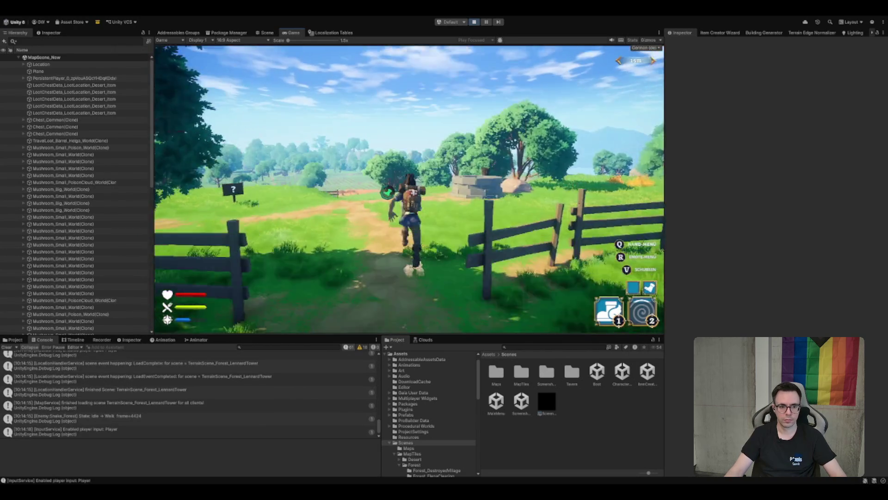
Jump onto the stone well and equip the grey leg armour from the chest
key(space)
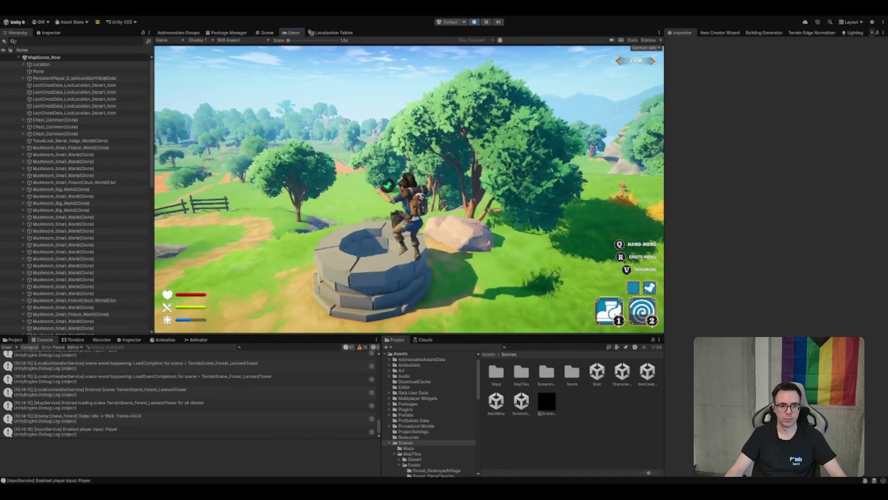
key(Tab)
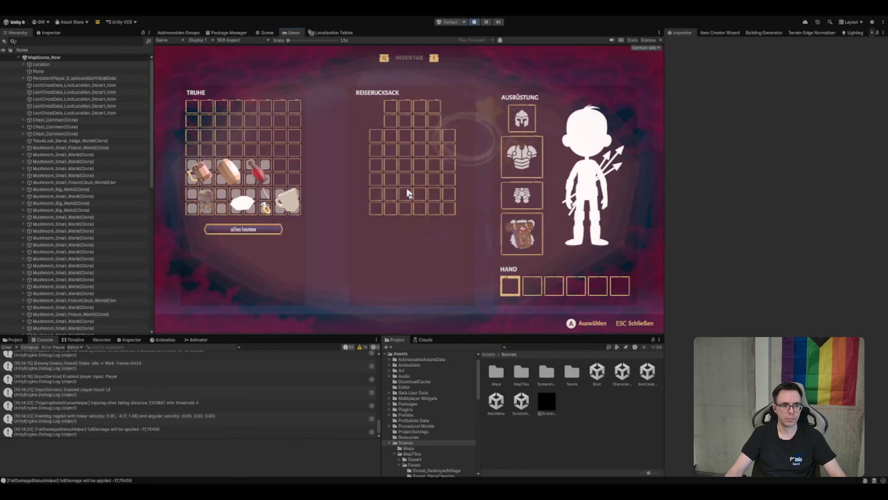
drag(203, 199, 544, 183)
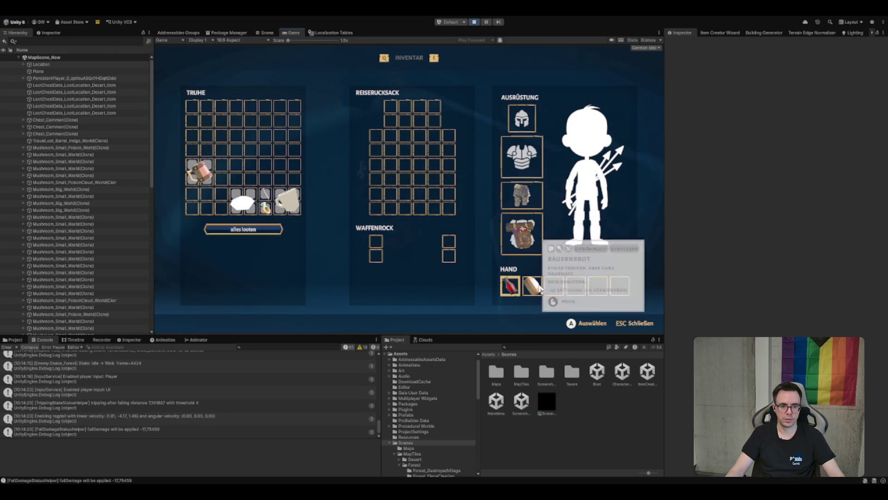
key(Tab)
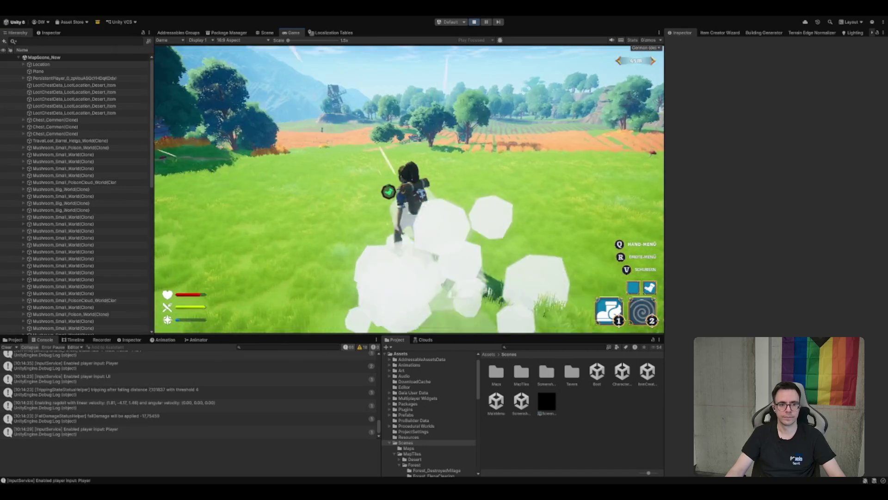
Walk along the path past the wheat field fence, then open and close the next chest
key(w)
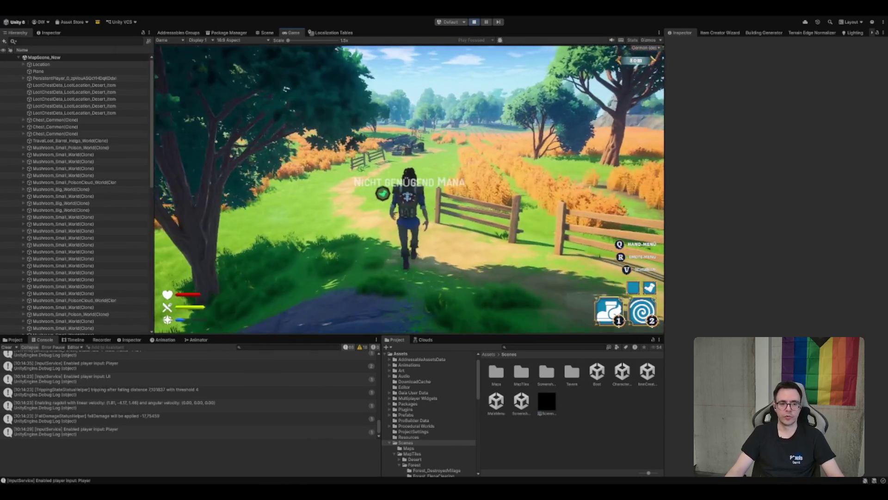
key(w)
key(w)
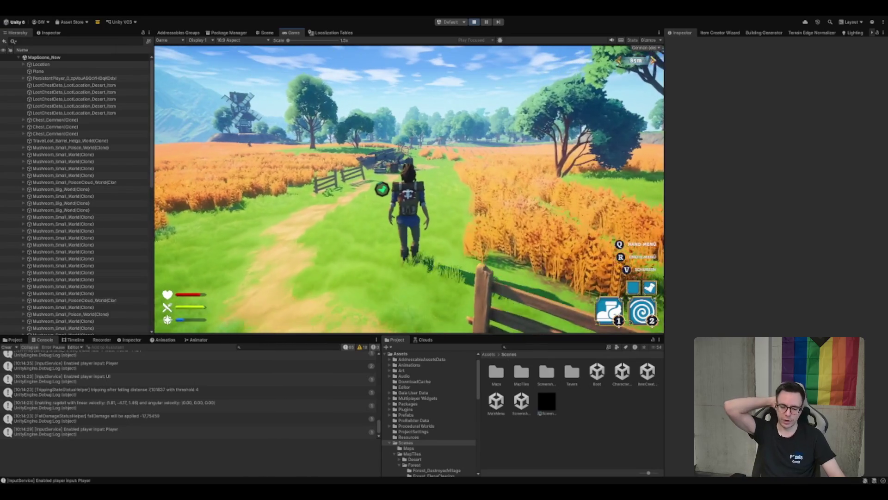
key(w)
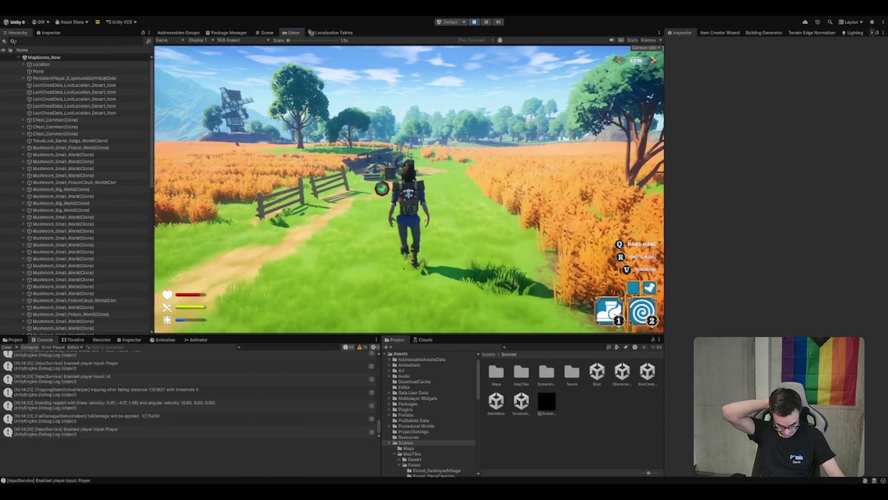
key(w)
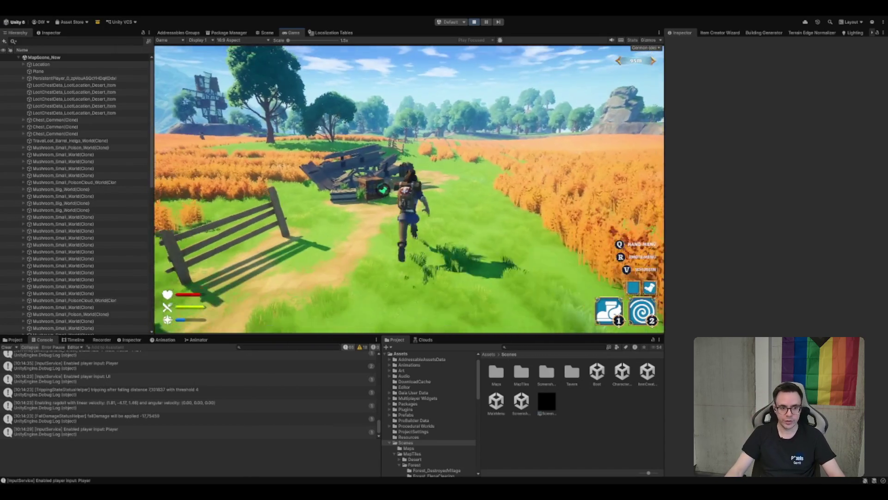
key(e)
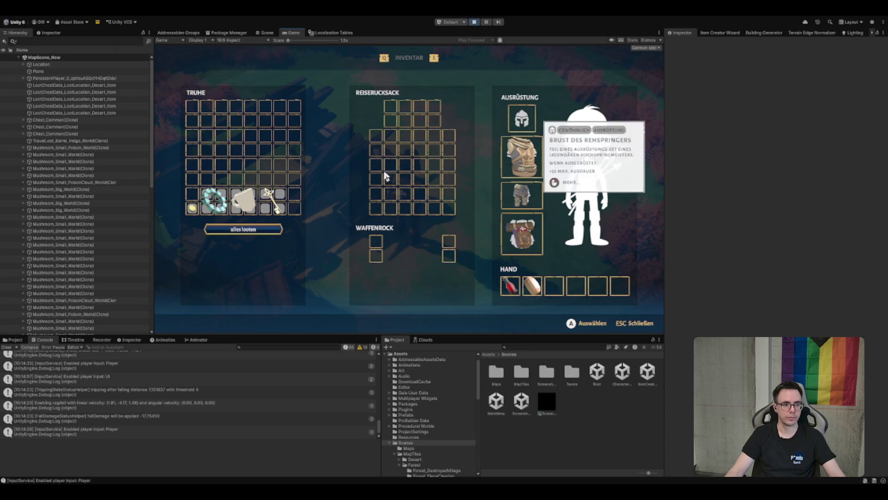
key(Escape)
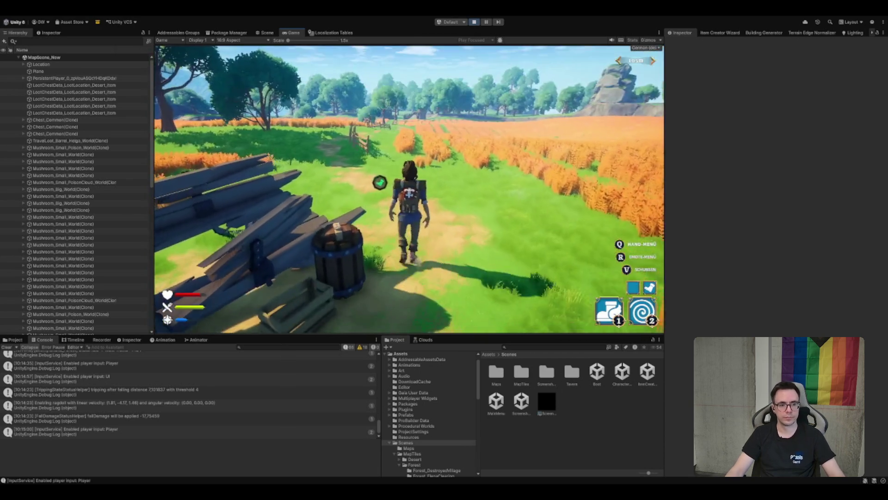
key(w)
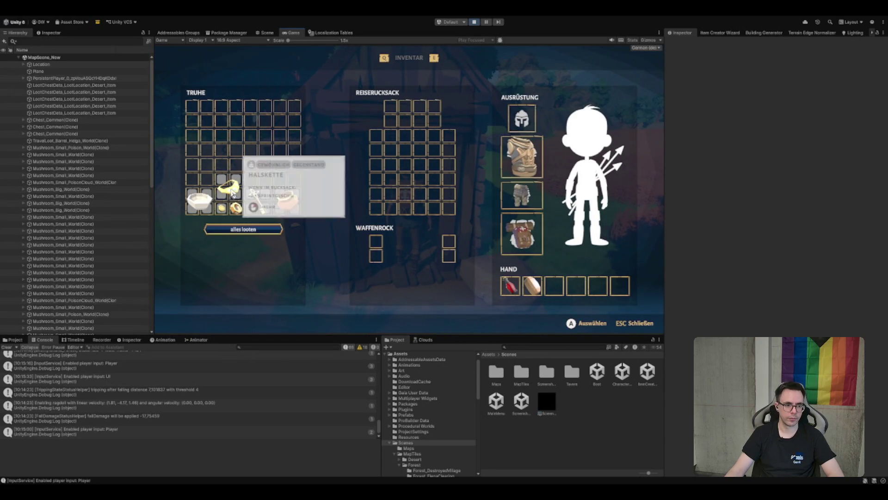
Close the inventory and run the character past the house and through the palisade gate
key(Escape)
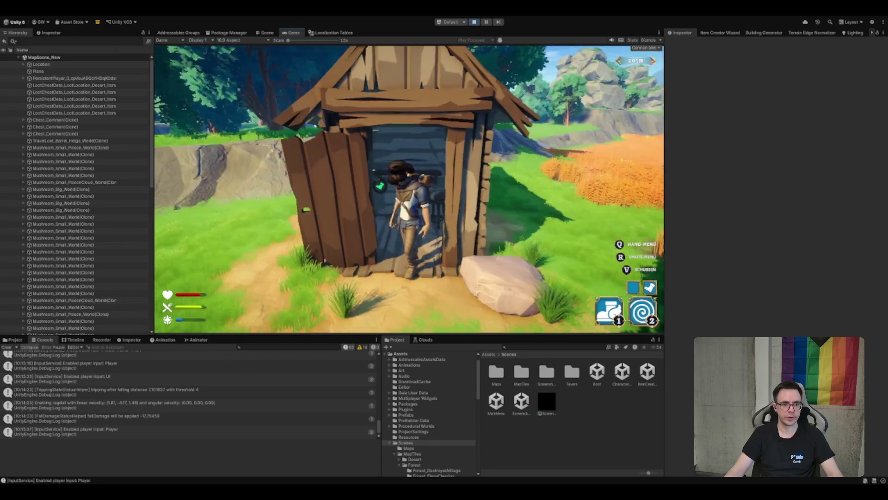
key(w)
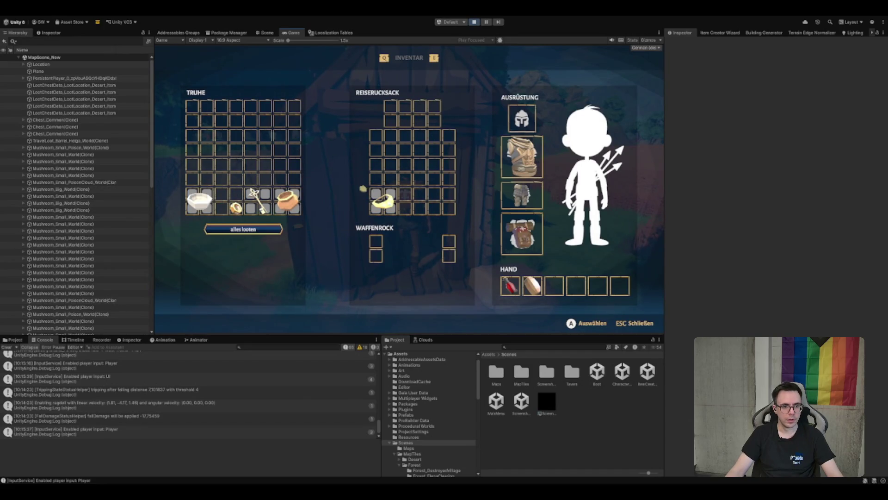
key(Escape)
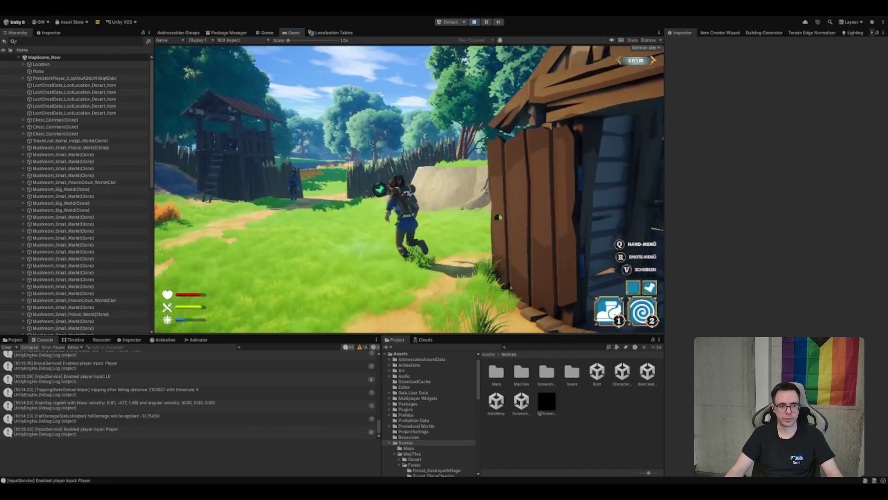
key(w)
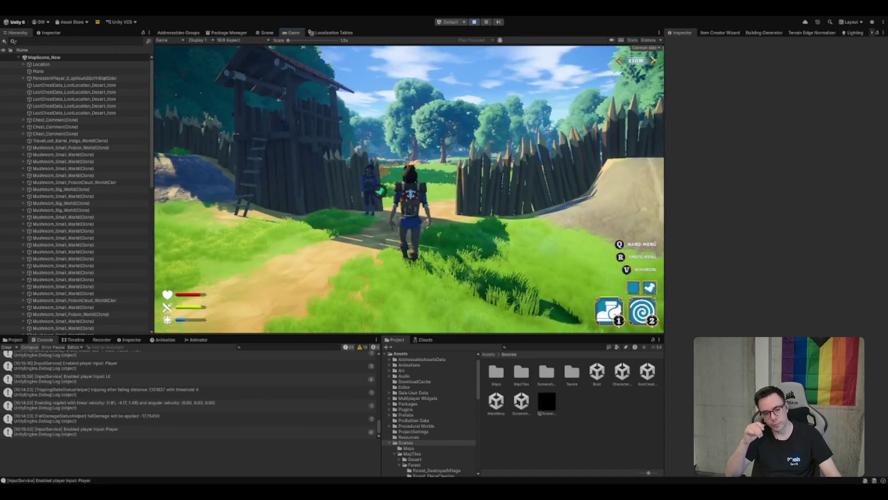
key(w)
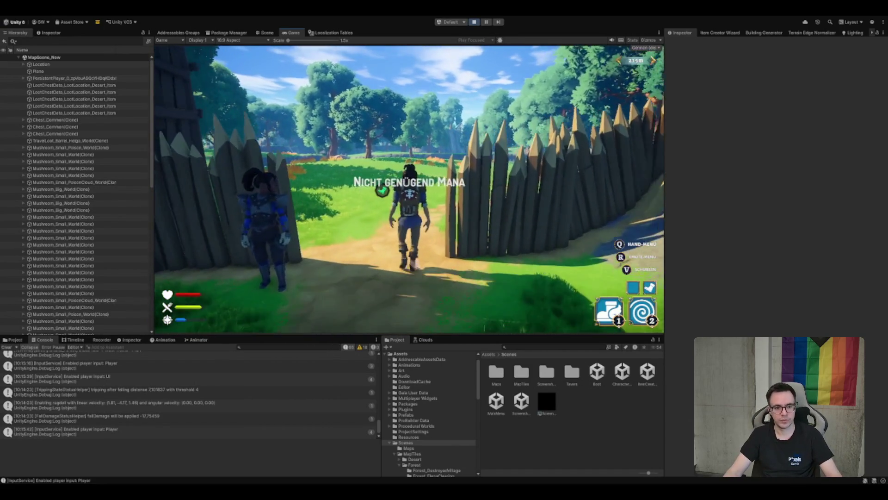
key(w)
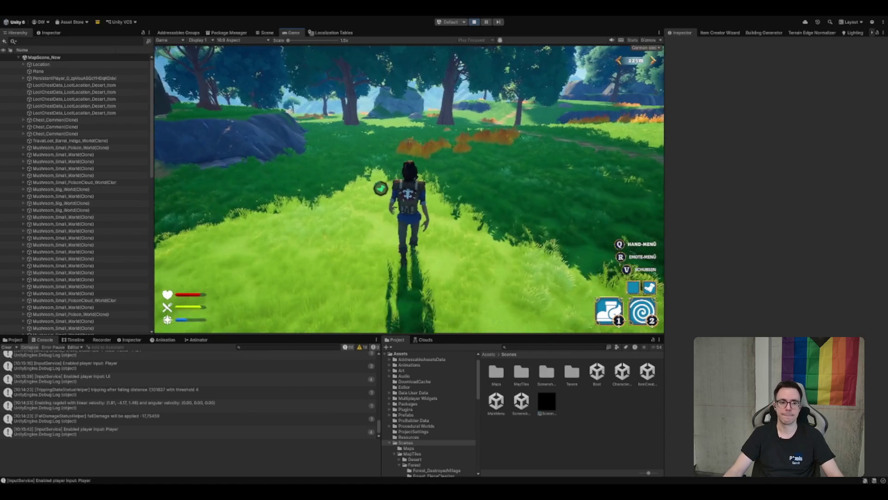
key(a)
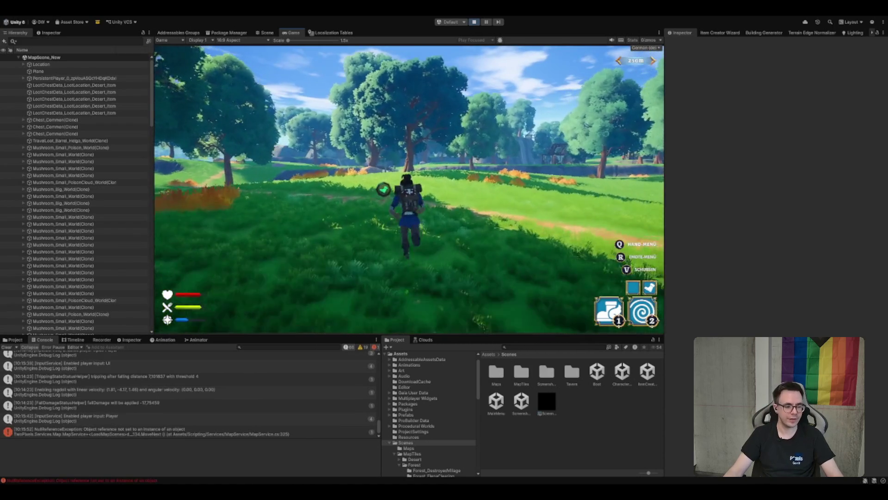
Stop on the grass and open the NullReferenceException's MapService.cs:325 link in Rider
key(w)
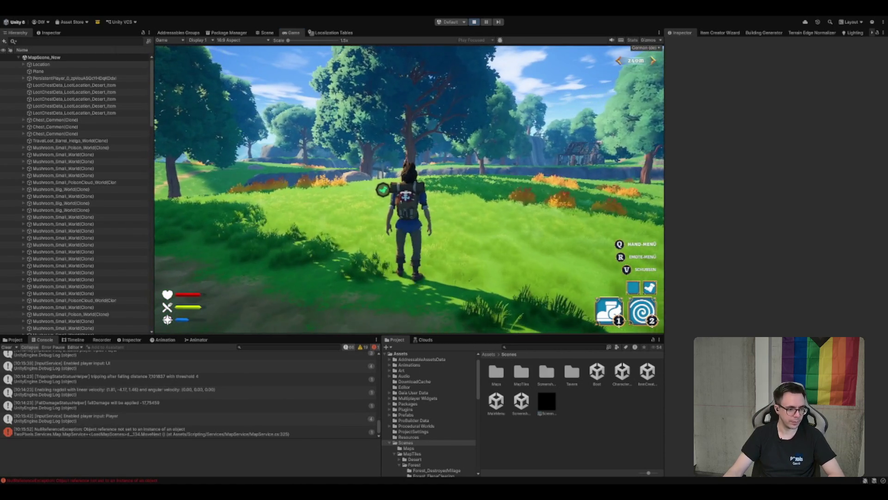
click(272, 431)
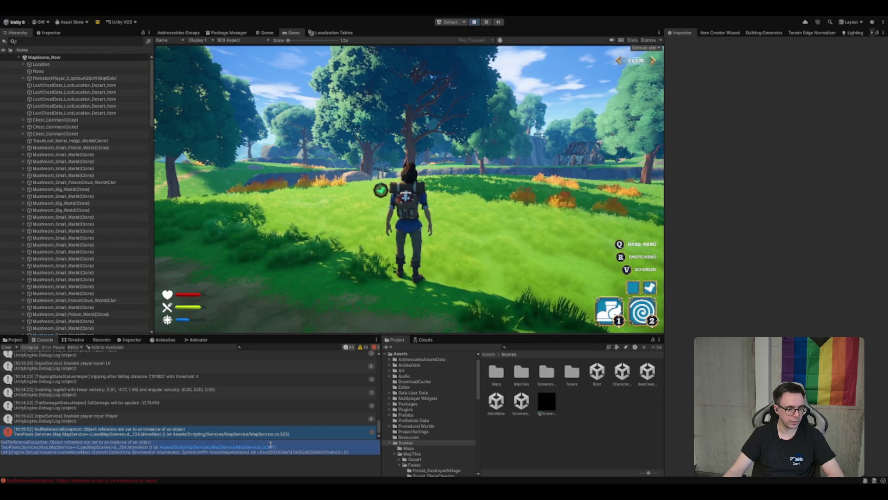
click(271, 446)
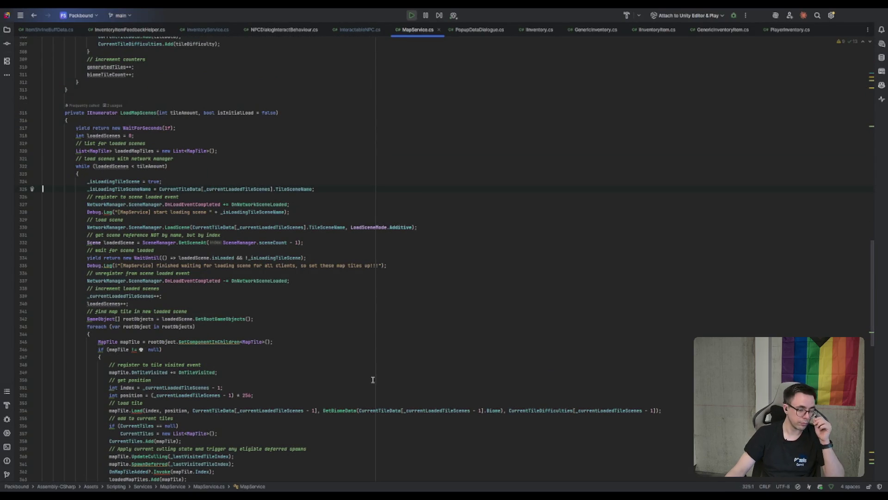
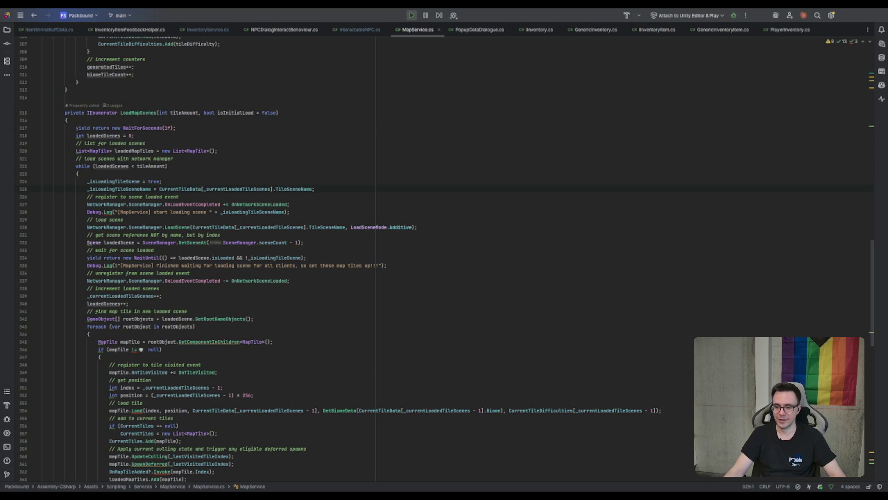
Leave Rider's MapService.cs LoadMapScenes code for the Unity Editor running the game
key(alt+Tab)
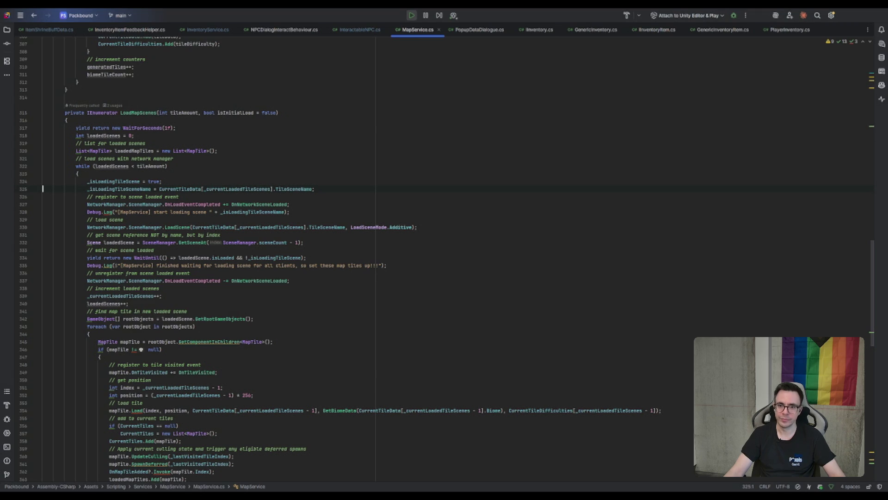
Run around the village houses, down the path, and pick up the barrel
key(a)
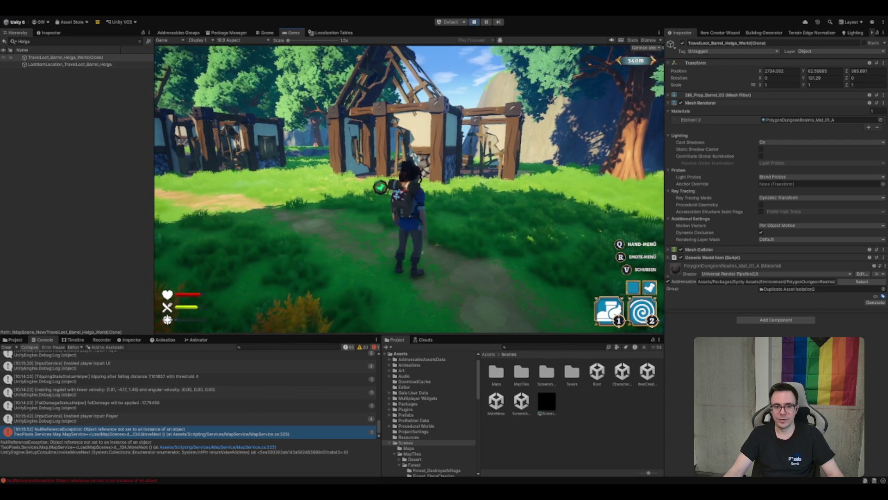
key(w)
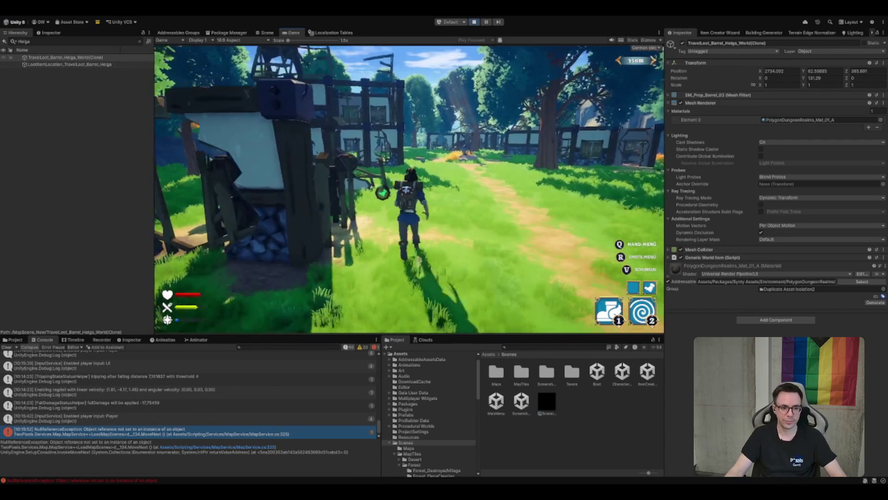
key(e)
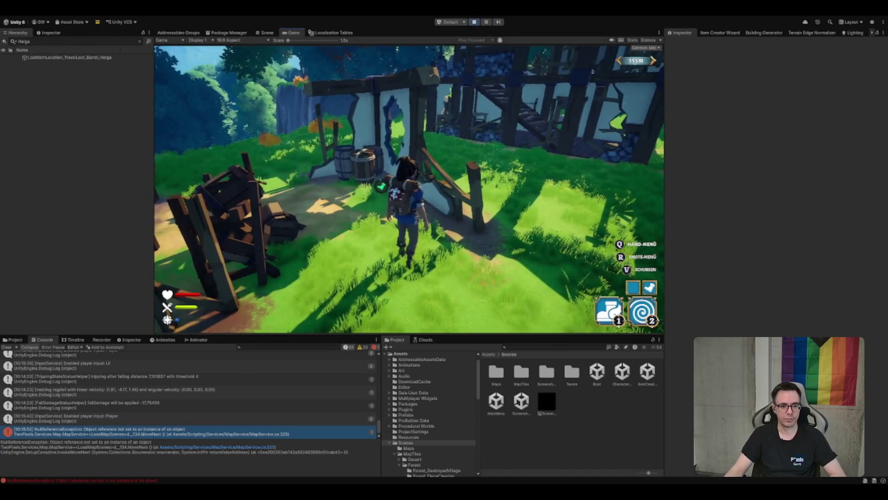
Drop the barrel out of the backpack into the world, then head toward the camp
key(i)
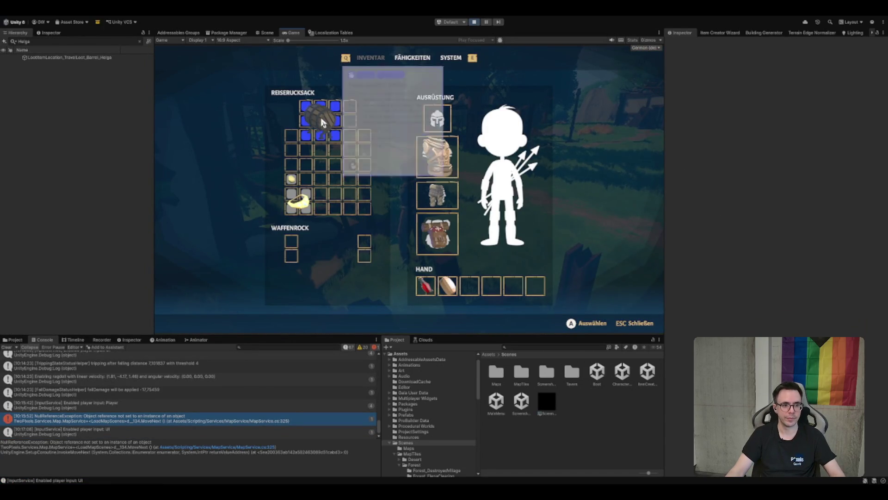
key(Escape)
key(i)
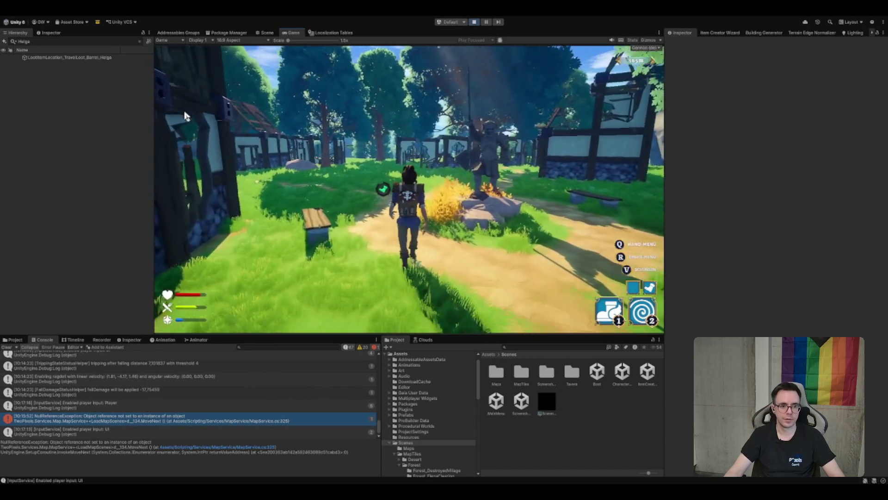
key(w)
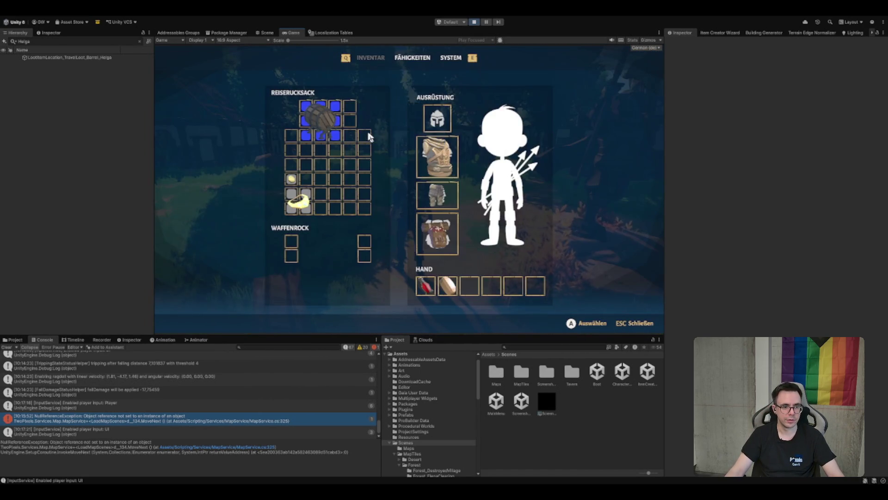
click(360, 135)
key(Escape)
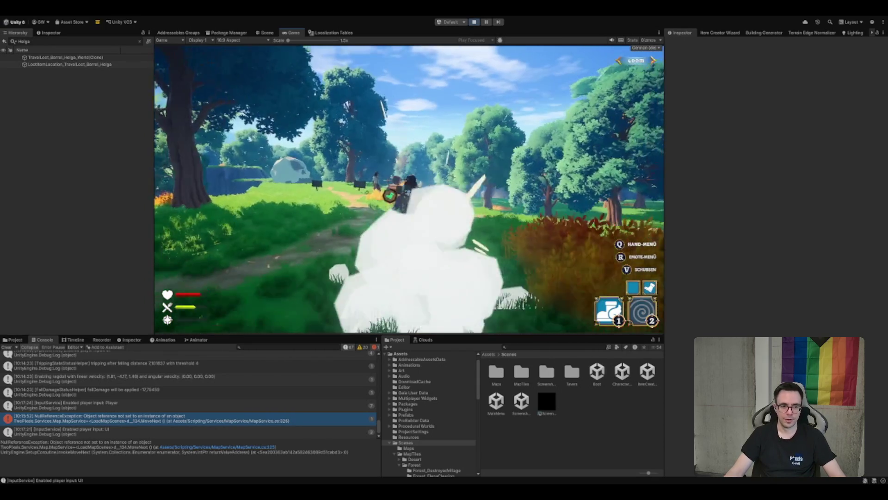
key(w)
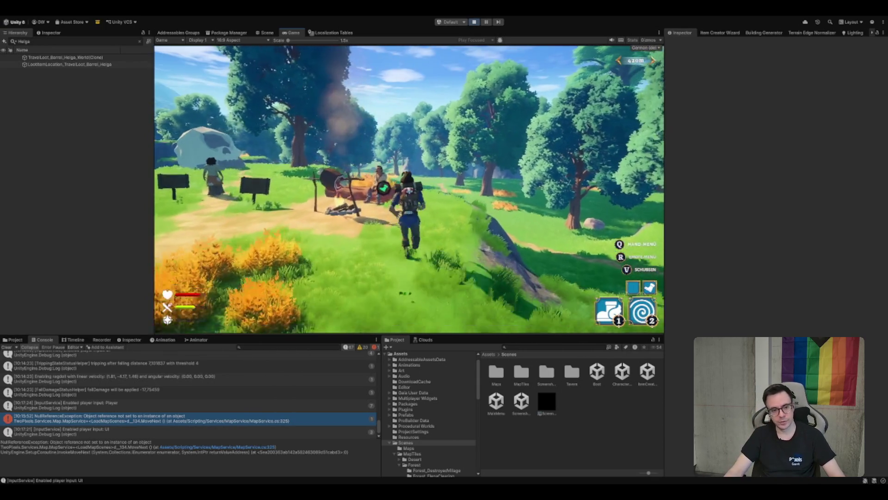
Walk up to the camp NPC, talk to them, and pick a dialogue answer
key(w)
key(e)
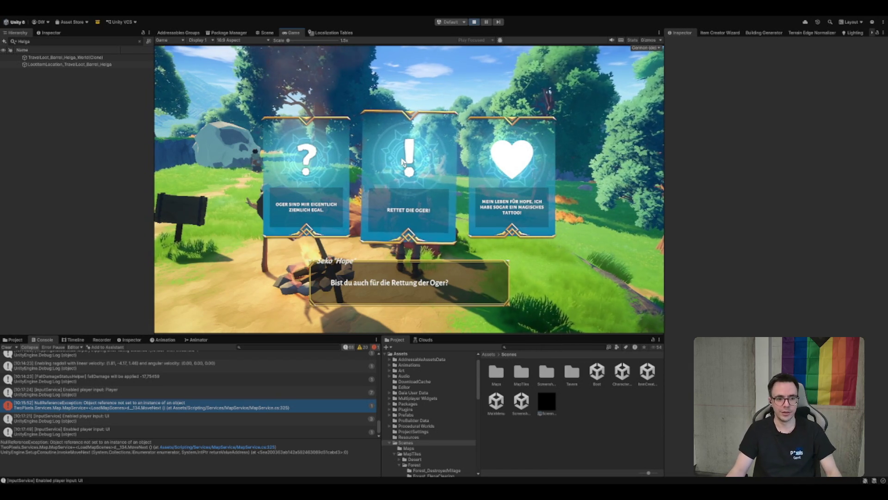
click(402, 162)
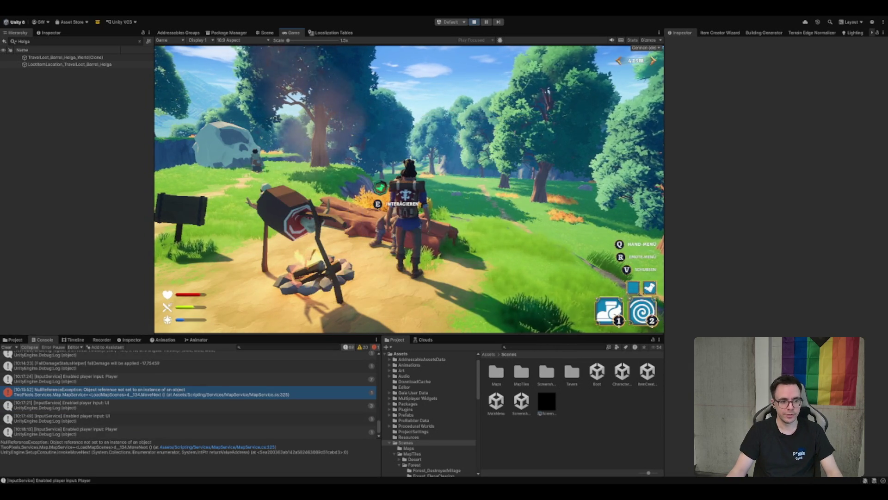
Look over the in-game inventory, close it, and return to MapService.cs in Rider
key(i)
mouse_move(291, 179)
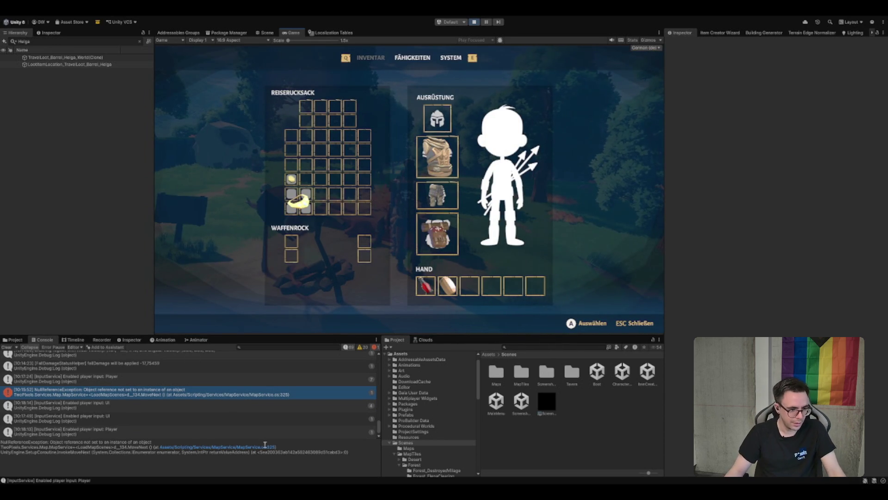
key(Escape)
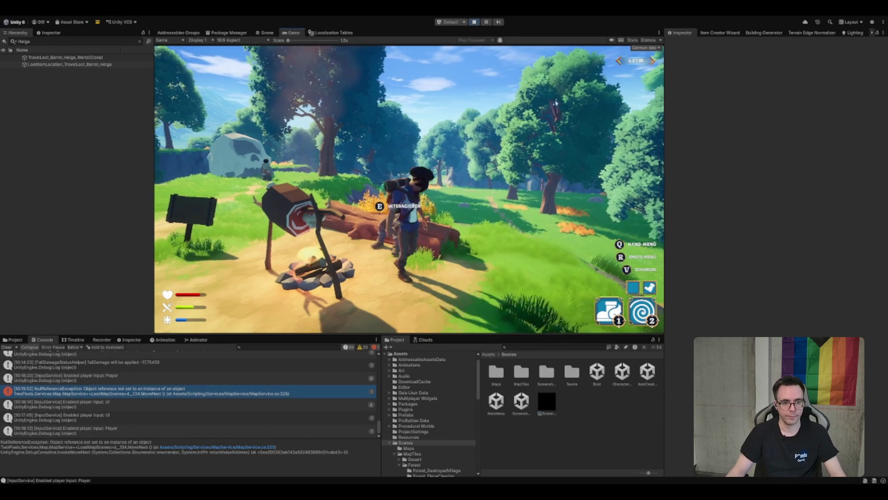
key(alt+Tab)
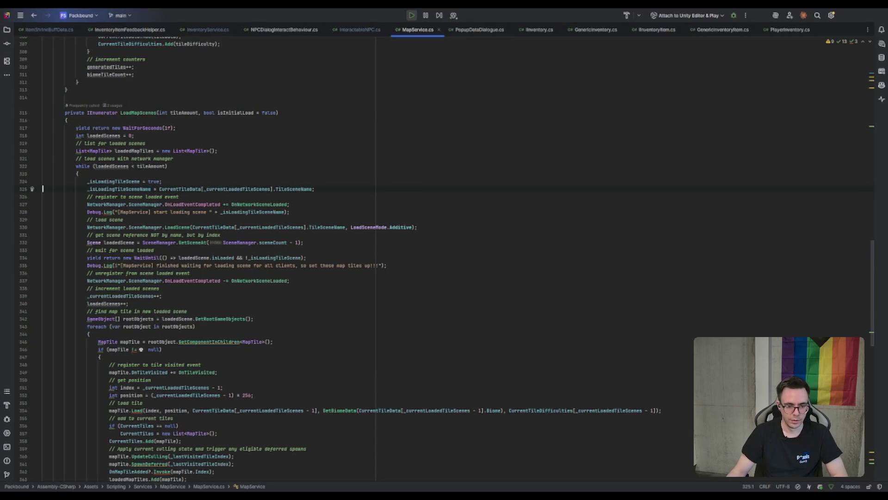
Add a breakpoint on line 67's RemoveAmount call in ItemShrineBuffData.cs's Activate method, then return to Unity
scroll(397, 169, up, 2)
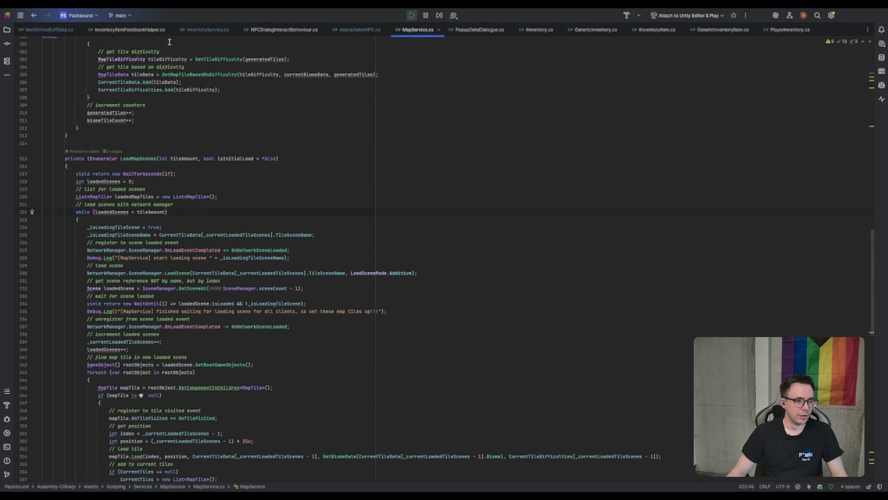
click(53, 30)
click(209, 236)
scroll(213, 246, up, 9)
scroll(214, 248, down, 5)
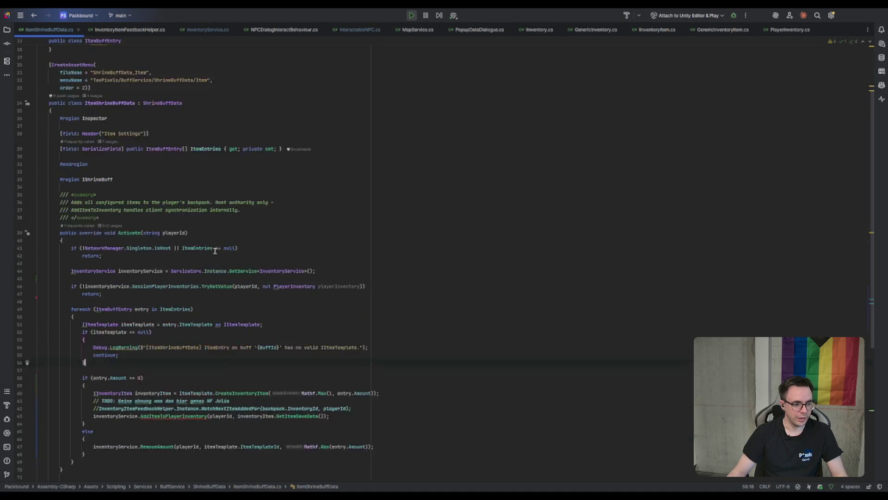
click(124, 332)
scroll(156, 304, down, 4)
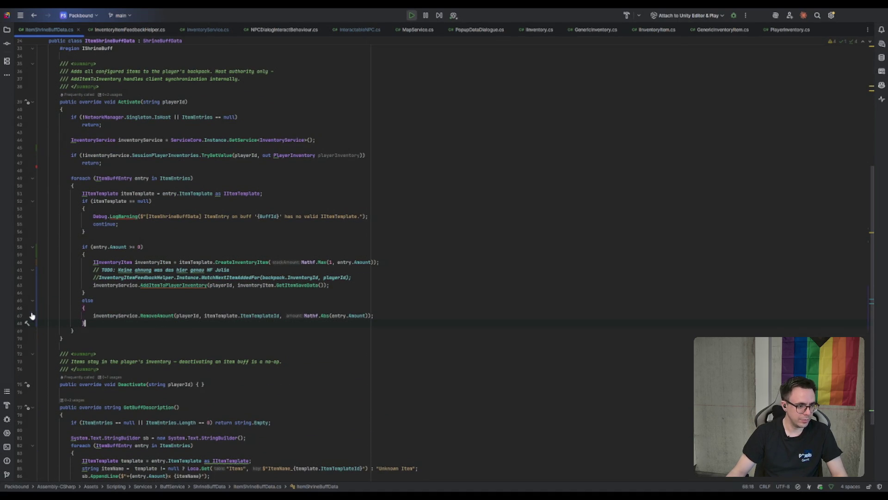
click(20, 316)
click(247, 307)
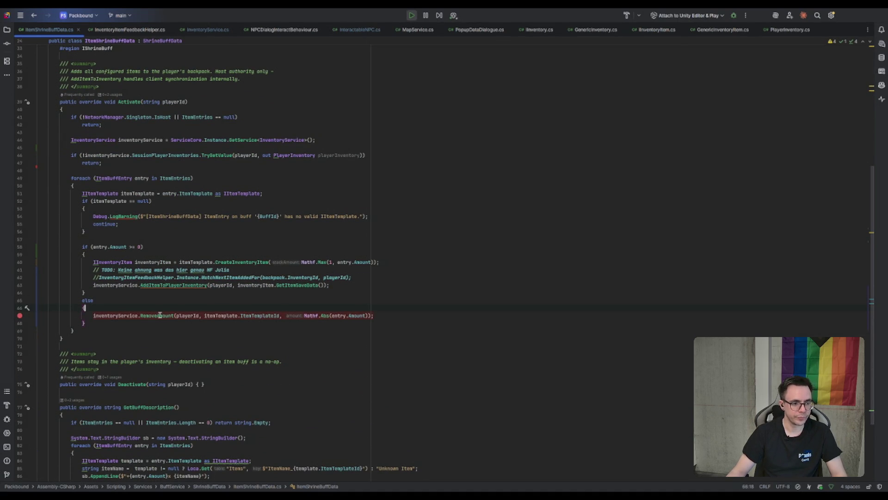
key(alt+Tab)
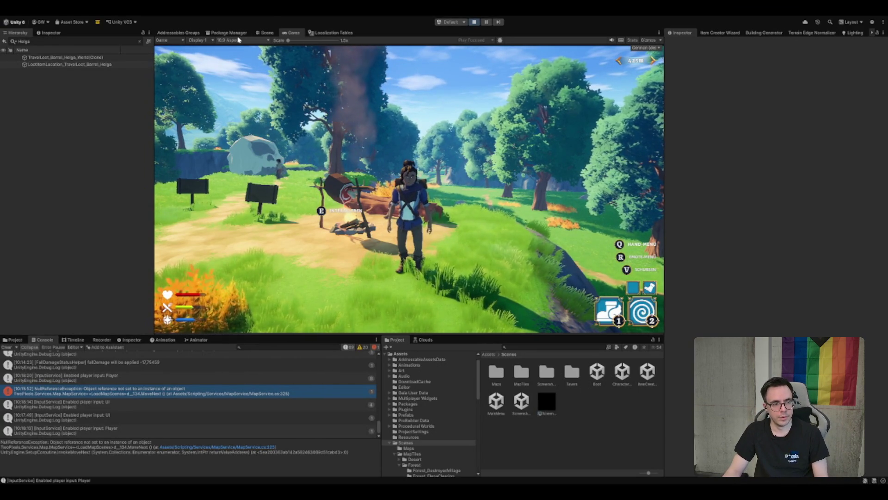
Search the Project assets for 'buff_rol', then return to ItemShrineBuffData.cs in Rider
click(549, 347)
text(buf)
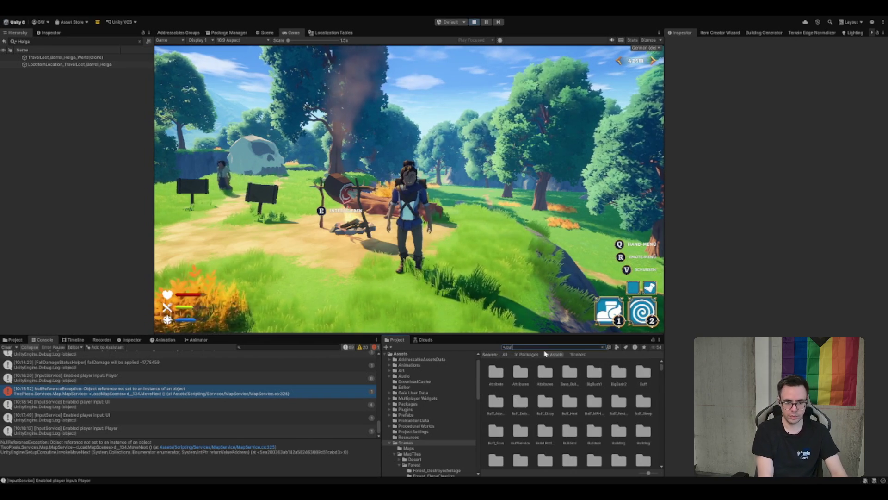
text(f_rol)
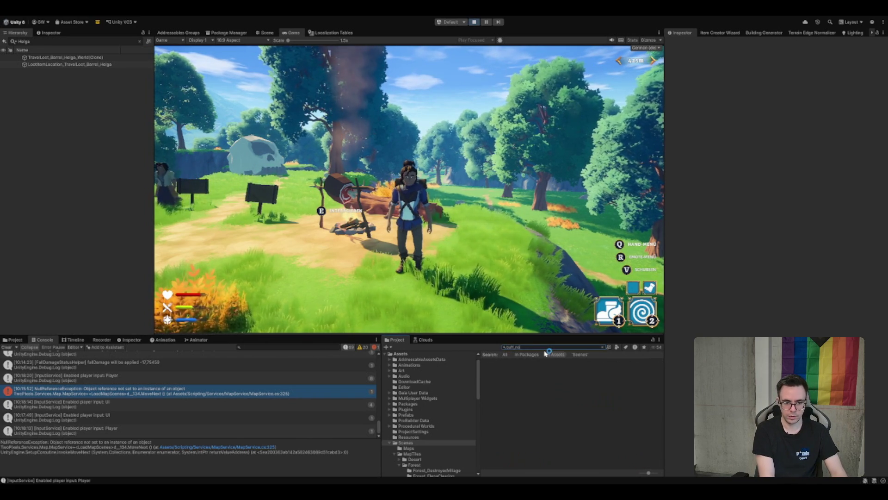
key(alt+Tab)
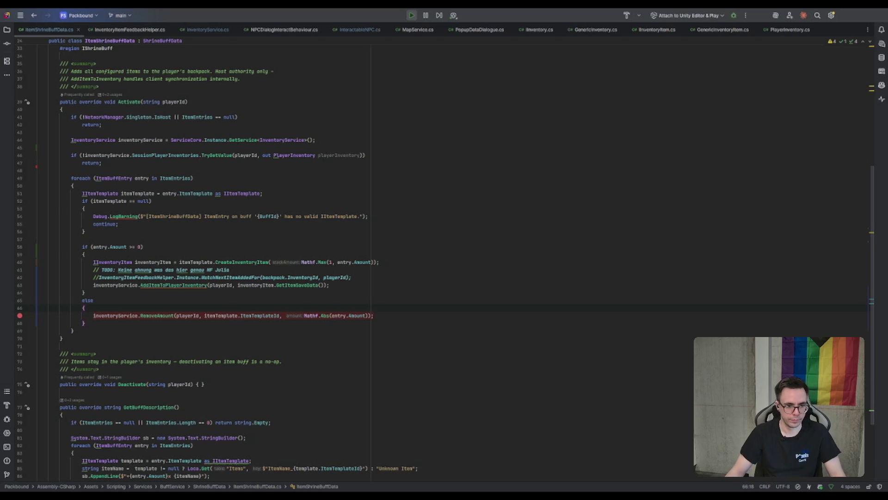
Follow line 67's RemoveAmount call to its definition and trace where amount is passed
click(258, 321)
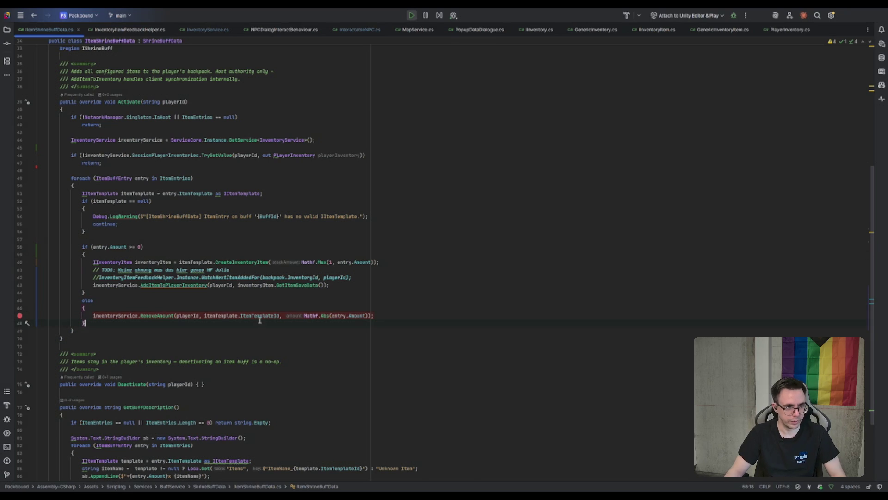
double_click(259, 317)
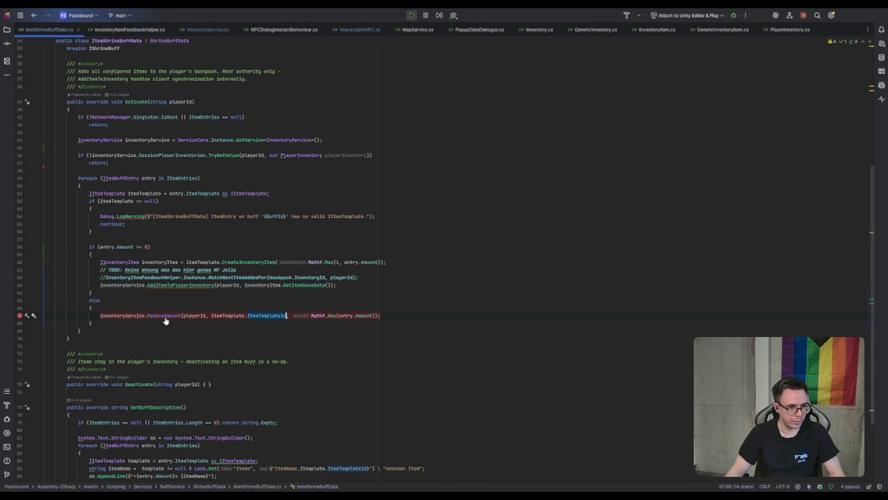
click(362, 310)
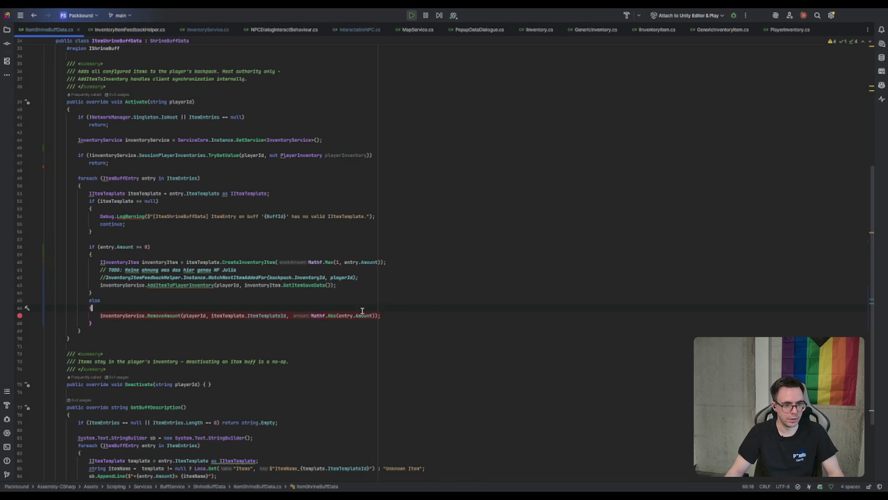
ctrl+click(162, 317)
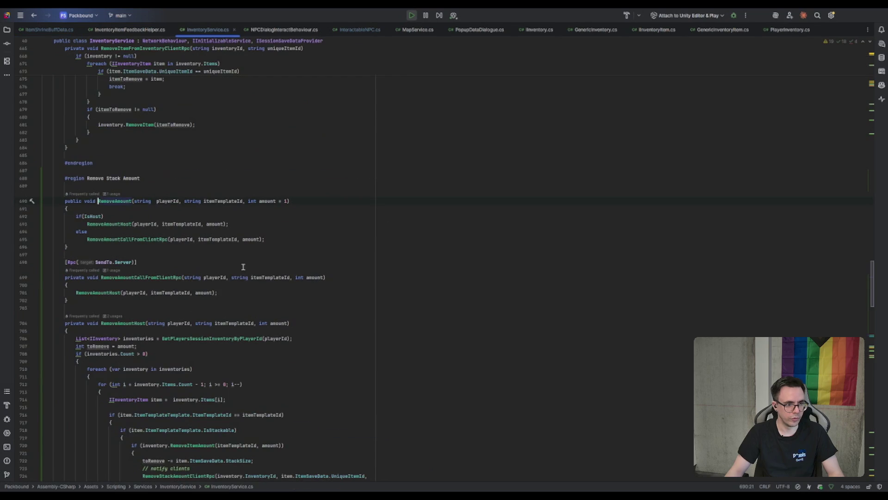
click(252, 240)
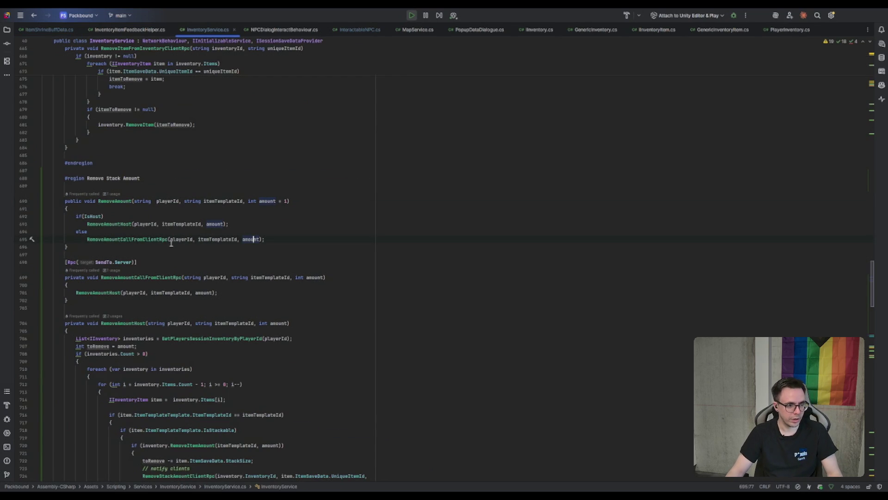
Move into RemoveAmountHost and reach the RemoveItemAmount declaration in IInventory.cs
ctrl+click(114, 223)
scroll(309, 210, down, 4)
scroll(288, 277, down, 2)
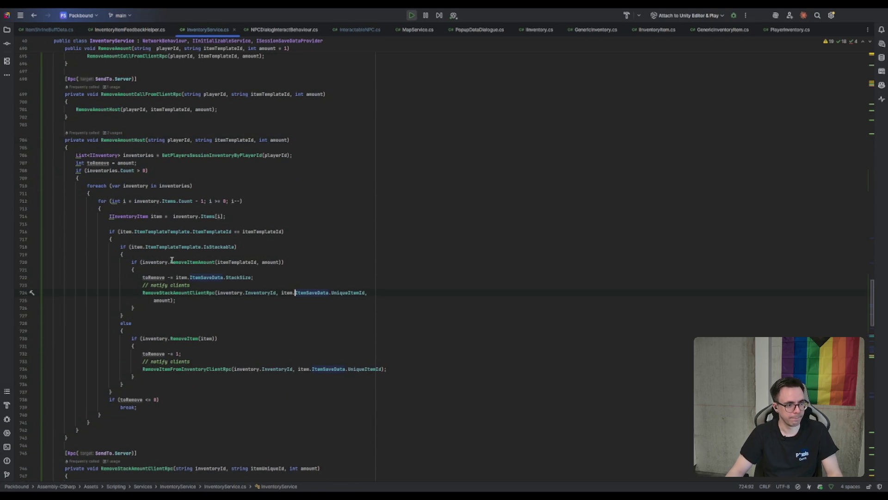
click(202, 293)
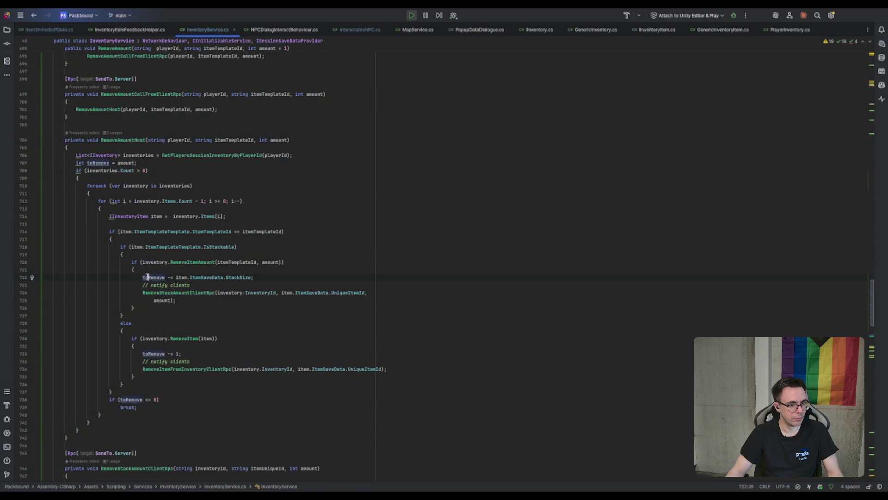
click(180, 264)
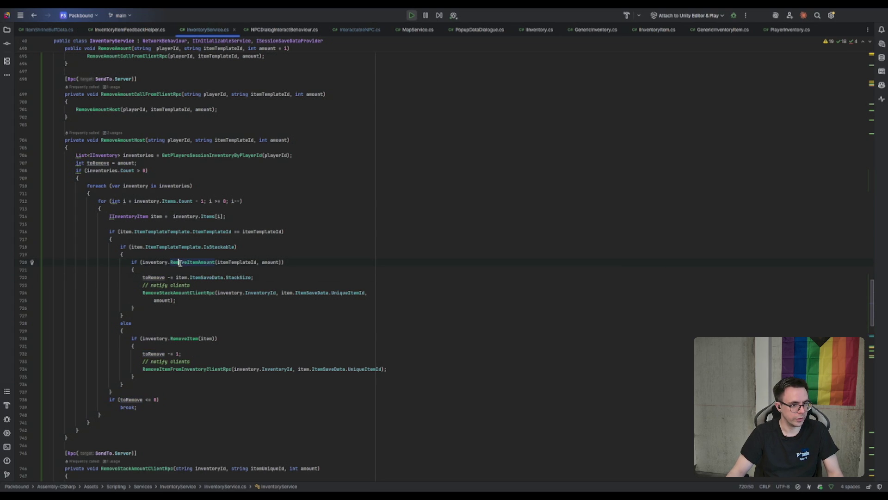
ctrl+click(180, 264)
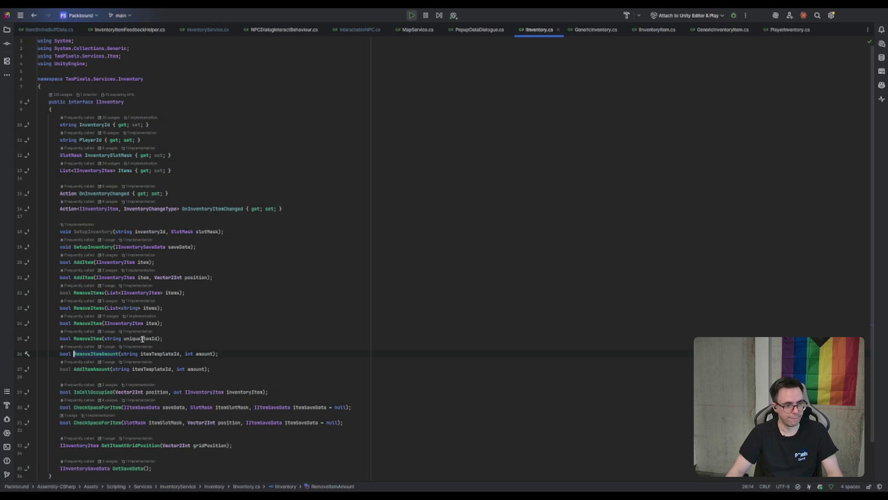
Read GenericInventory's RemoveItemAmount, go back, and breakpoint RemoveAmountHost's session-inventories lookup
key(ctrl+F12)
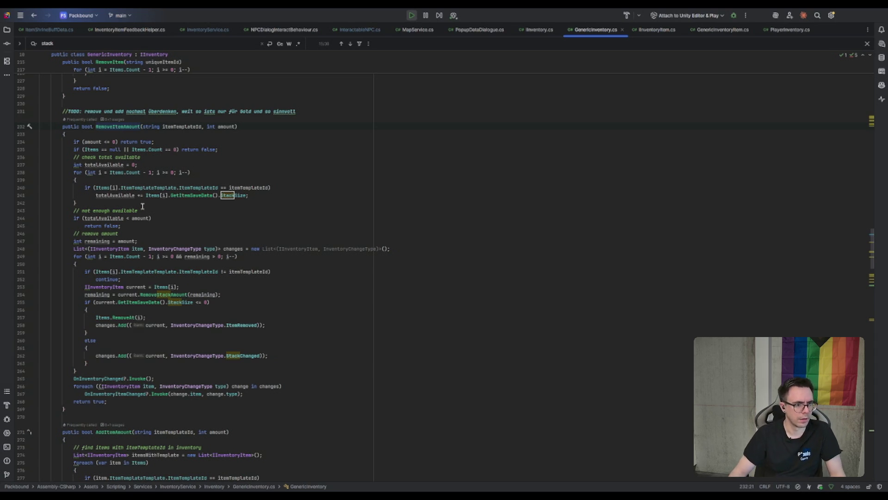
scroll(142, 216, down, 1)
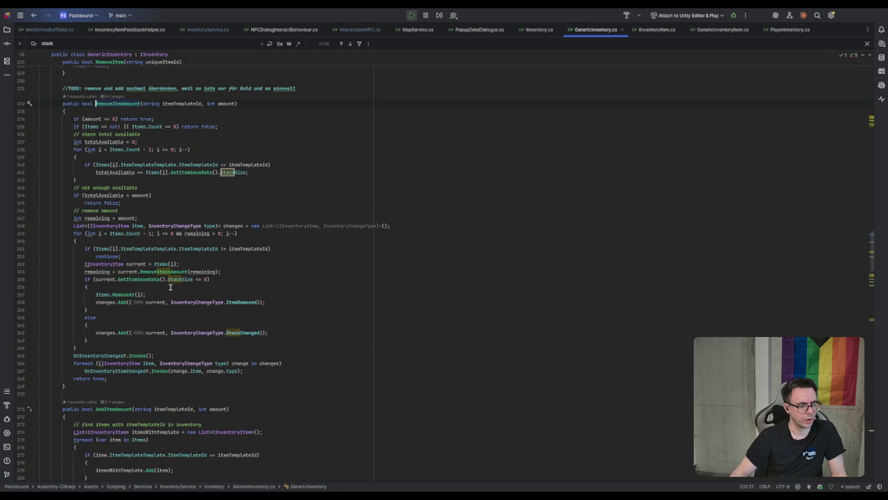
key(ctrl+b)
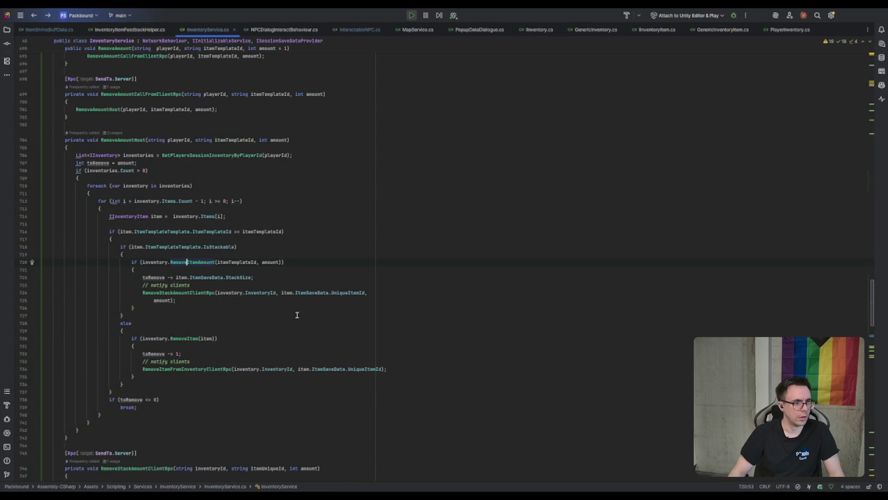
click(25, 157)
Add a breakpoint on RemoveAmount's IsHost check and bring up the Terminal
scroll(117, 202, up, 7)
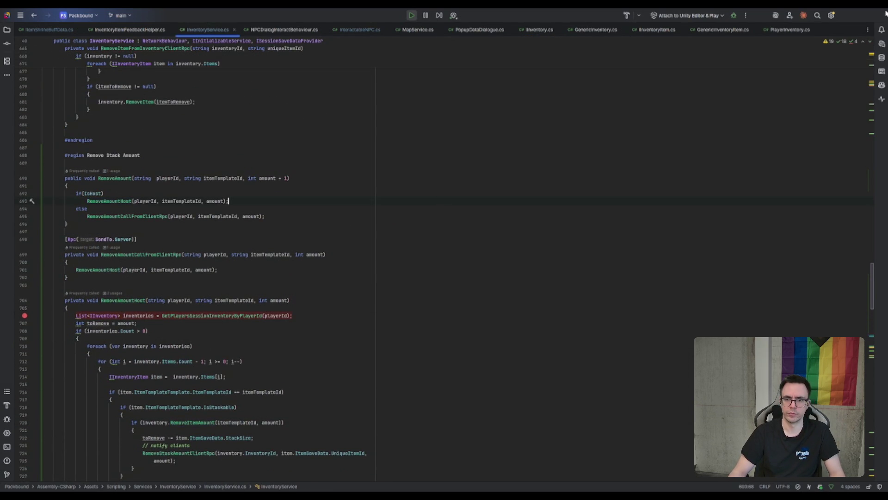
click(25, 193)
click(551, 158)
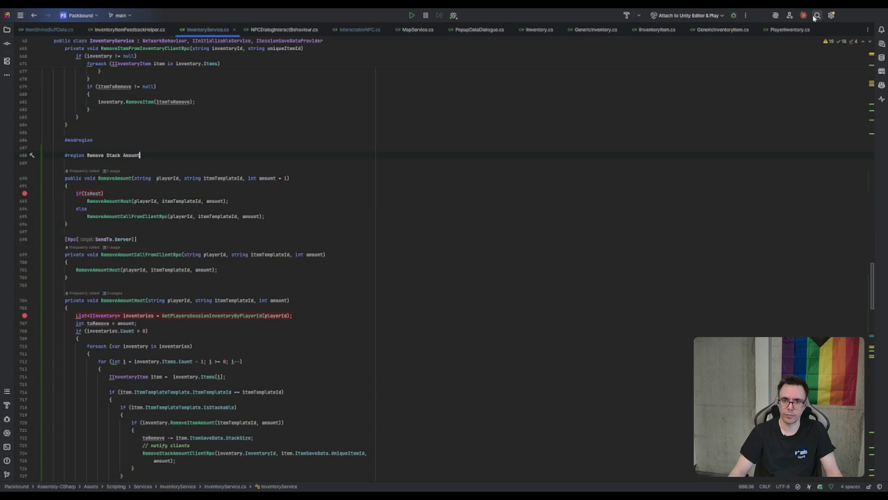
key(alt+F12)
drag(637, 254, 637, 258)
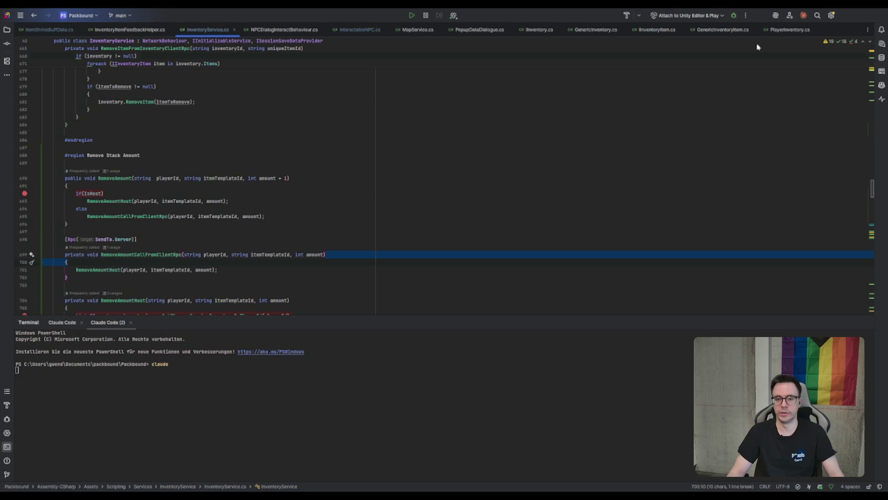
In Unity, clear the Hierarchy search filter and the Console, then enter Play mode
key(alt+Tab)
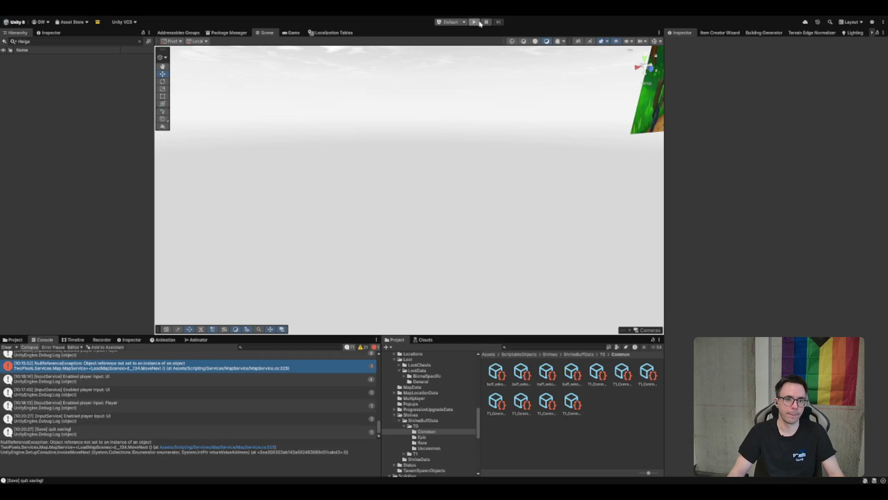
click(140, 44)
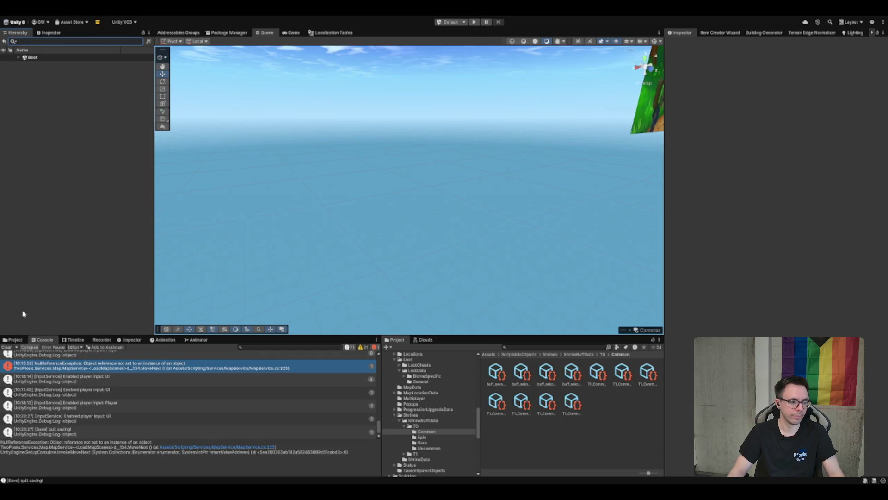
click(7, 347)
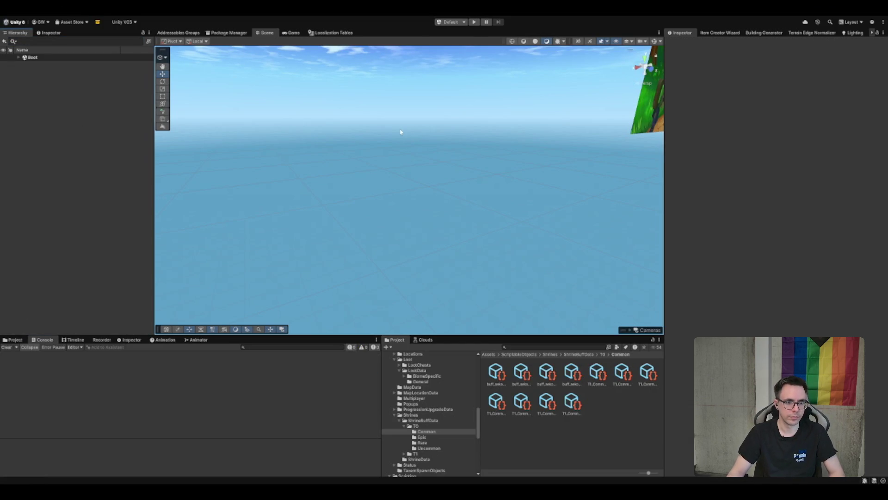
click(474, 23)
key(alt+Tab)
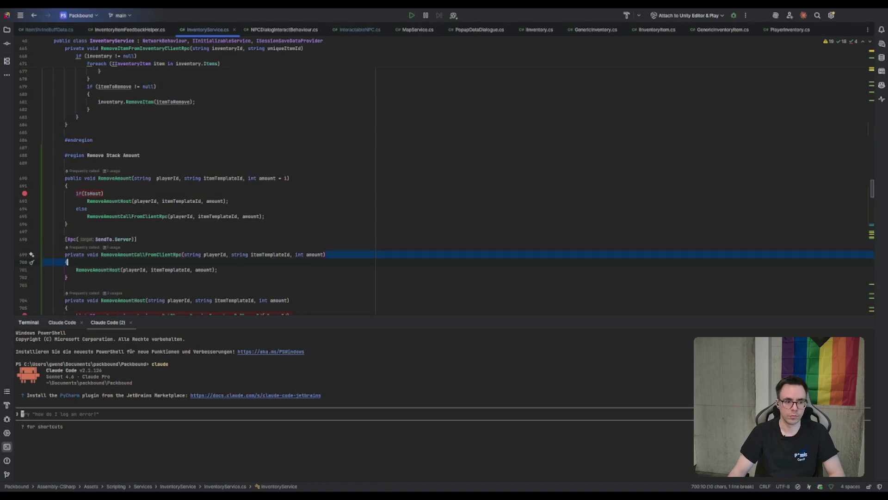
key(alt+Tab)
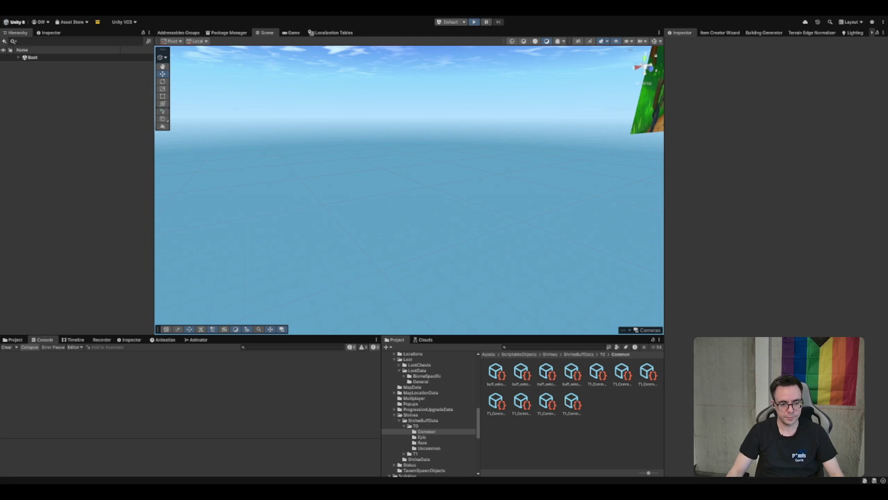
Check RemoveAmount's ItemTemplateId argument in ItemShrineBuffData.cs, then start an Einzelspieler game
key(alt+Tab)
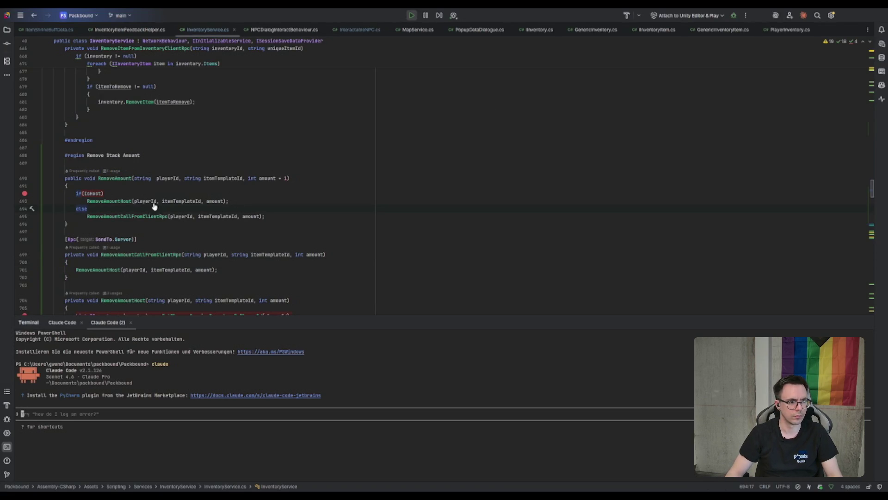
key(ctrl+alt+Left)
click(265, 138)
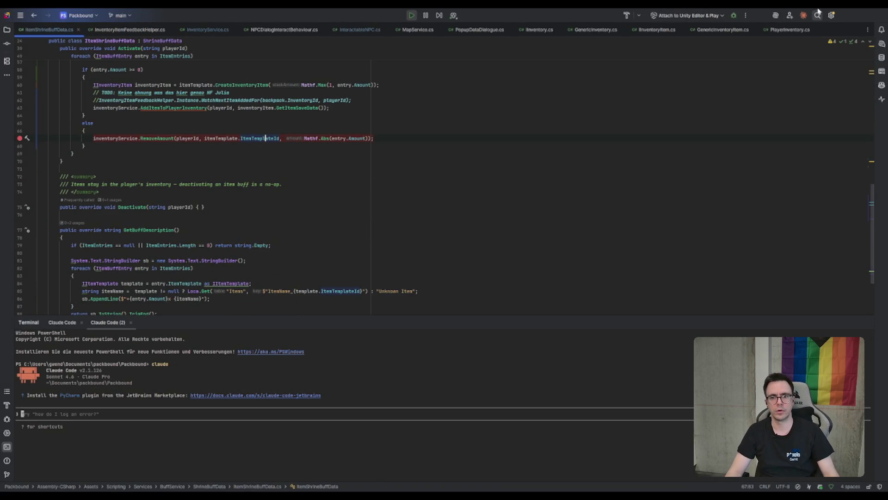
key(alt+Tab)
click(204, 126)
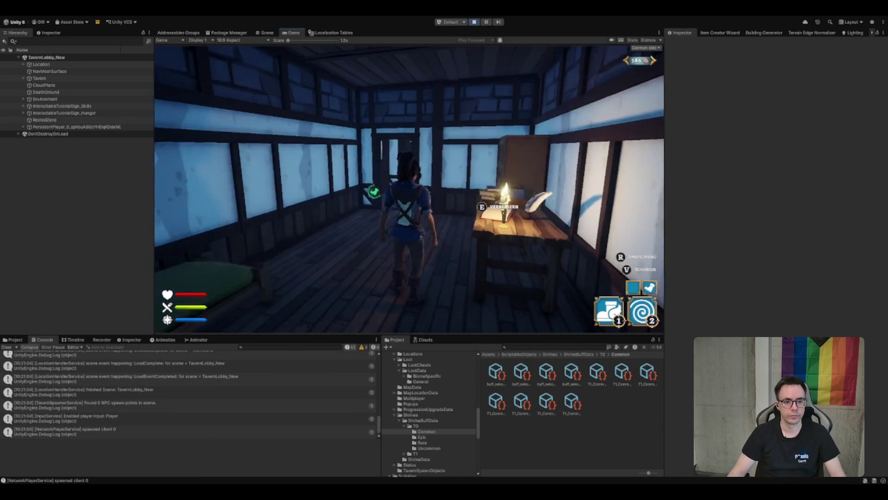
Run from the tavern hall along the forest path through the purple portal into MapScene_New
key(w)
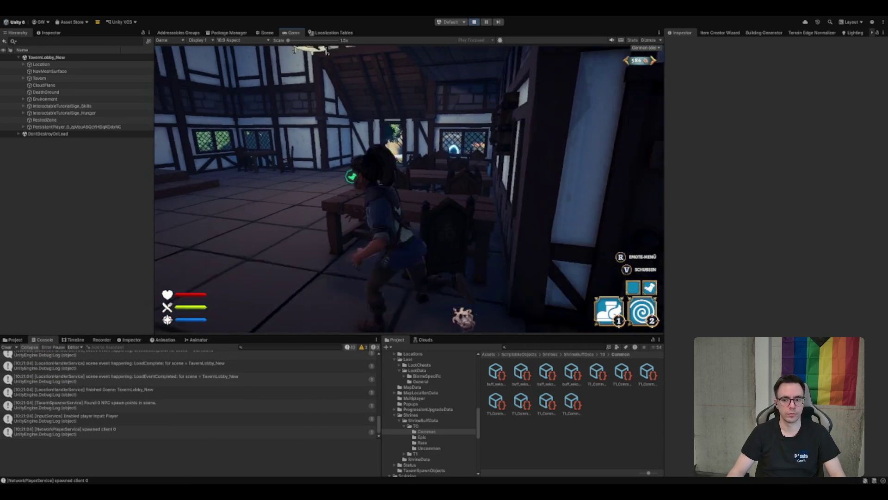
key(w)
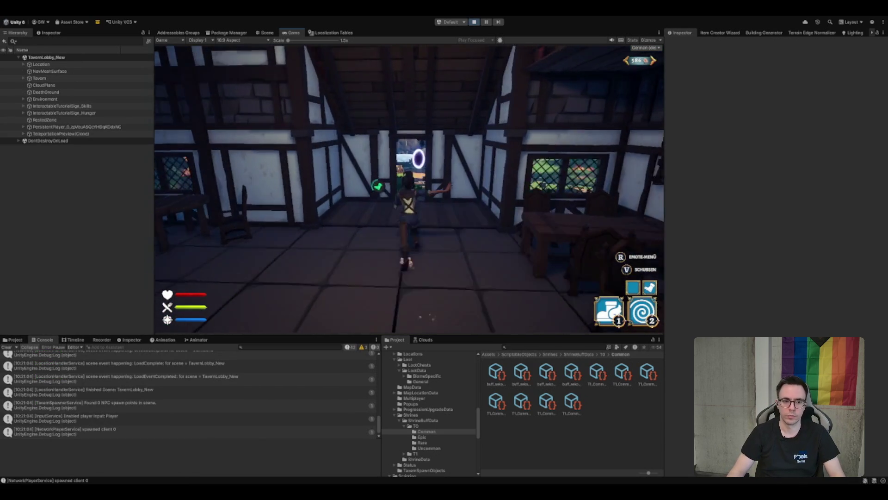
key(w)
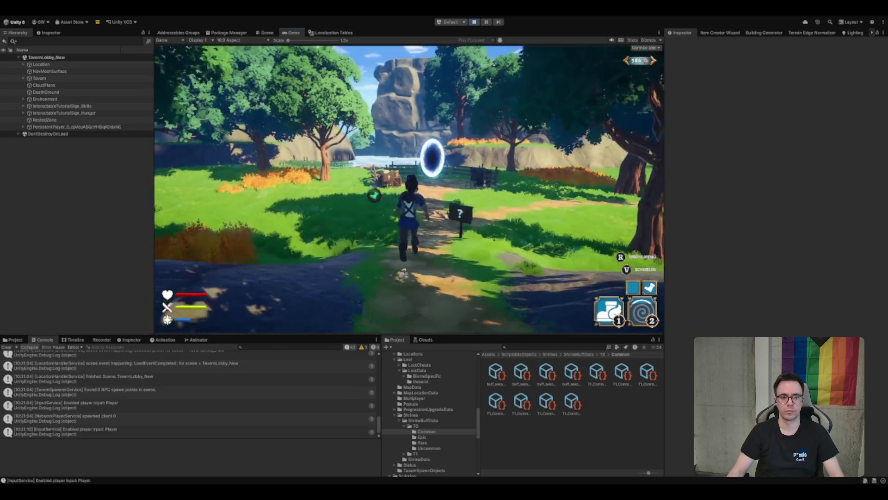
key(w)
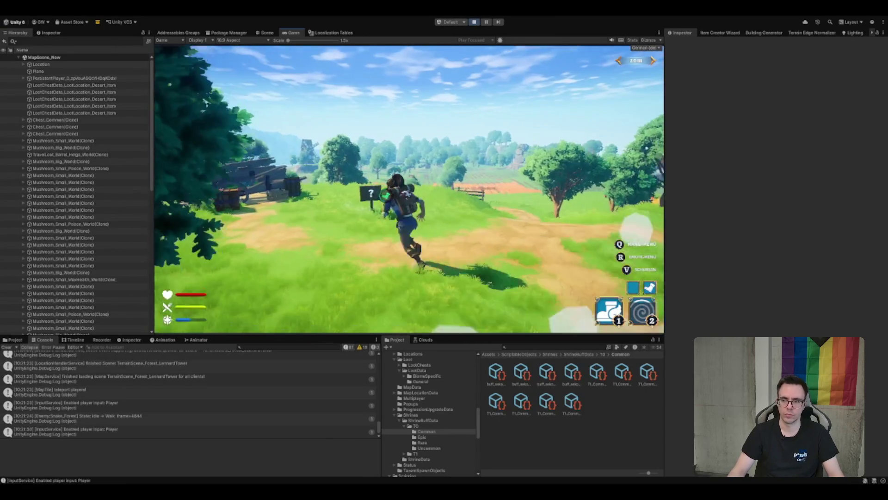
Check a nearby chest's loot, then run to the farmland shed and open its chest
key(e)
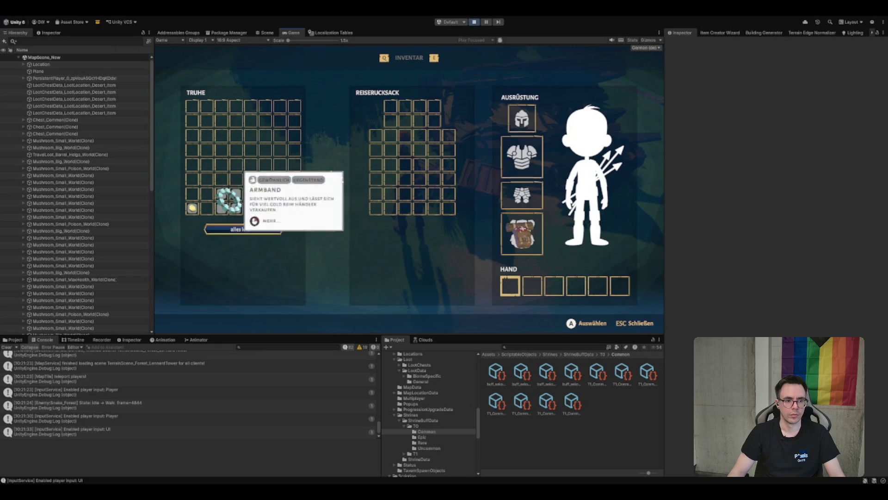
key(w)
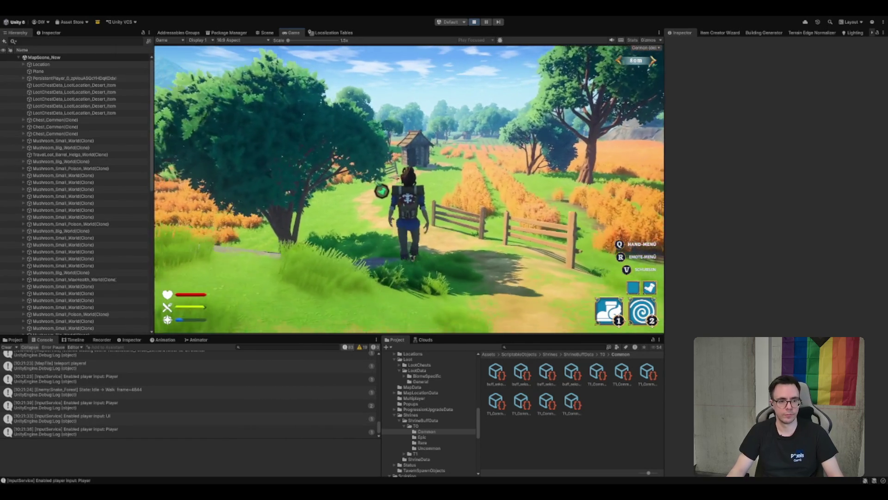
key(w)
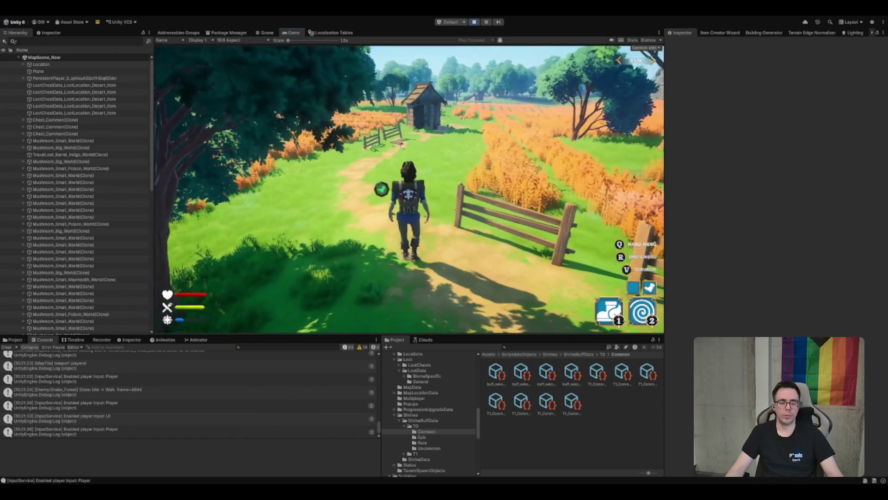
key(w)
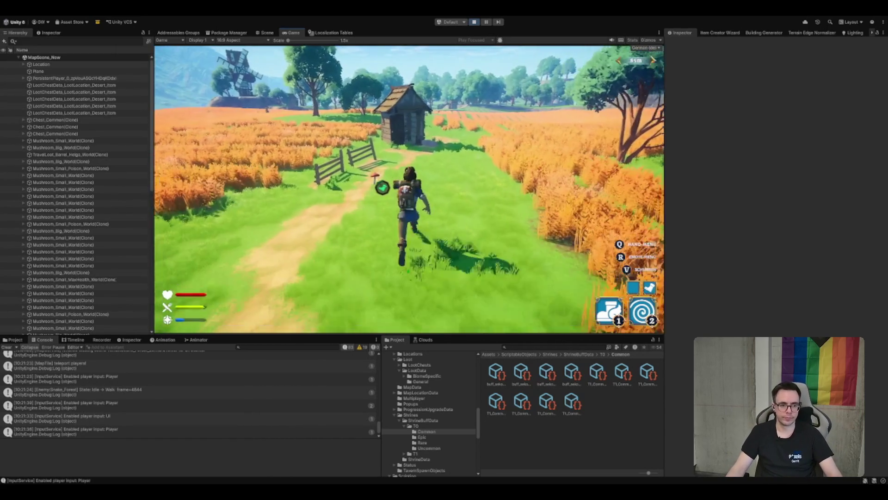
key(w)
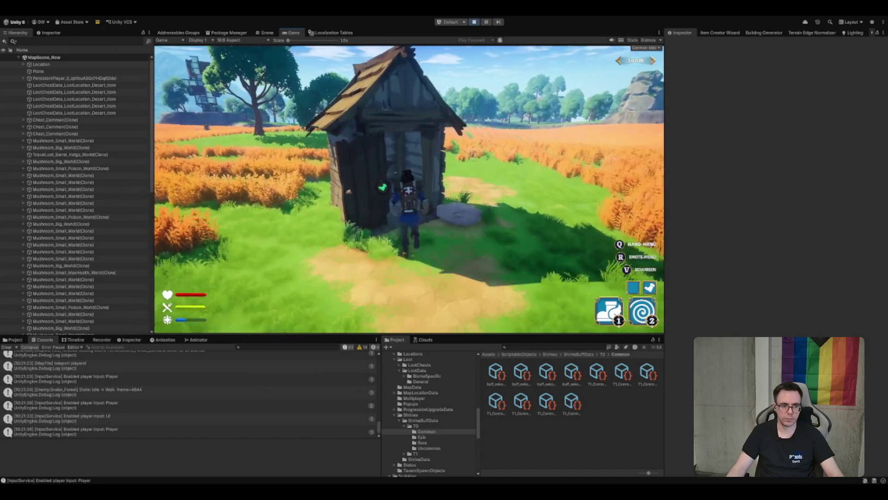
key(e)
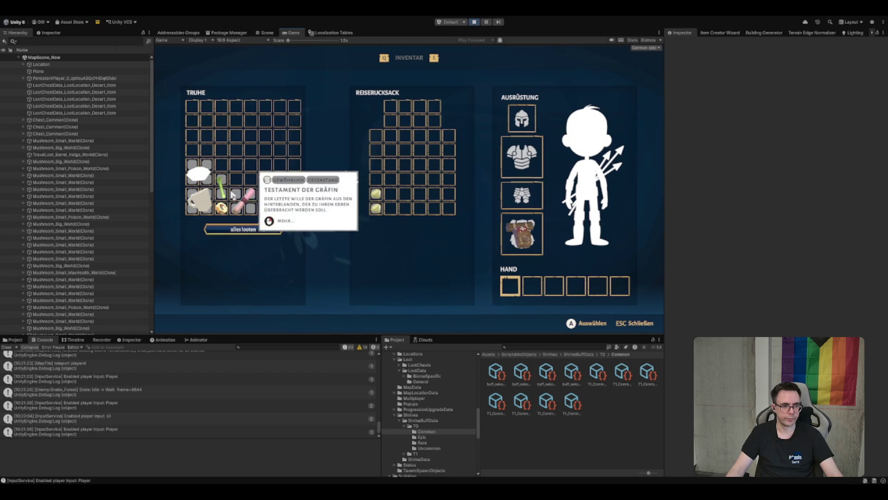
Close the chest and run down the wheat-field path toward the fence, dashing with ability 1
key(Escape)
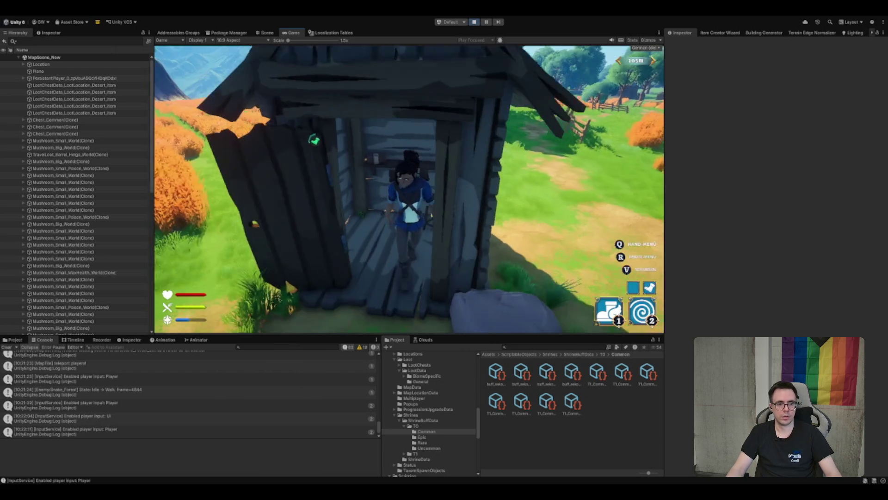
key(w)
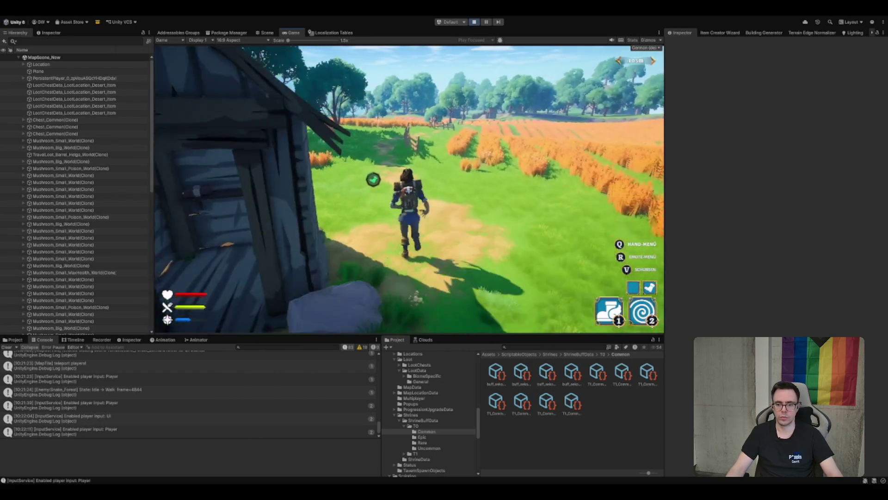
key(1)
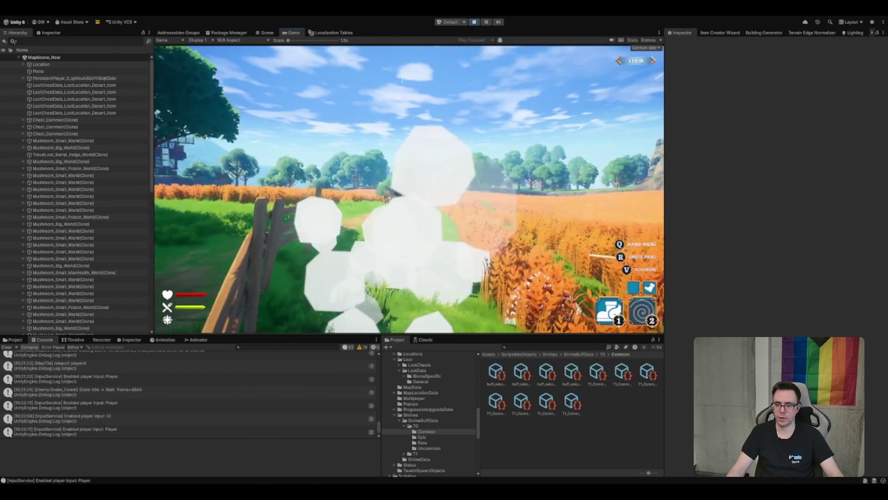
key(w)
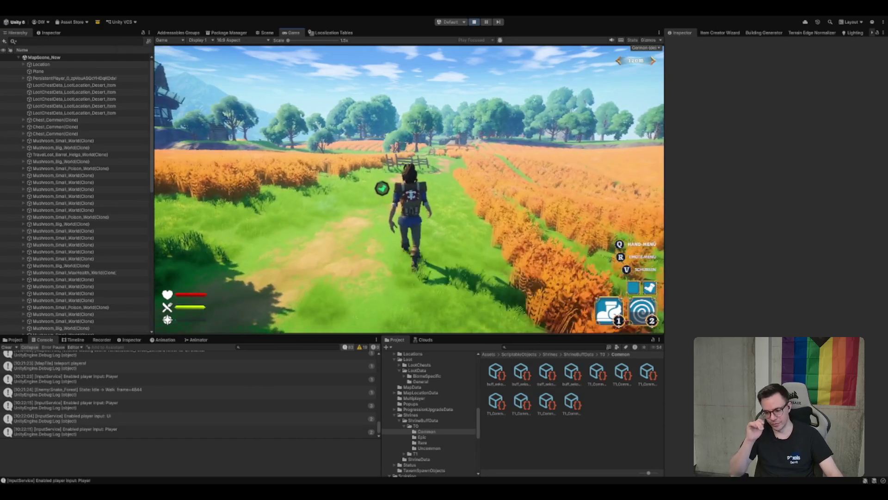
key(w)
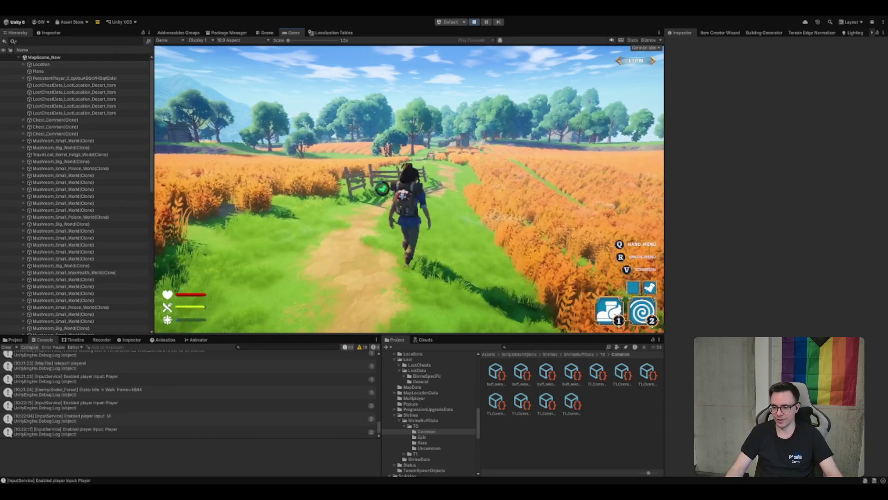
key(w)
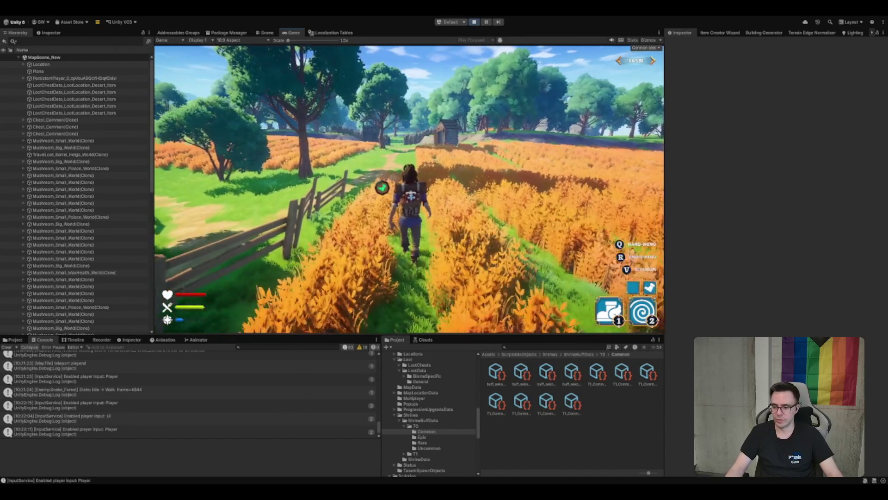
key(w)
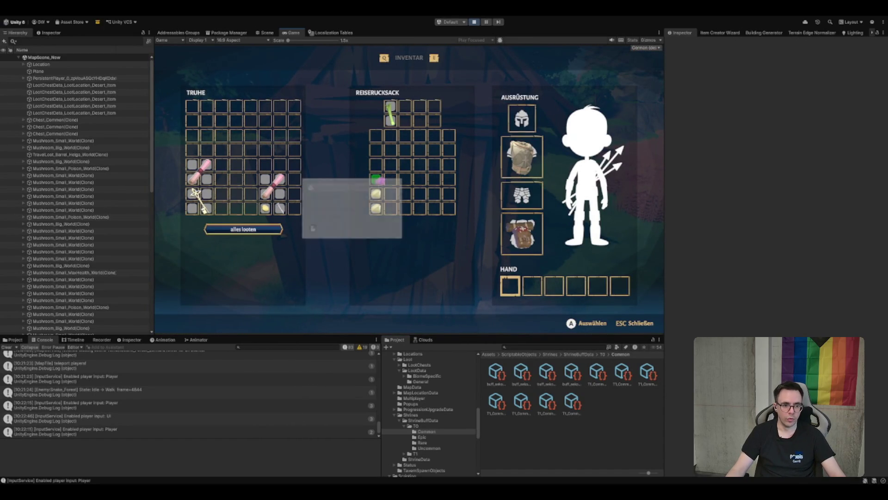
Close the loot screen, go through the palisade gate and cast burst ability 2 on the meadow
key(Escape)
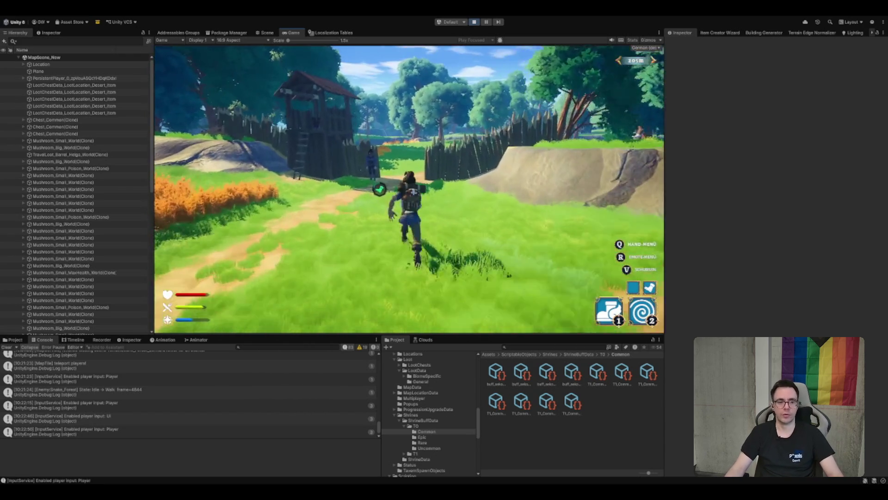
key(w)
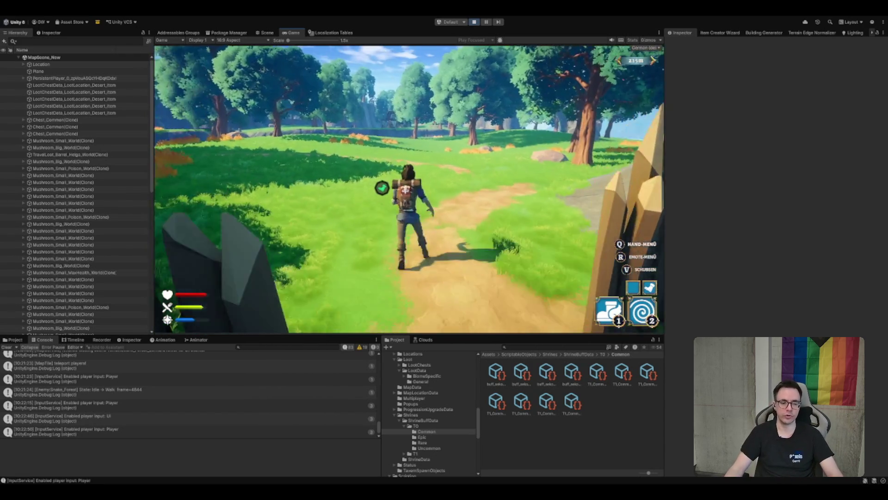
key(w)
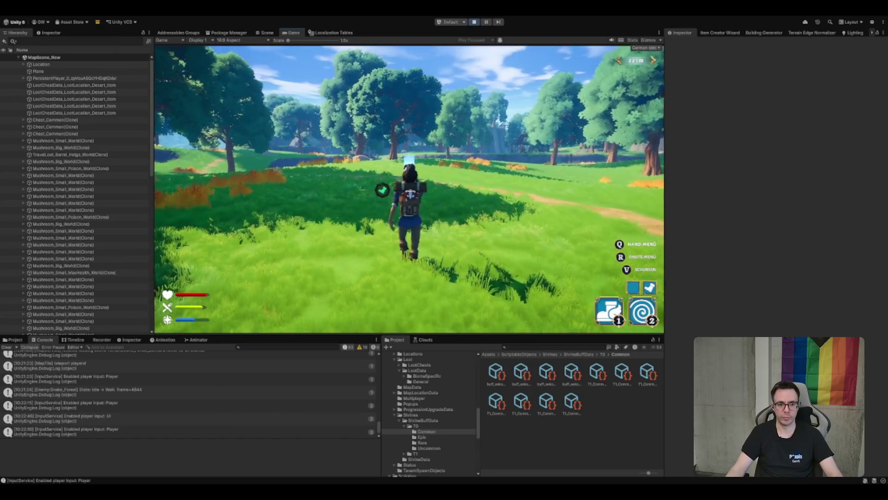
key(2)
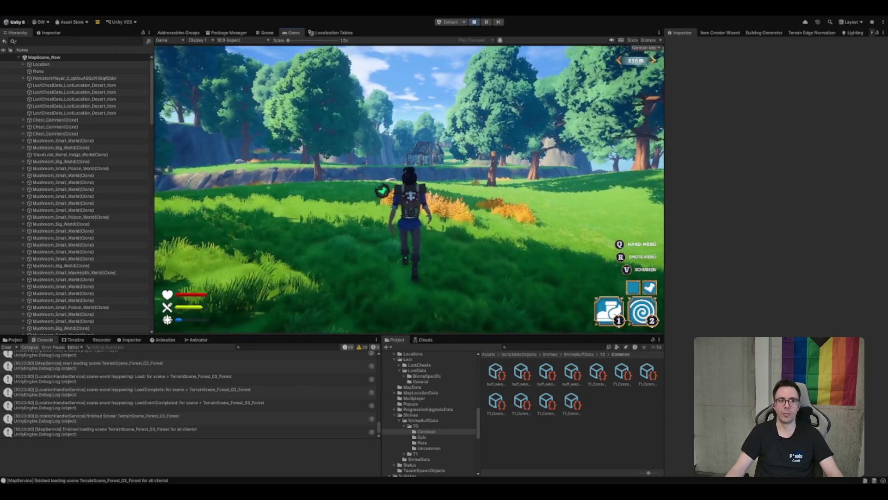
Run past the orange bushes into the village houses and bring up the inventory with Tab
key(w)
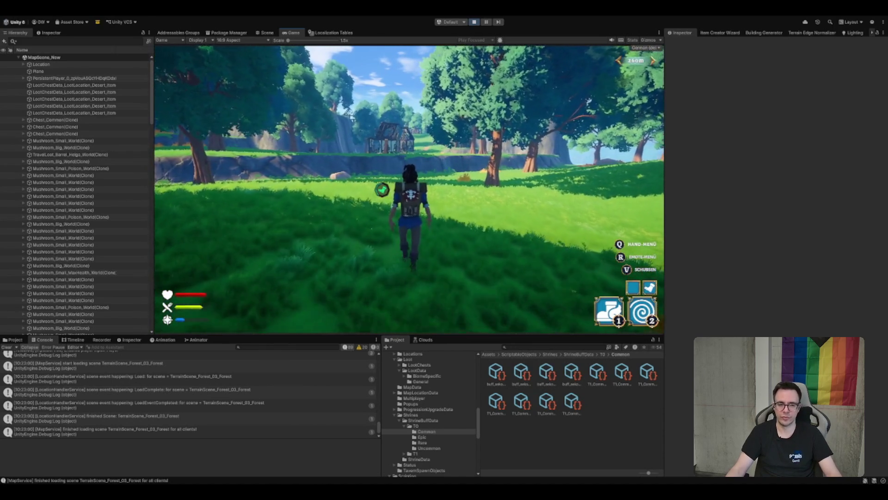
key(w)
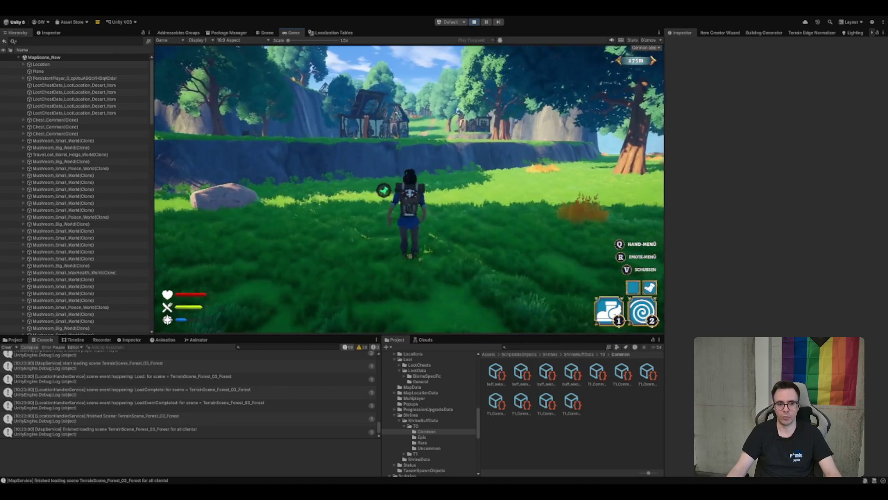
key(w)
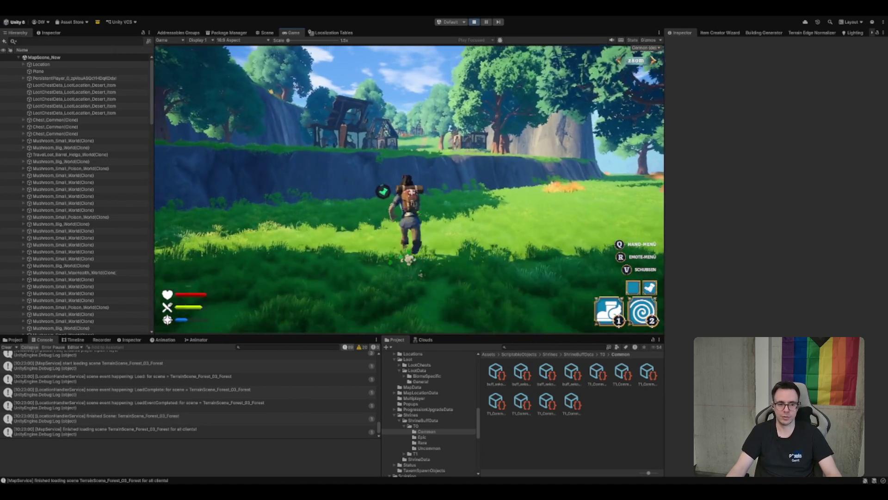
key(w)
key(w)
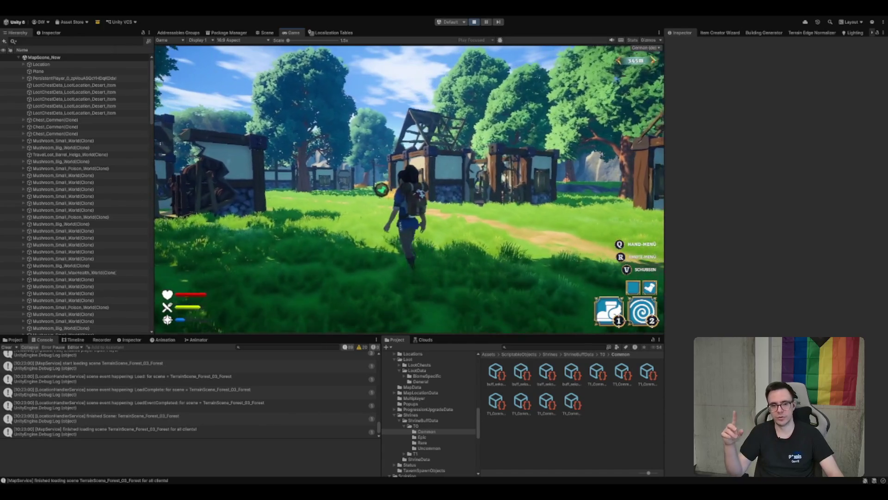
key(w)
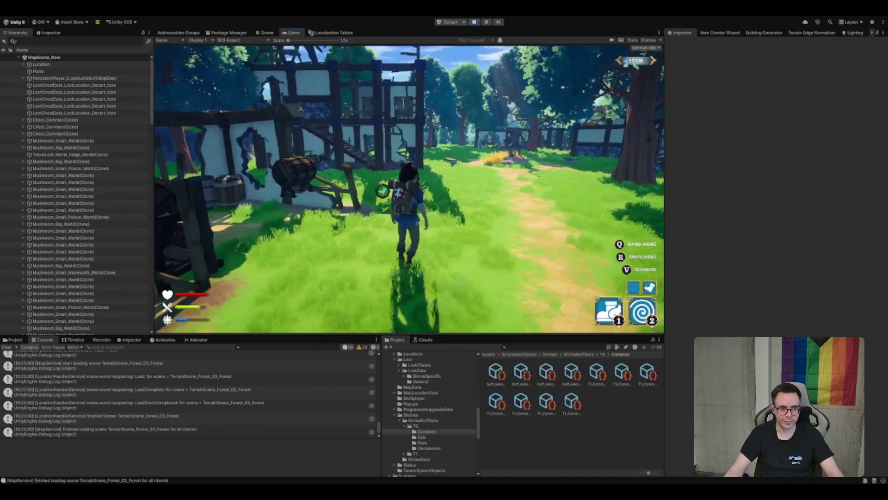
key(Tab)
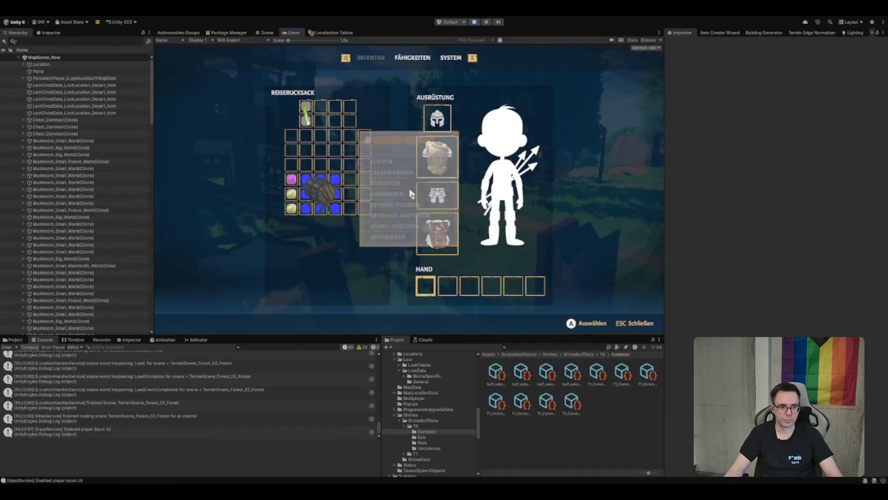
Open the barrel item's options in the backpack, then walk around the village houses toward the fences
click(330, 200)
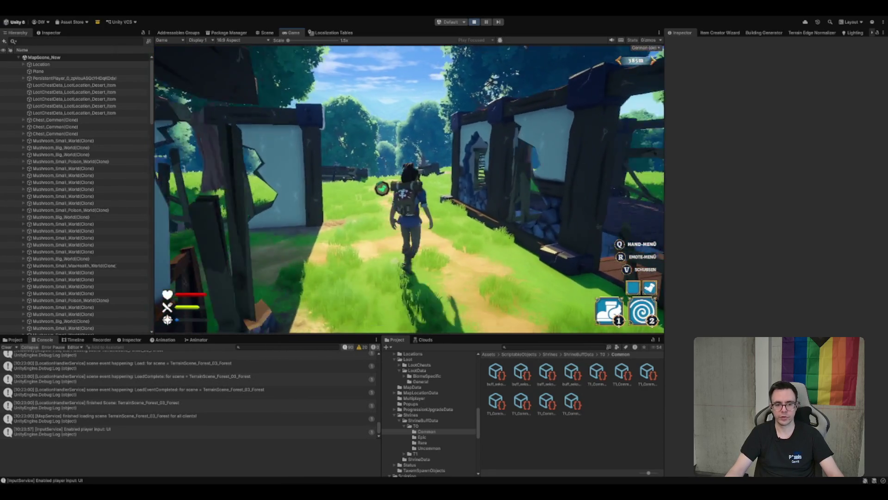
key(w)
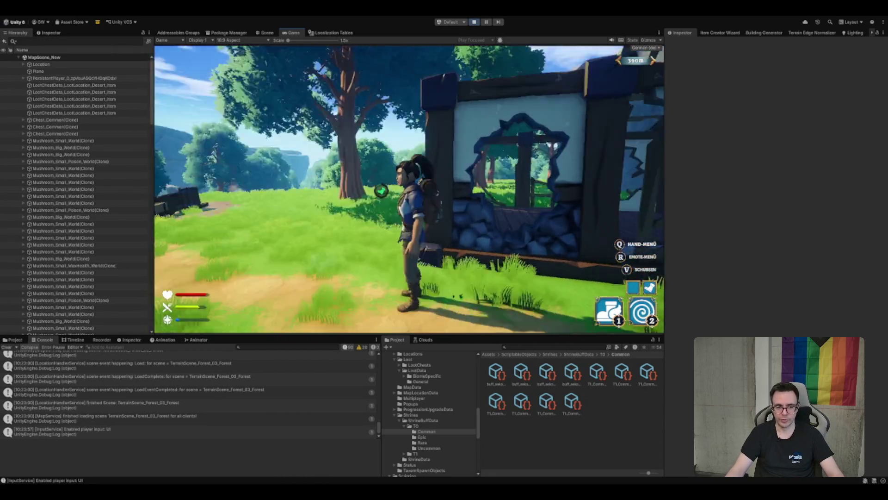
key(a)
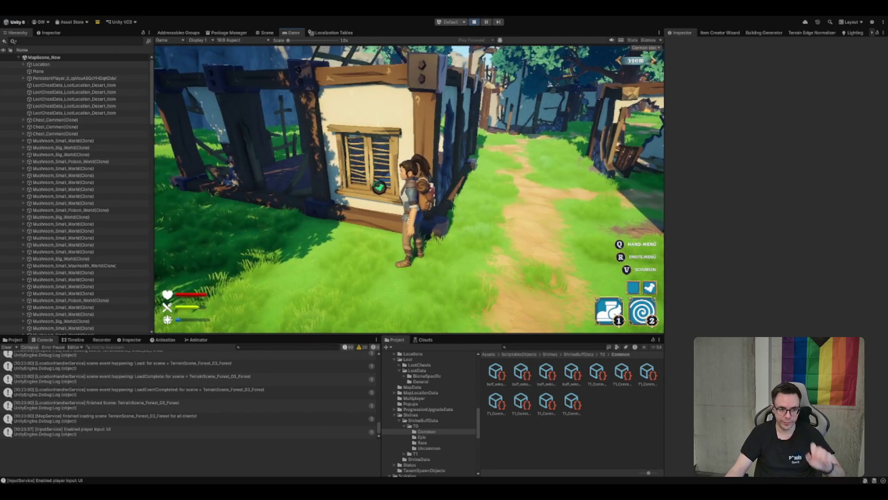
key(w)
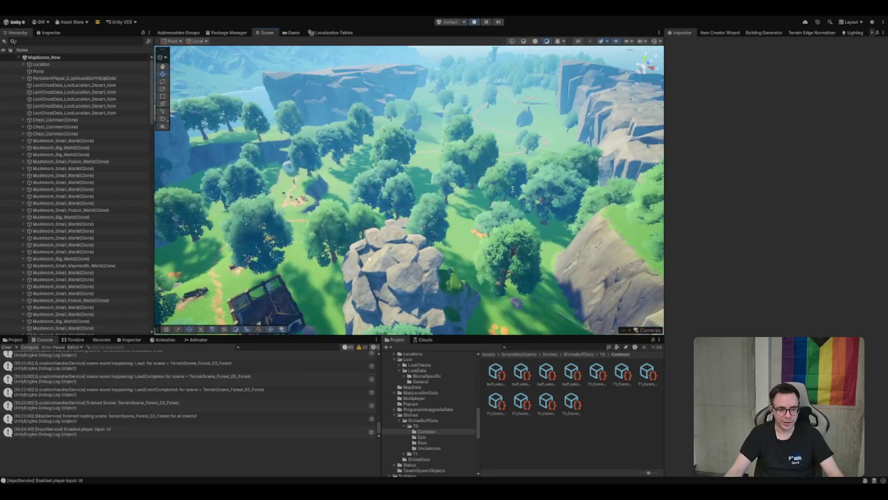
Delete a wall plank of the ruined village house, then return to the game and close the inventory
scroll(482, 181, up, 5)
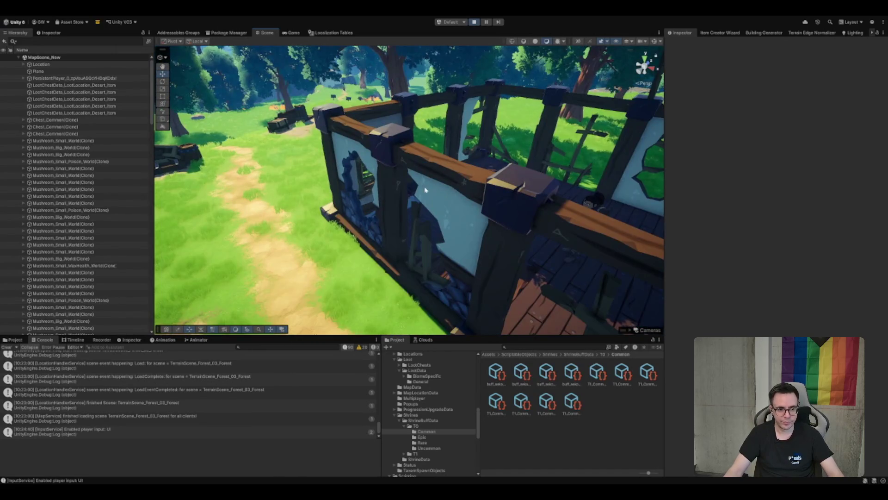
mouse_move(406, 271)
mouse_down()
mouse_move(419, 248)
mouse_move(496, 278)
mouse_move(487, 270)
mouse_up()
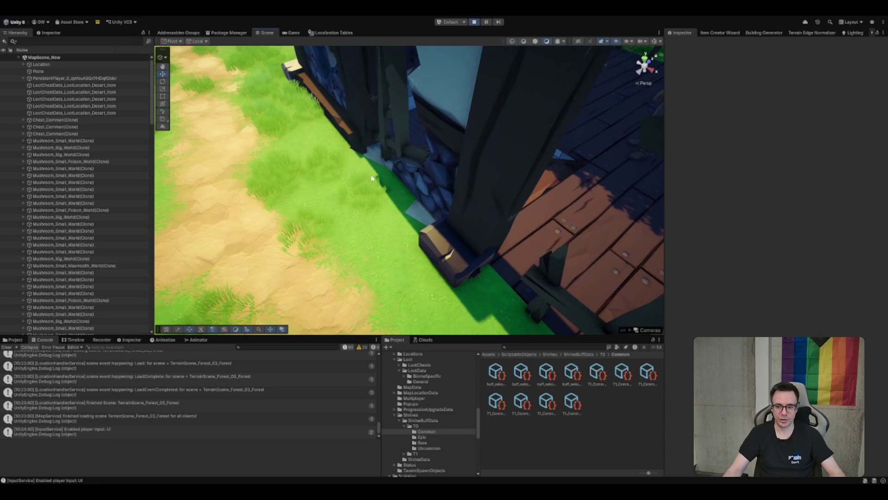
click(346, 130)
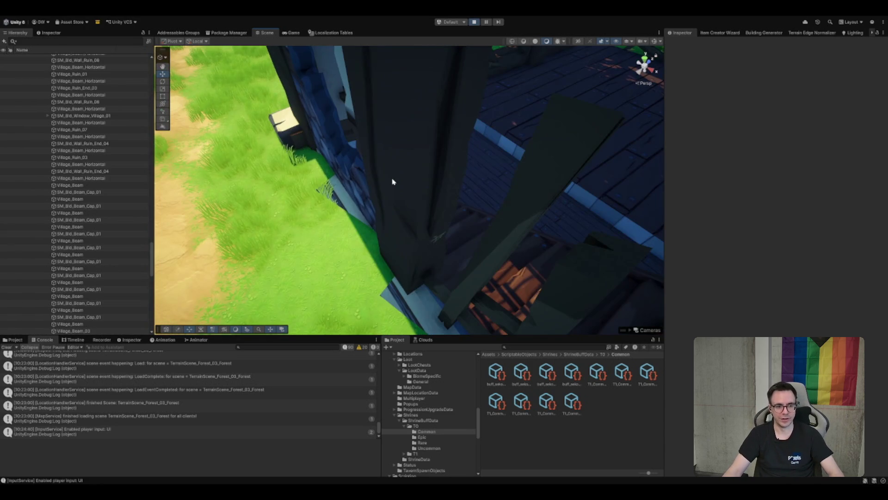
key(Delete)
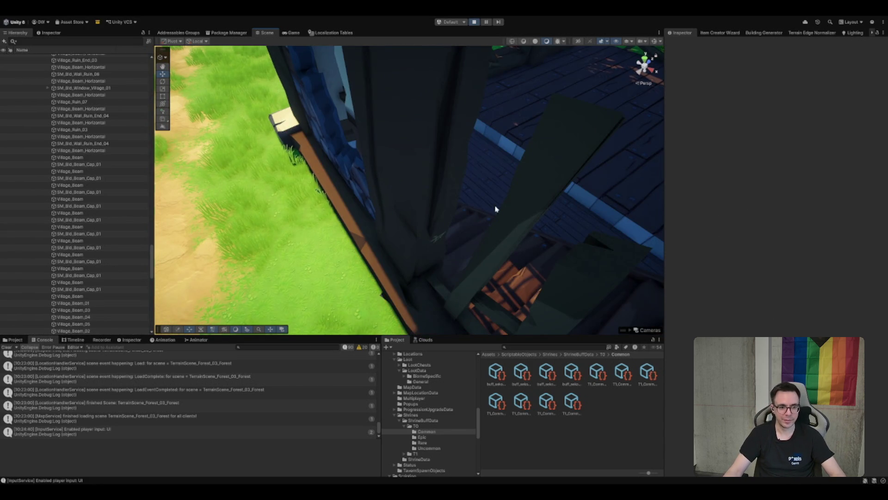
click(292, 34)
key(Escape)
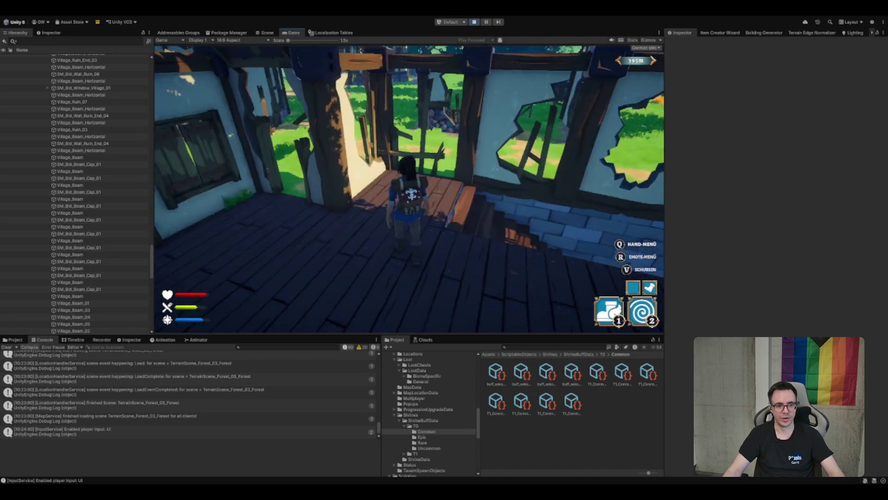
Run the character out of the house along the forest path to the campfire
key(w)
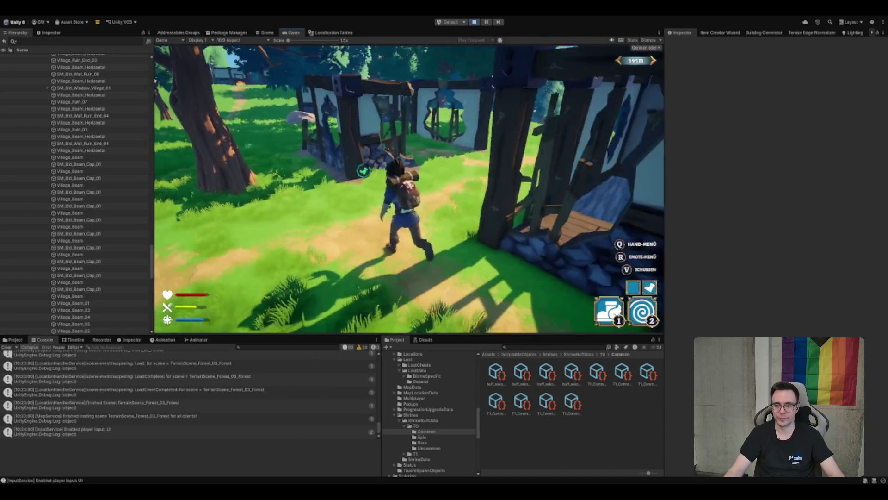
key(w)
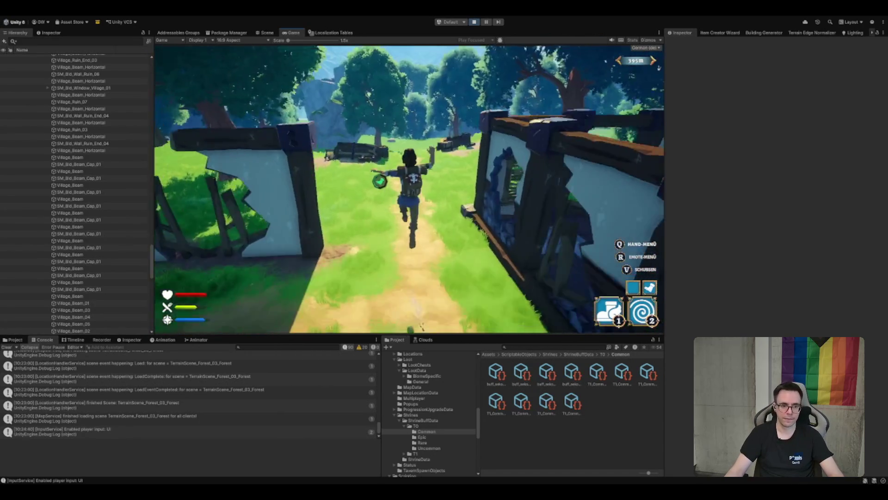
key(w)
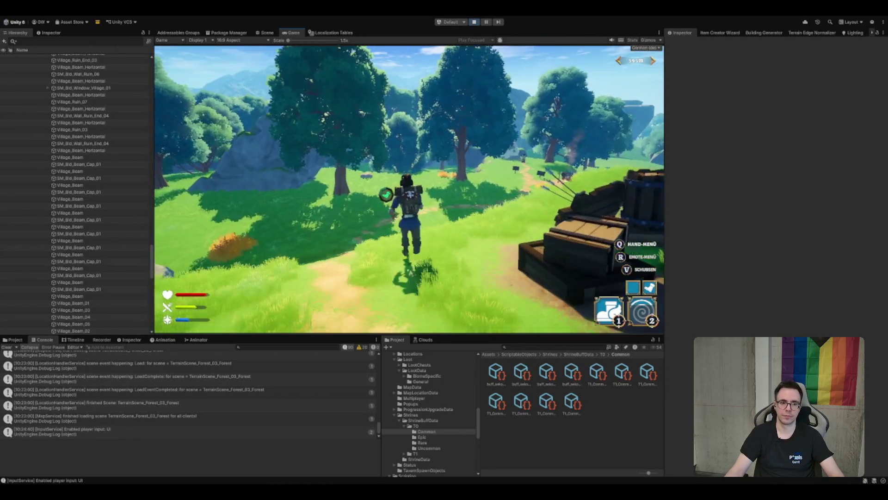
key(w)
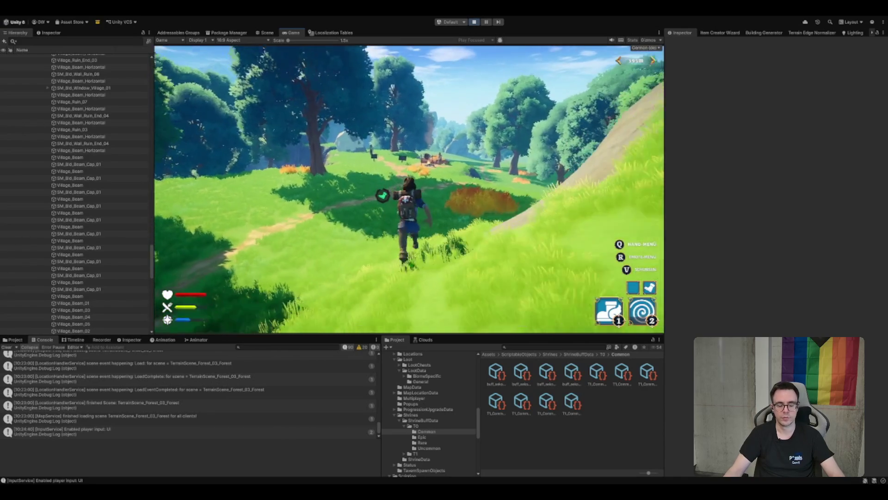
key(w)
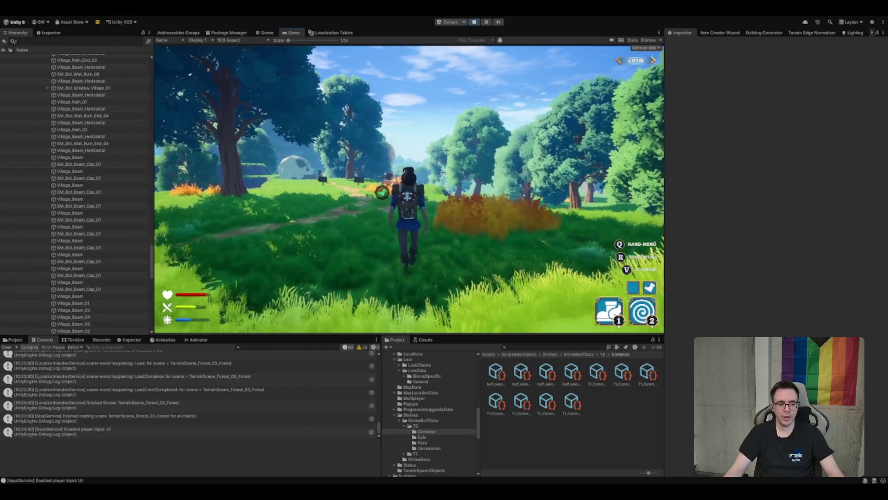
key(w)
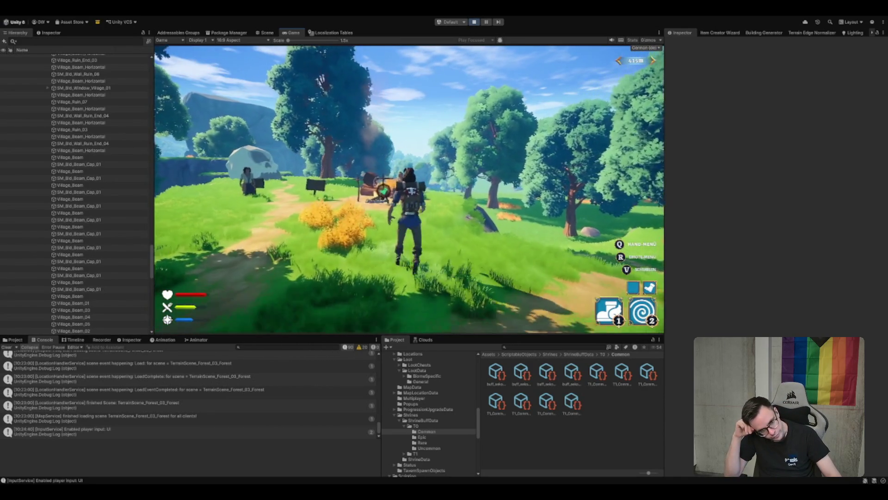
key(w)
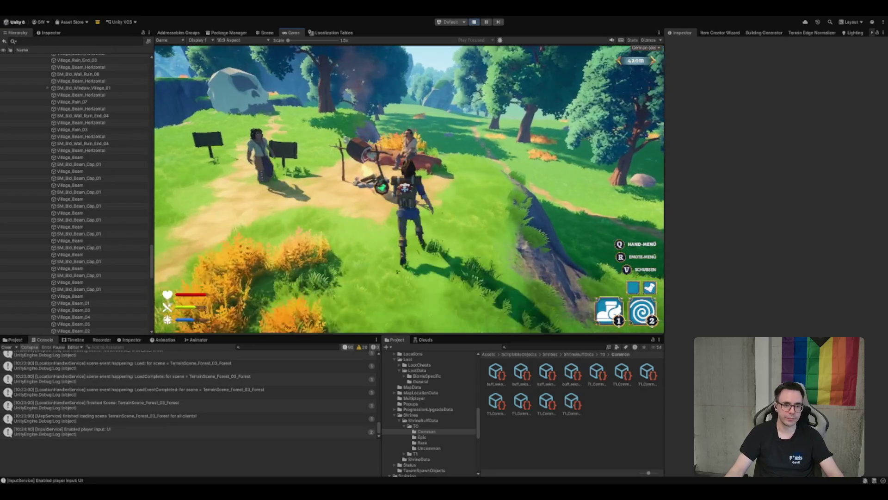
Talk to the campfire NPC and click through the dialogue to its end, then return to the Scene view
key(w)
key(e)
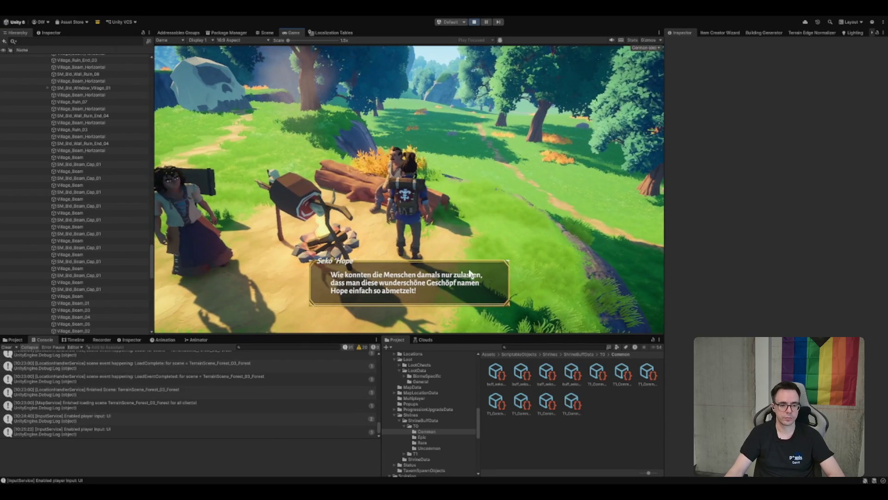
click(460, 286)
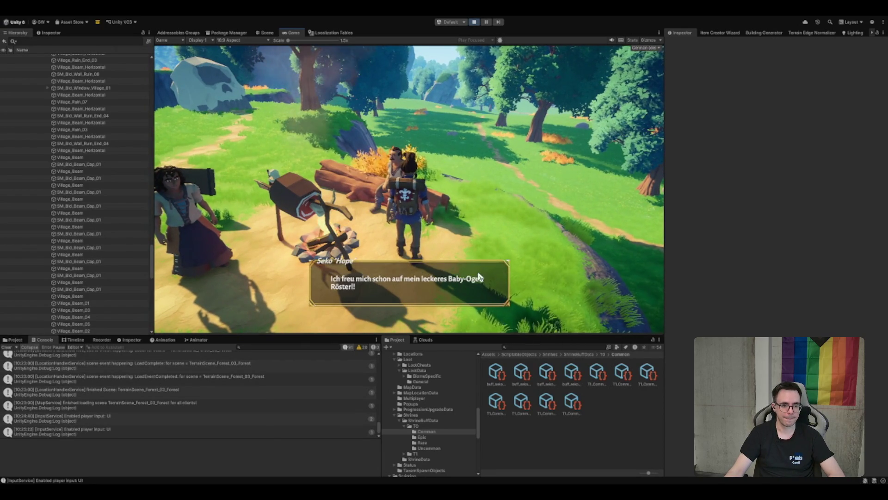
click(461, 287)
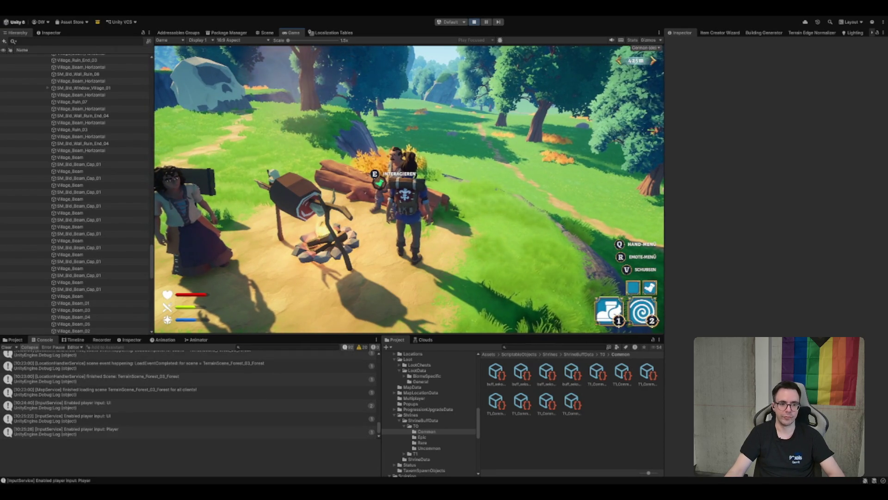
click(271, 32)
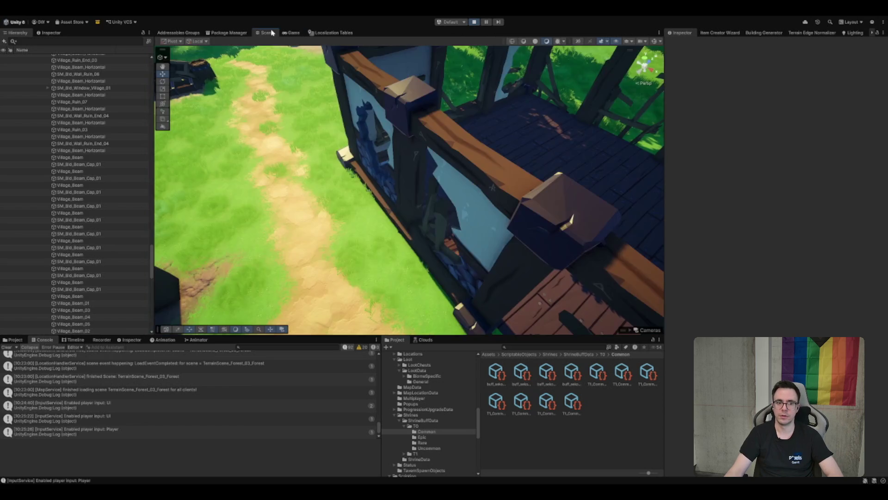
Browse the Hierarchy's village pieces and frame the PersistentPlayer in the scene
click(76, 116)
click(149, 261)
click(121, 137)
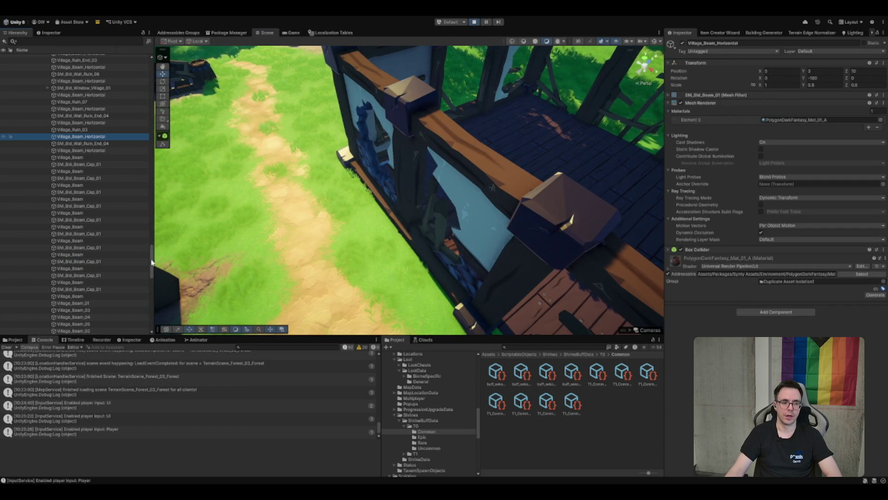
drag(153, 262, 152, 69)
click(74, 71)
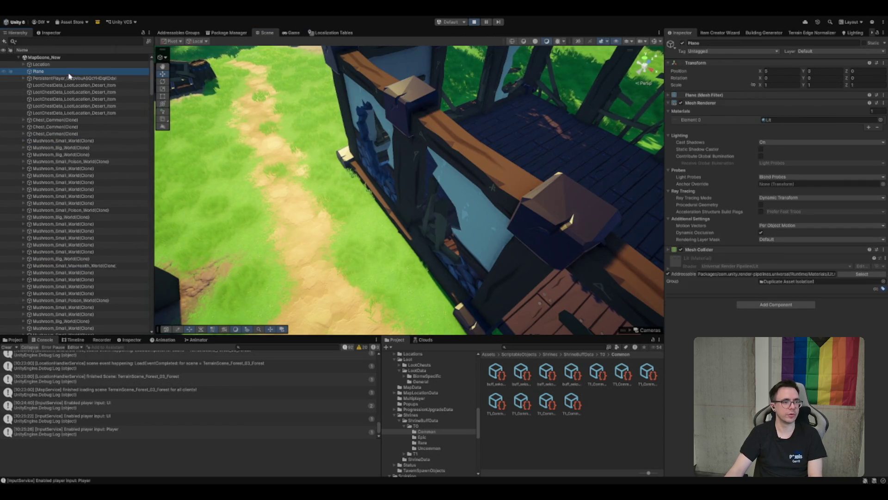
click(74, 79)
double_click(74, 80)
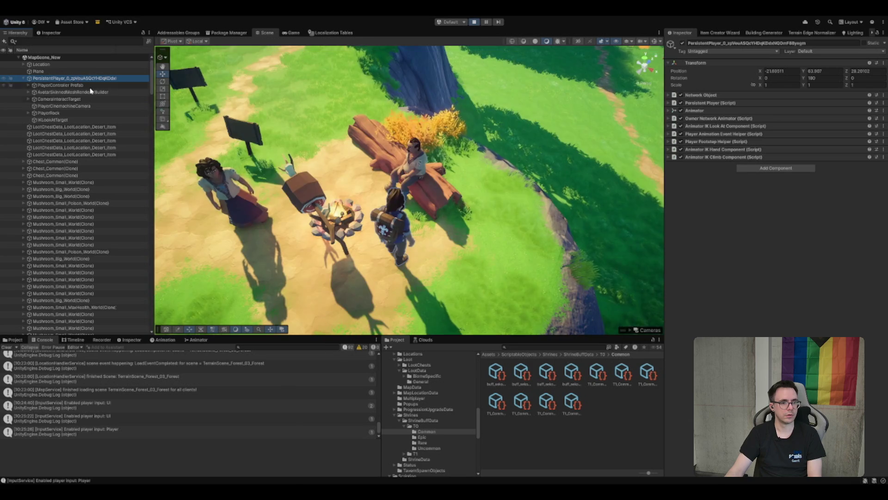
Inspect the campfire's smoke, log and fireplace, then collapse the Campfire group
click(332, 208)
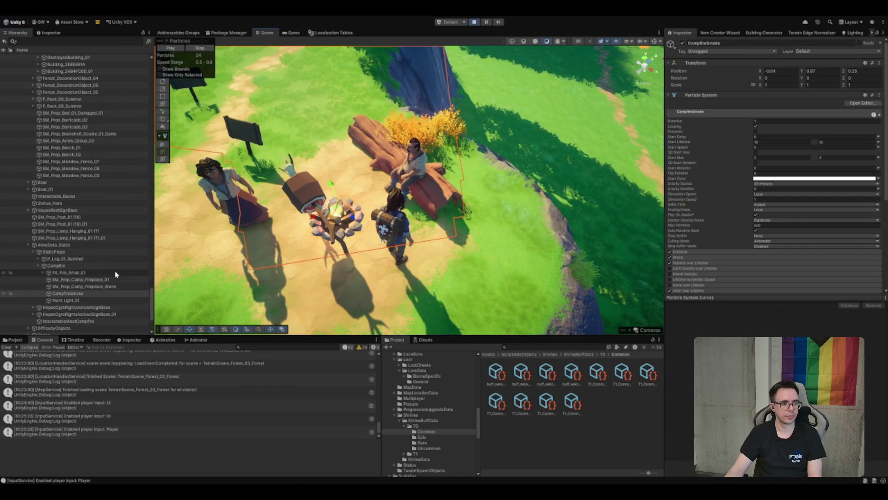
click(93, 258)
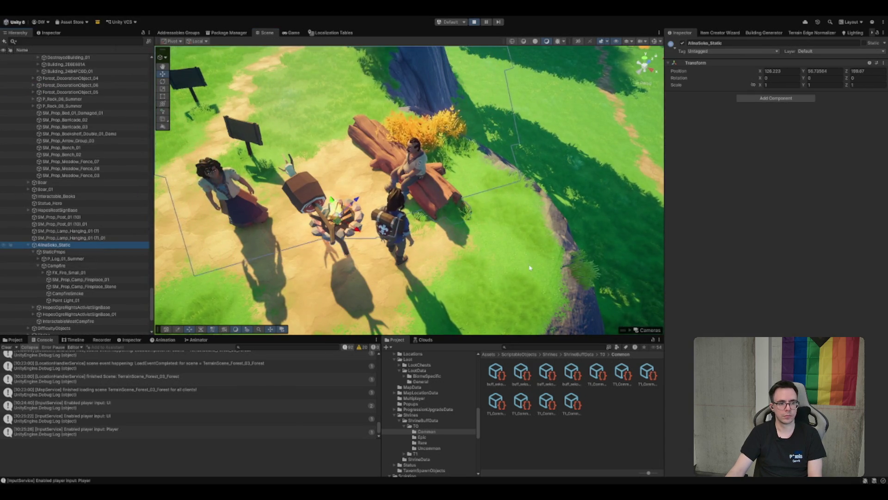
click(81, 279)
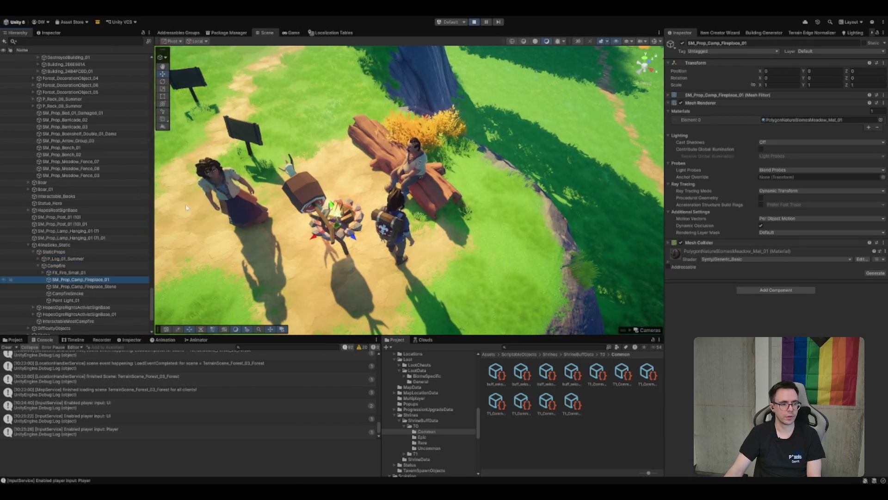
click(93, 266)
key(Left)
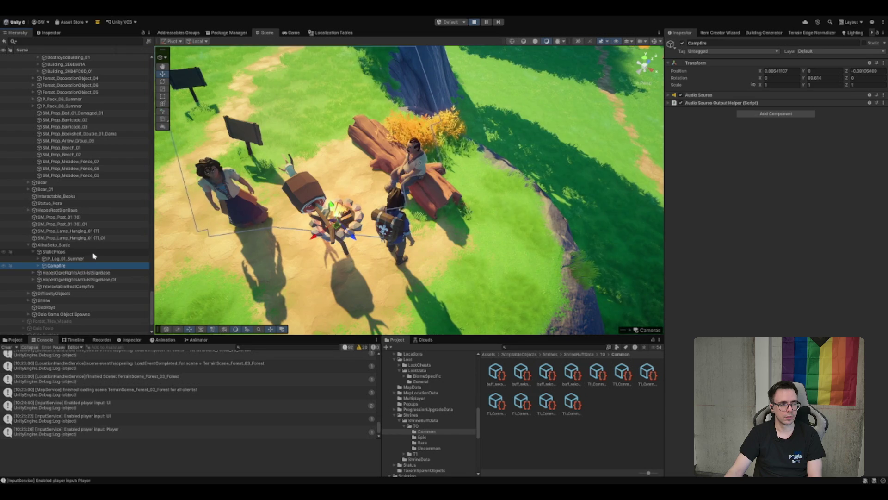
click(415, 157)
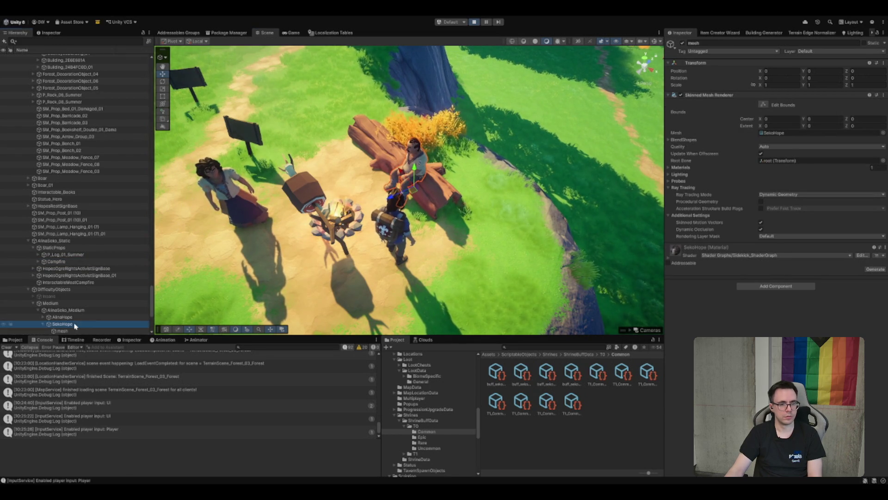
Select SekoHope and append 'eer' to Element 2's condition Statistic Name
click(62, 324)
click(815, 262)
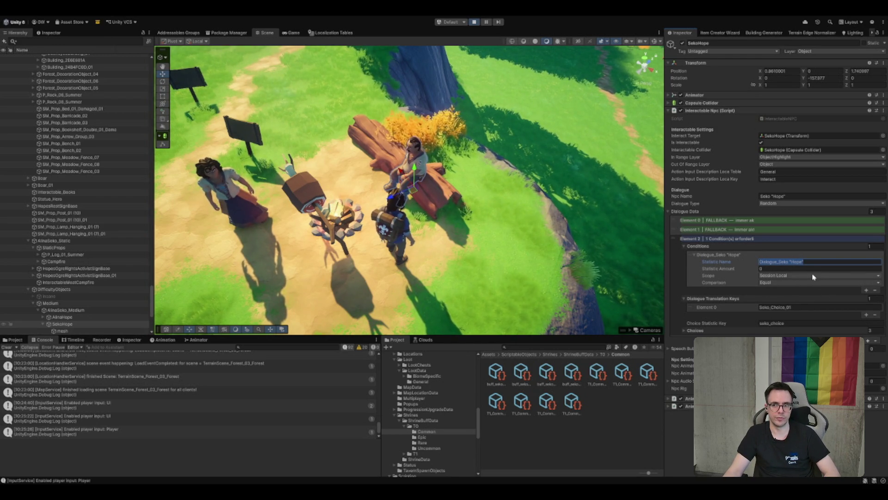
click(824, 262)
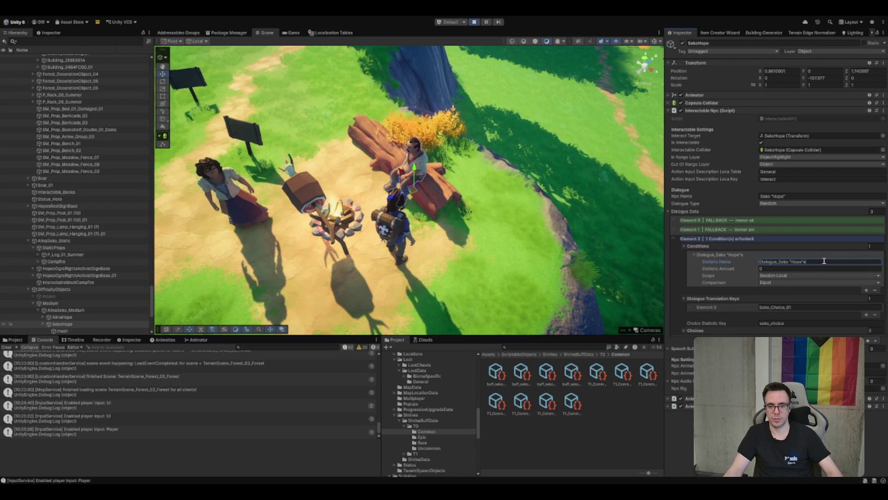
text(eer)
click(294, 32)
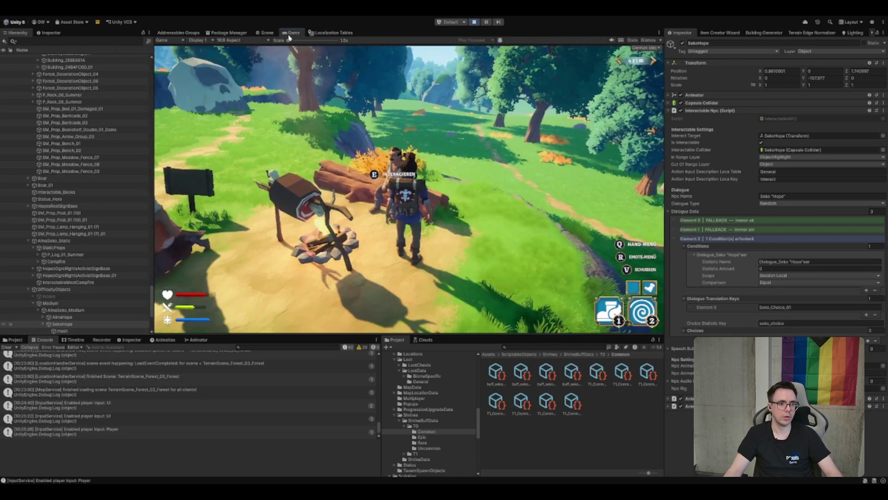
Talk to Seko 'Hope' in the running game and click through her lines until the conversation closes
key(e)
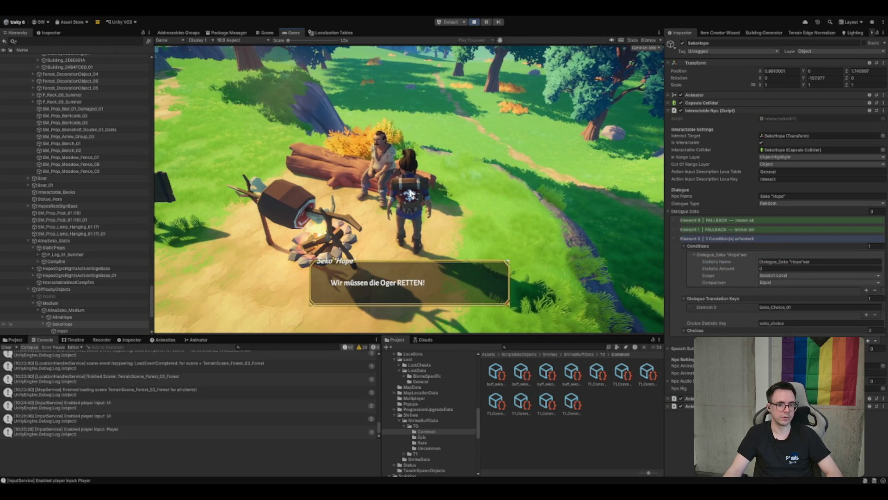
click(414, 196)
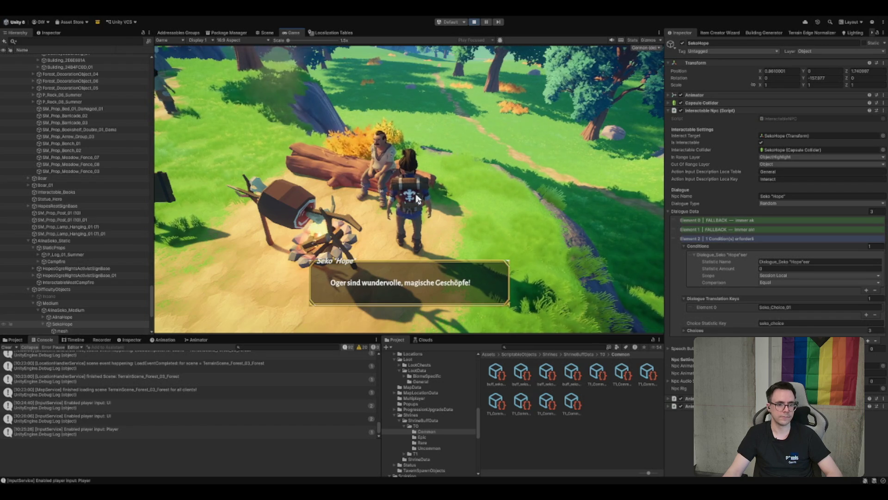
click(409, 218)
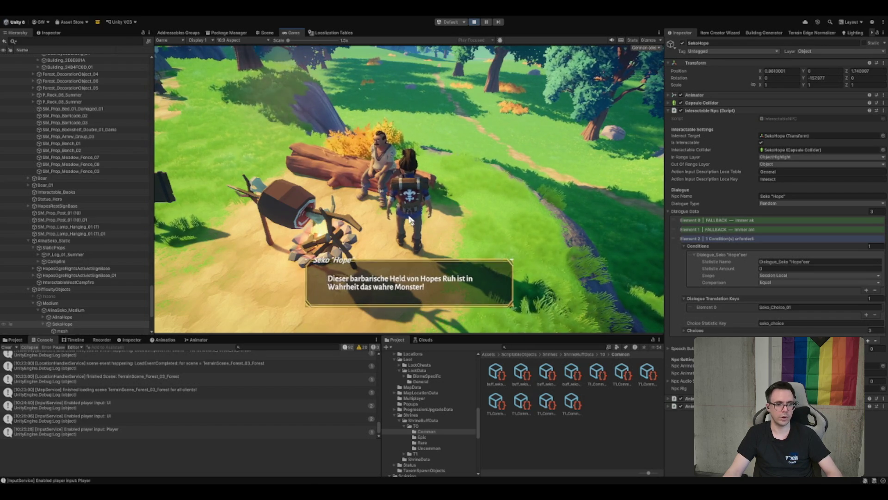
click(410, 219)
key(w)
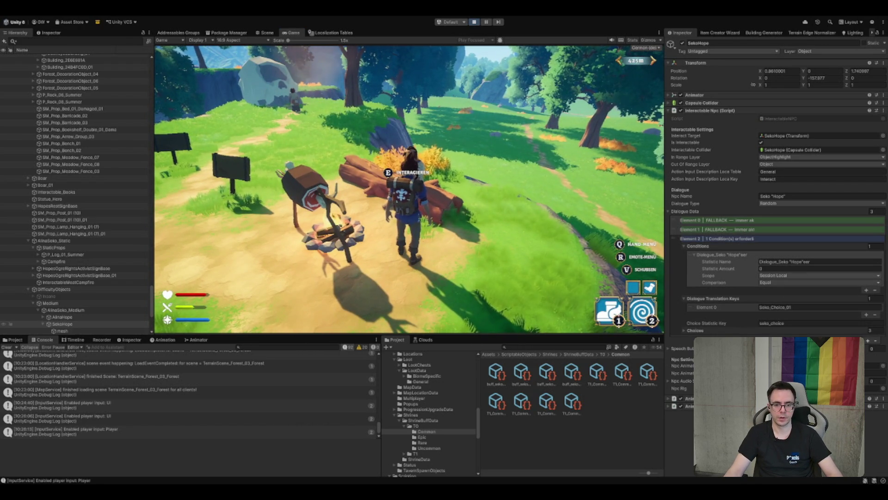
Type '58eeswsw' into dialogue Element 2's first translation key
click(720, 295)
click(791, 307)
text(58)
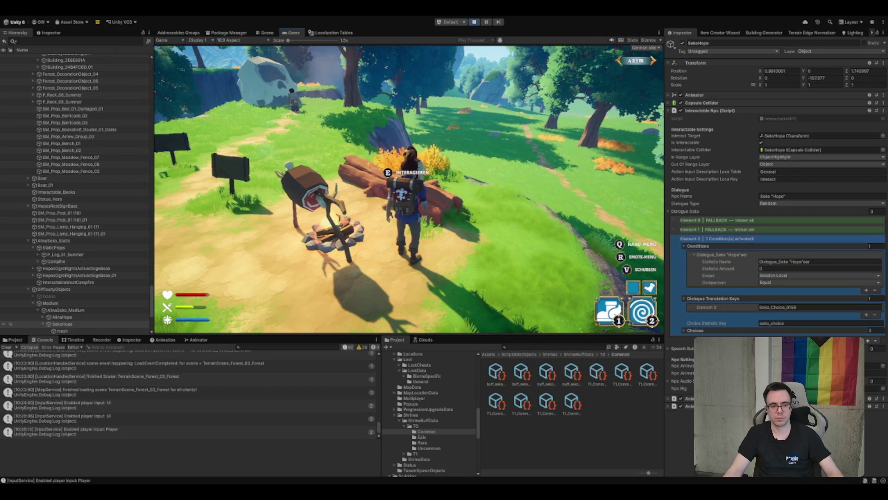
text(e)
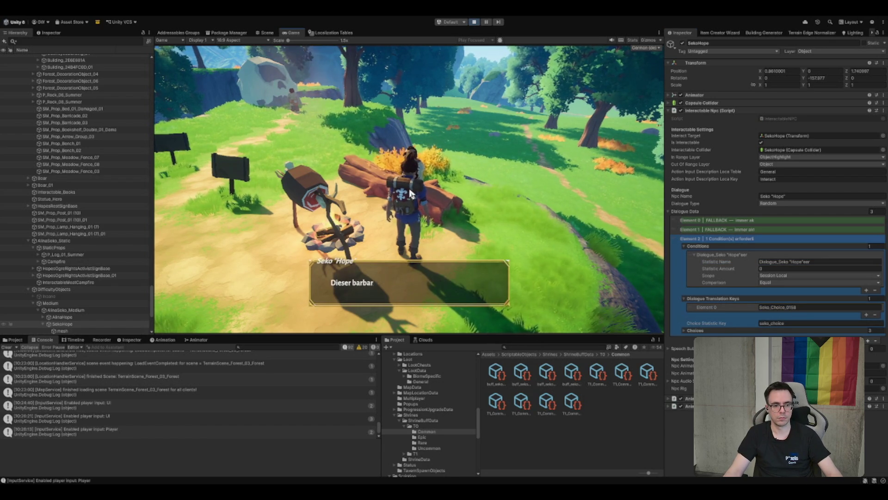
text(e)
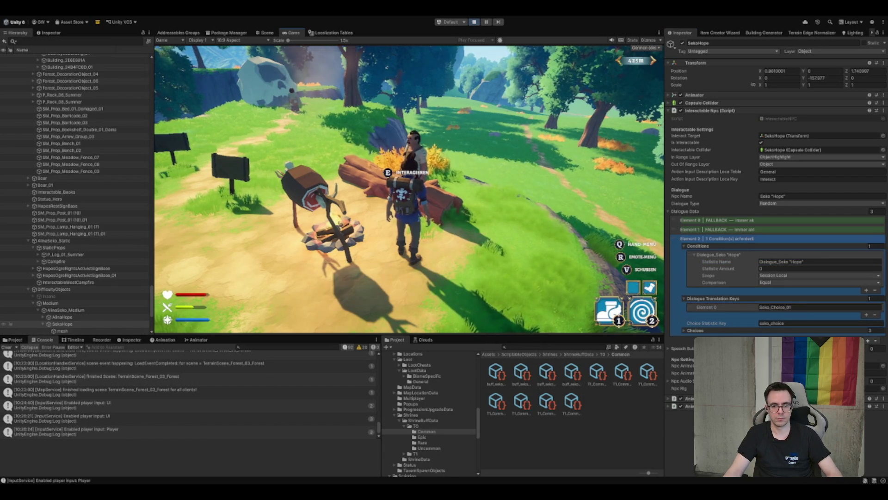
text(sw)
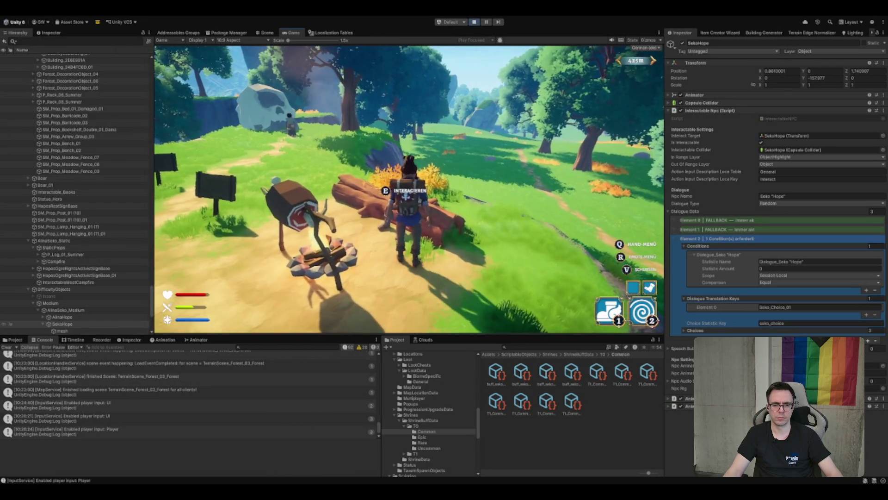
text(s)
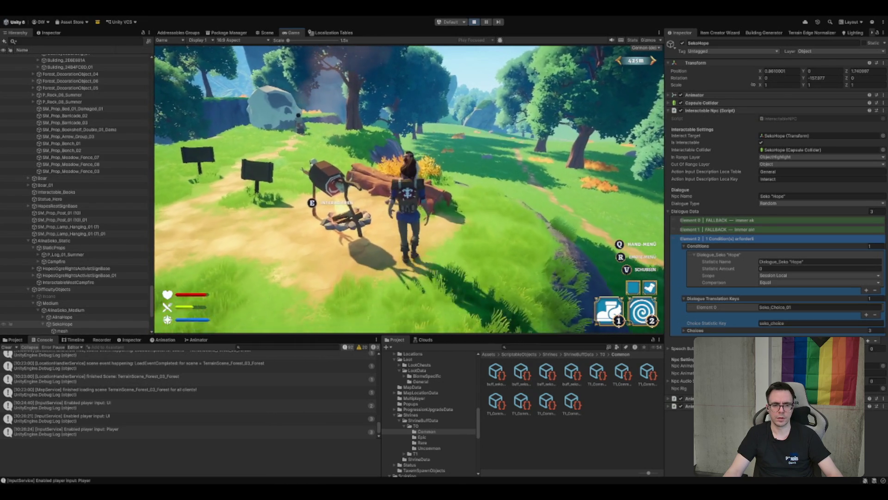
text(w)
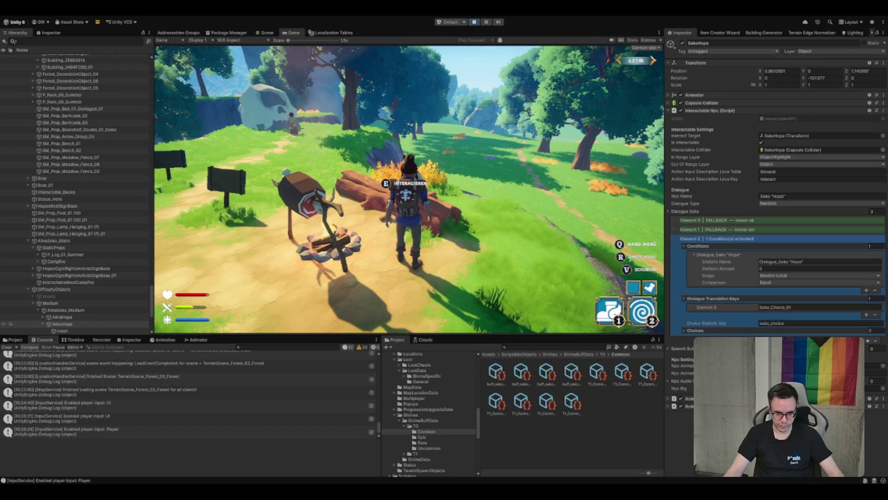
click(536, 347)
Search project assets for 'witch' and inspect the Character_ForestWitch_01 and Witch_Forest prefabs
text(witch)
scroll(585, 392, down, 1)
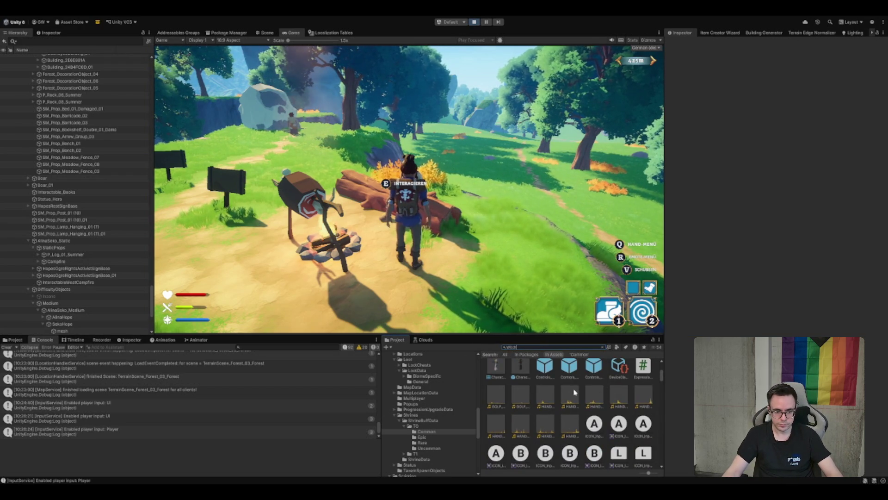
click(522, 367)
scroll(558, 387, down, 3)
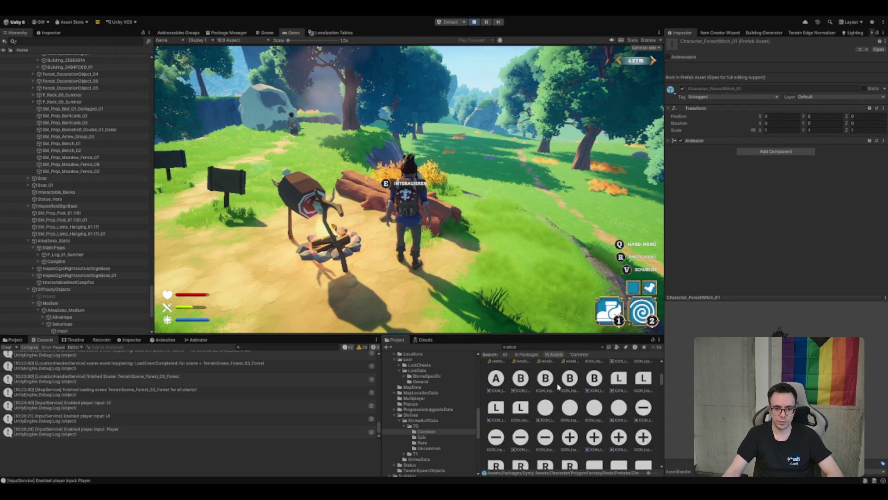
scroll(559, 387, down, 10)
scroll(559, 430, up, 10)
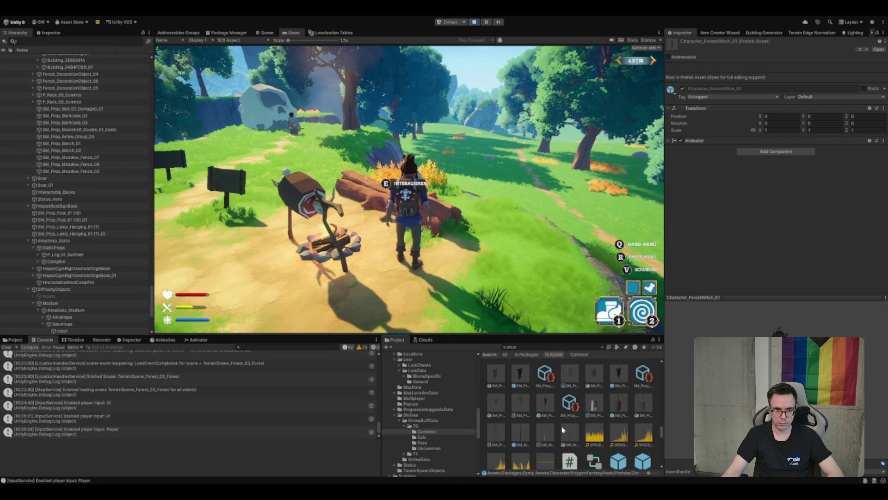
scroll(563, 430, down, 10)
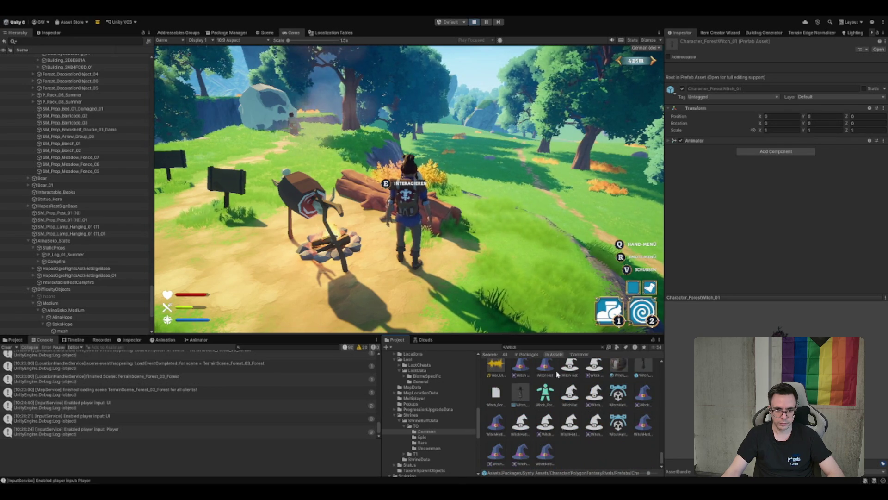
scroll(562, 398, up, 1)
click(644, 405)
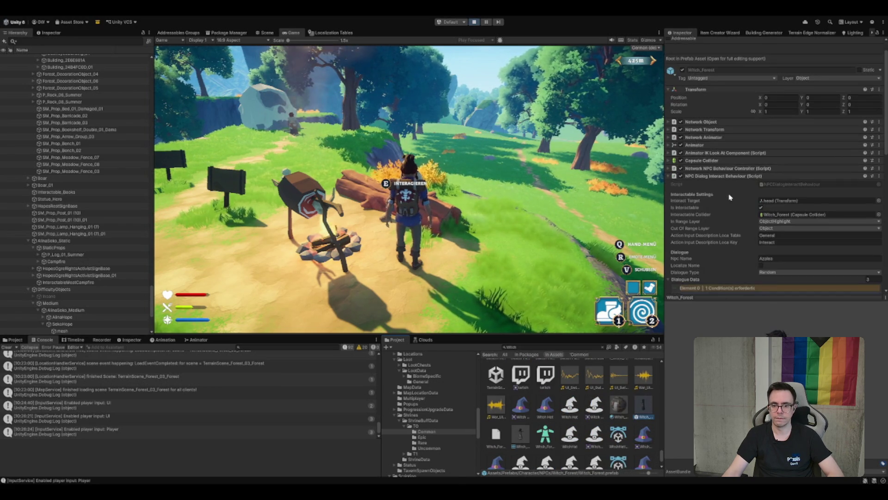
scroll(730, 197, down, 3)
scroll(820, 212, down, 3)
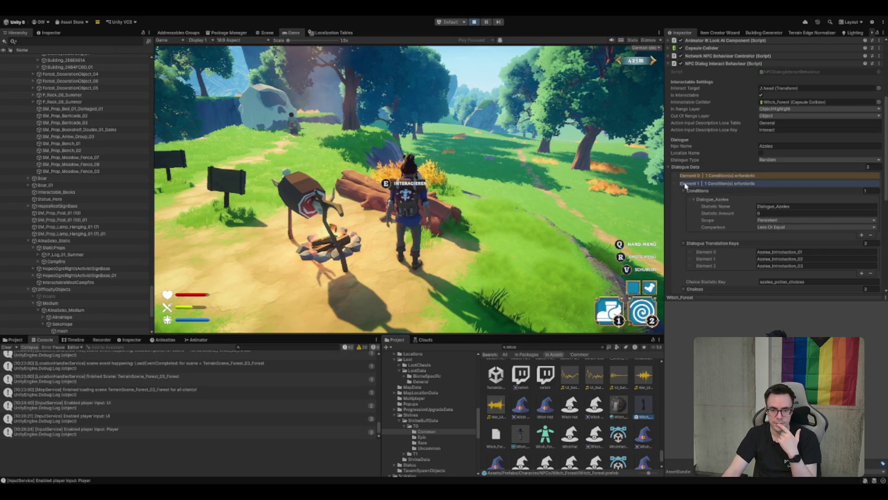
Collapse Azalea's dialogue Element 1 and expand Element 2's Conditions
click(703, 191)
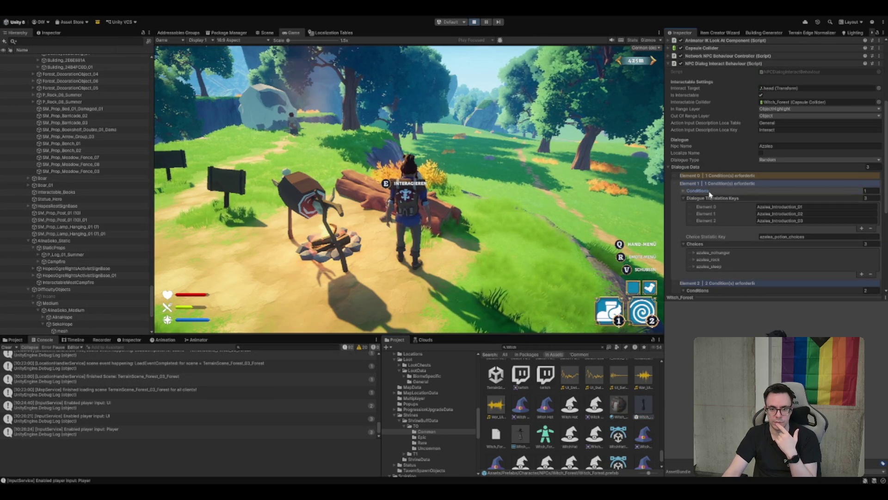
click(711, 184)
click(745, 215)
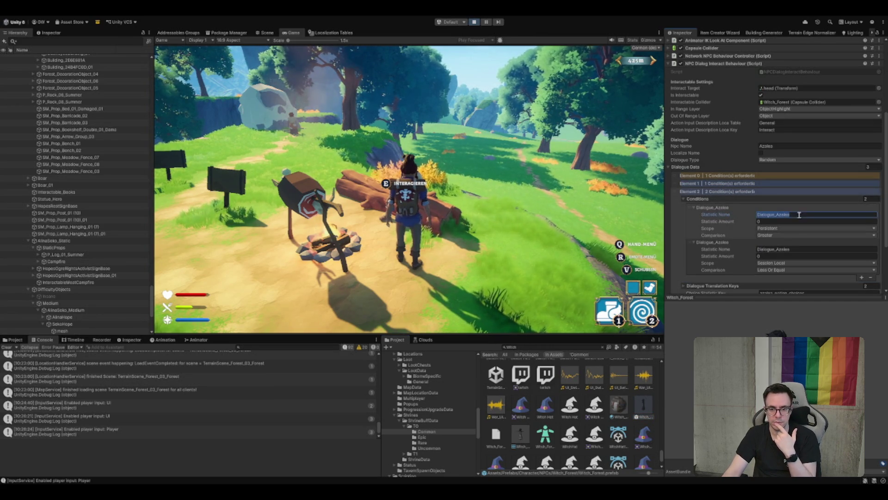
scroll(789, 231, down, 1)
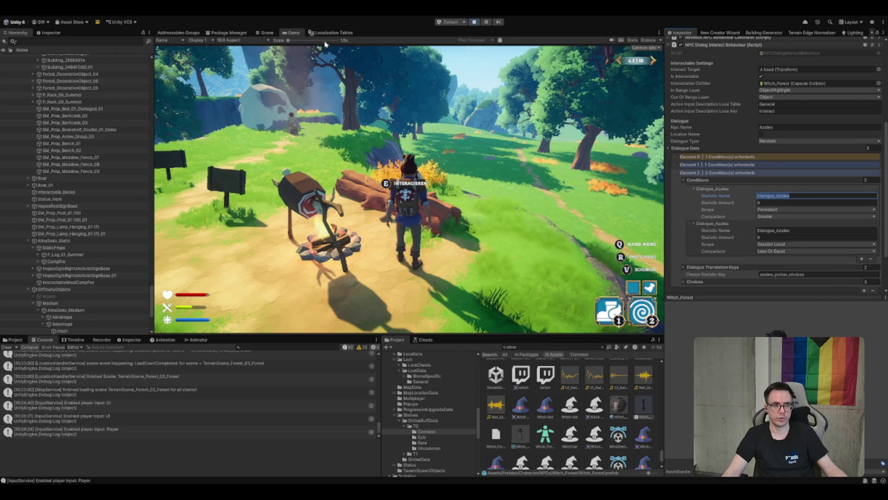
Back in the Scene view, select the SekoHope character object by the campfire
click(268, 32)
click(340, 206)
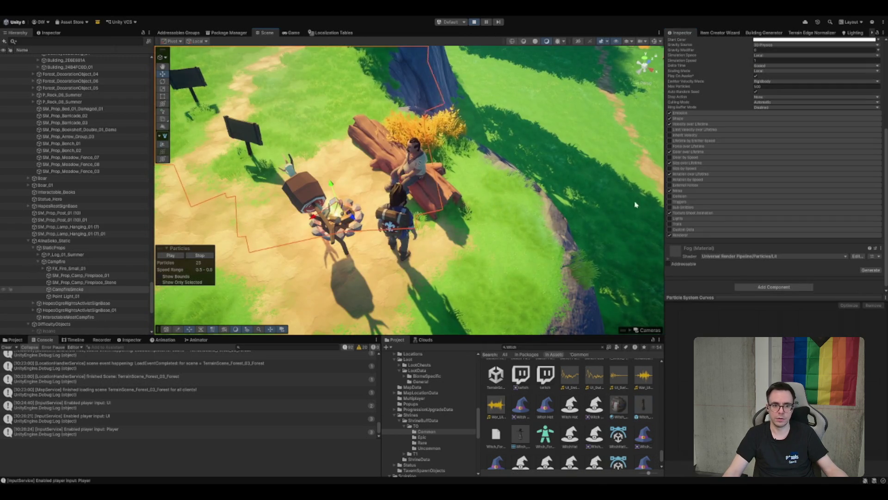
click(413, 172)
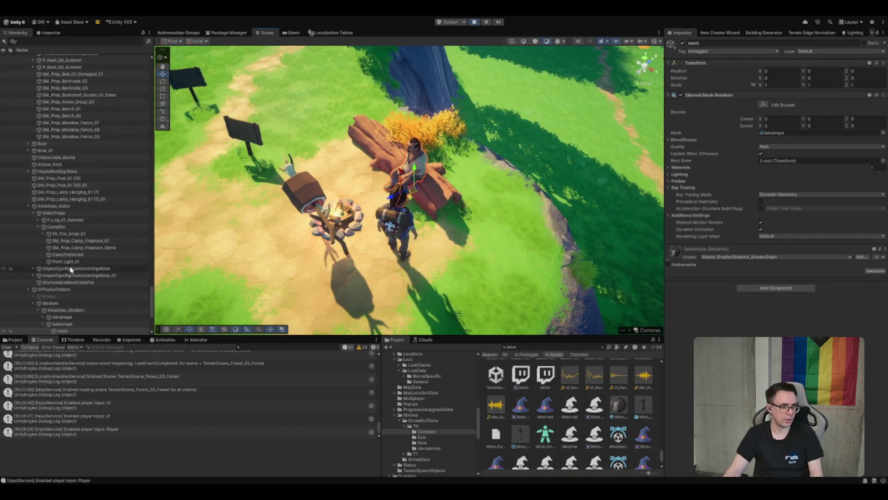
click(62, 323)
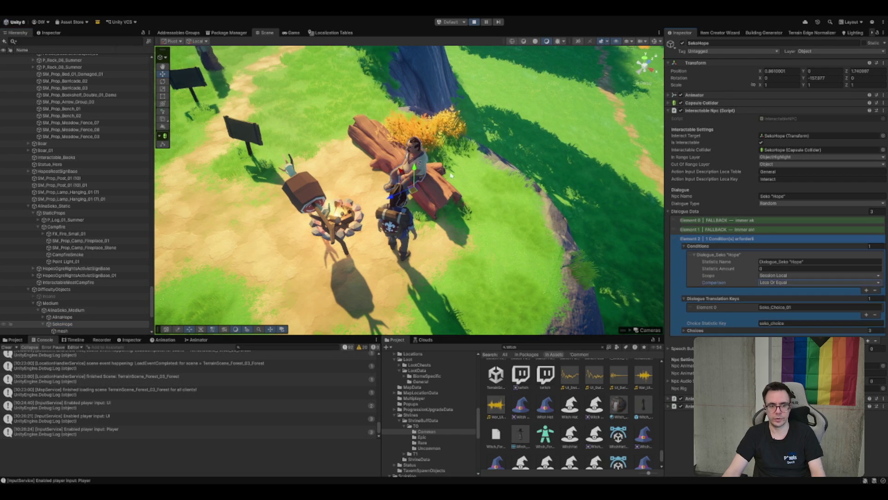
Talk to Seko Hope in the running game and click through her dialogue to the end
click(509, 208)
click(292, 32)
key(e)
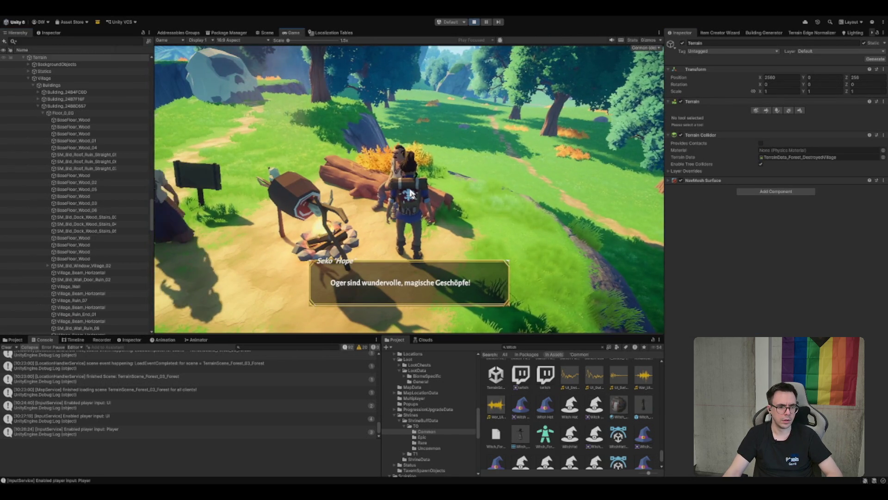
click(410, 194)
click(410, 193)
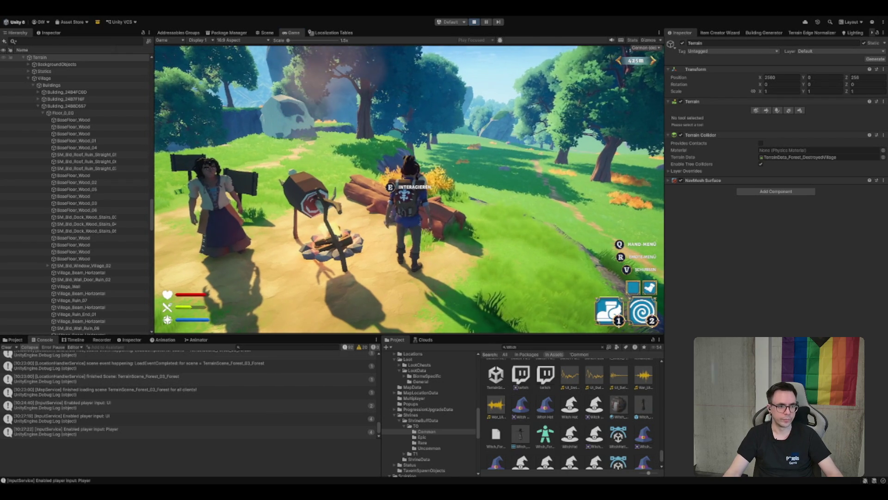
Reselect SekoHope in the scene and expand her dialogue Choices in the Inspector
key(ctrl+1)
click(415, 163)
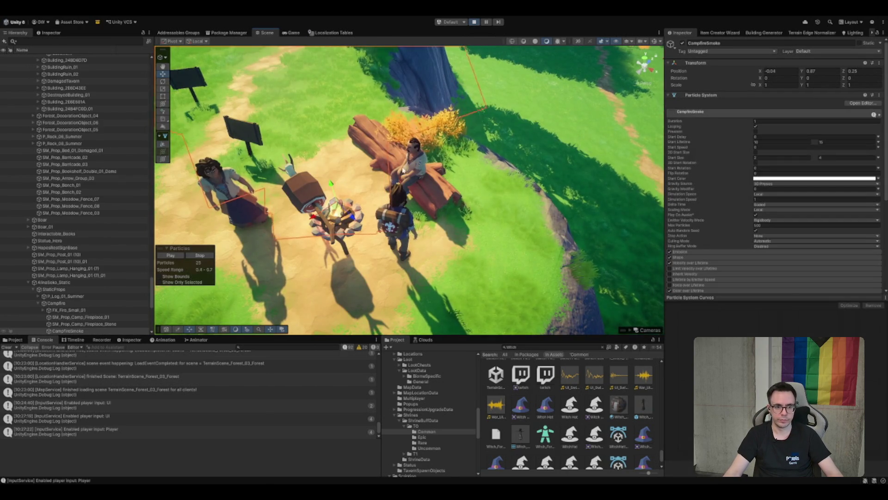
click(415, 163)
mouse_move(415, 163)
mouse_down()
mouse_move(466, 187)
mouse_move(481, 183)
mouse_up()
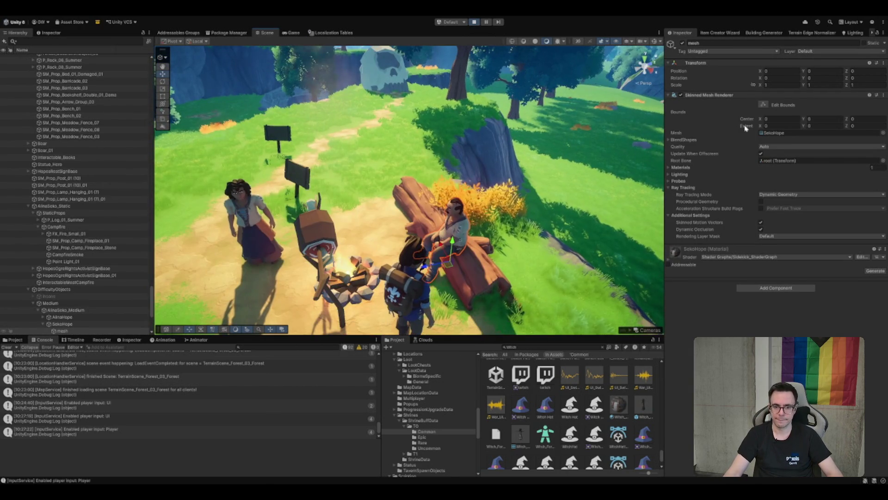
click(62, 323)
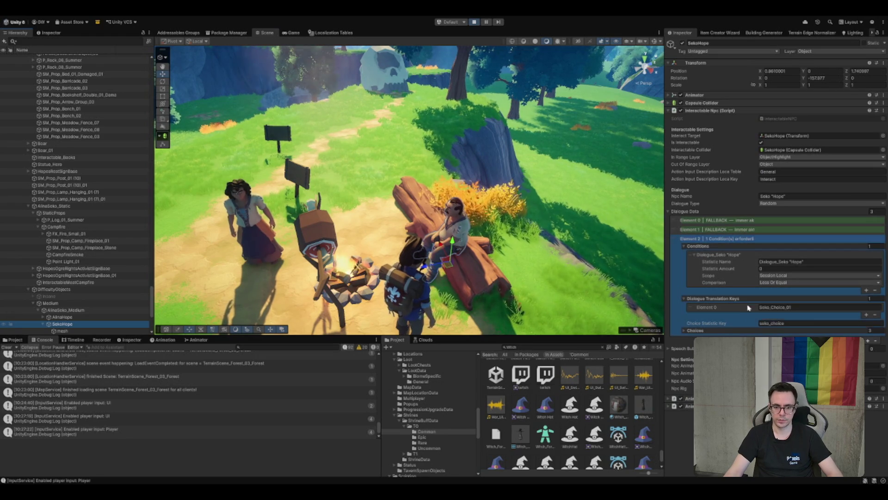
click(719, 328)
scroll(719, 325, down, 3)
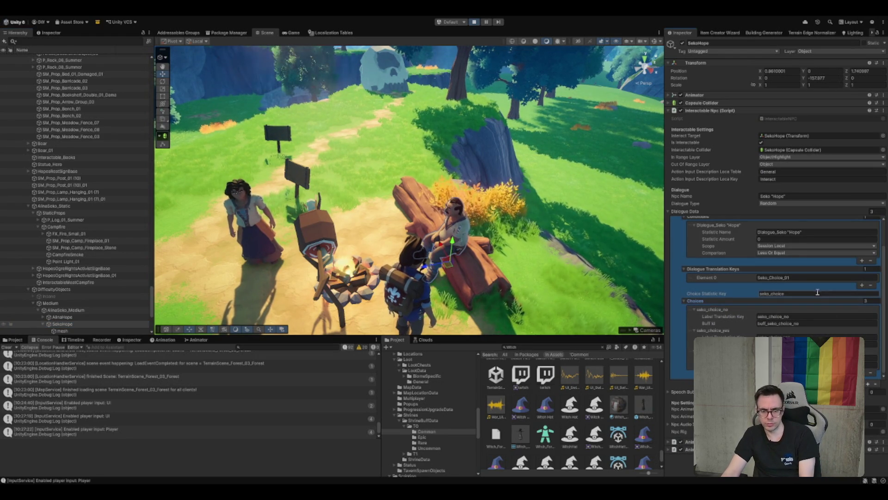
Compare the Witch_Forest prefab's dialogue, then return to SekoHope's conditions and seko_choice answers
click(643, 407)
scroll(781, 231, down, 5)
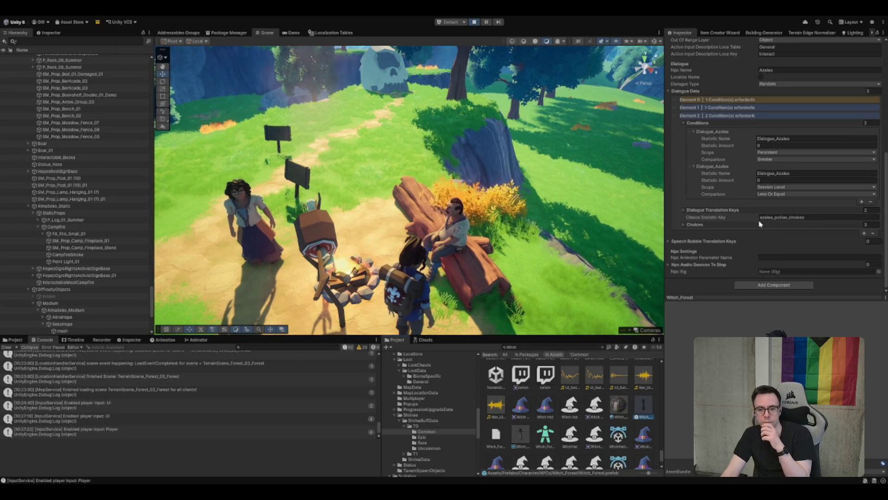
scroll(747, 239, up, 3)
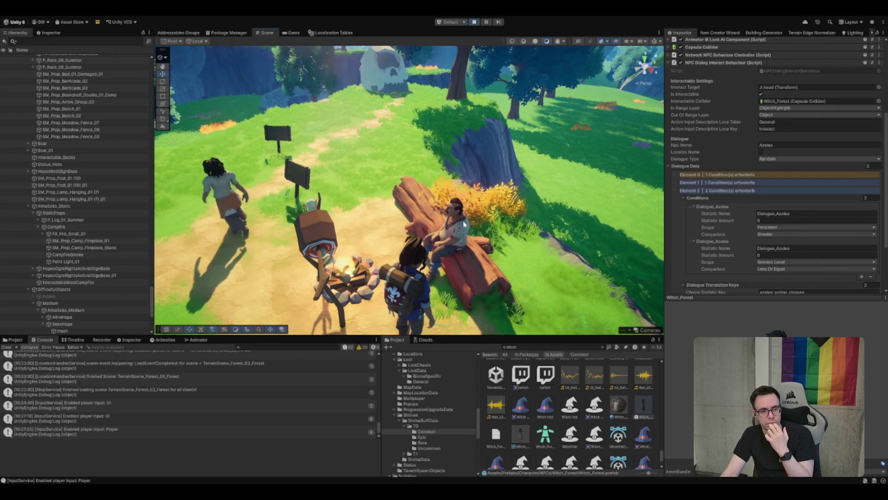
click(349, 266)
click(449, 231)
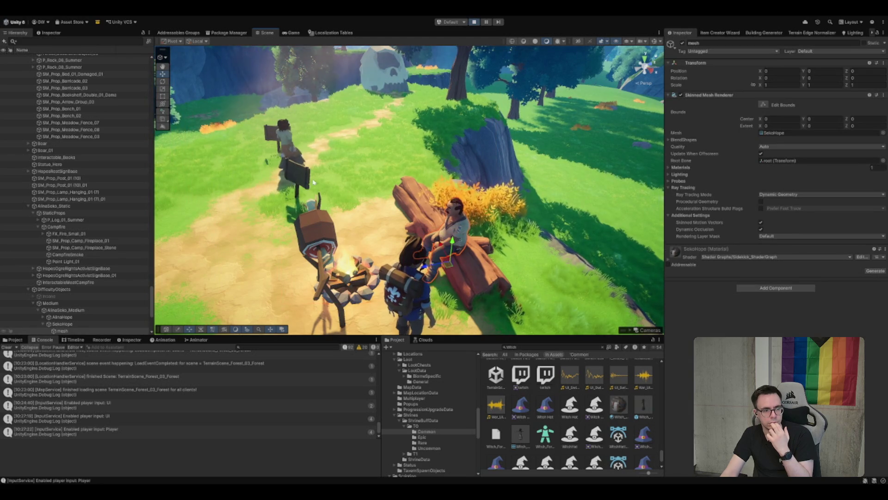
scroll(42, 264, down, 3)
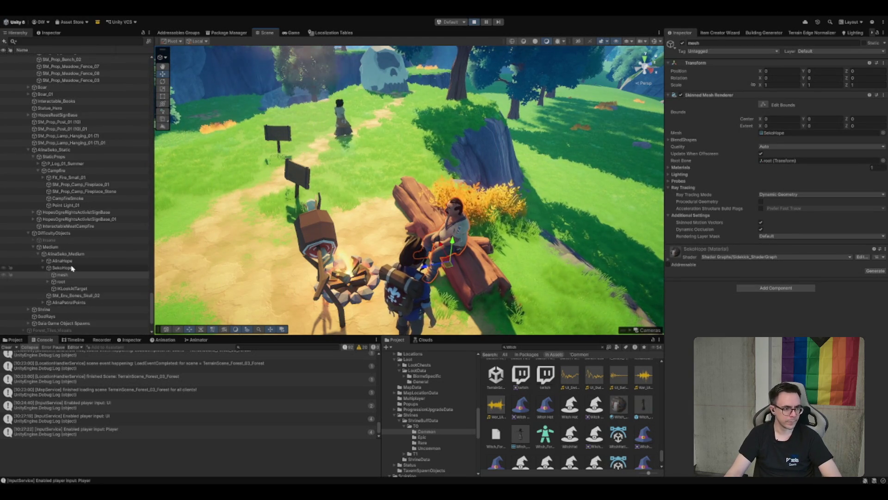
click(59, 267)
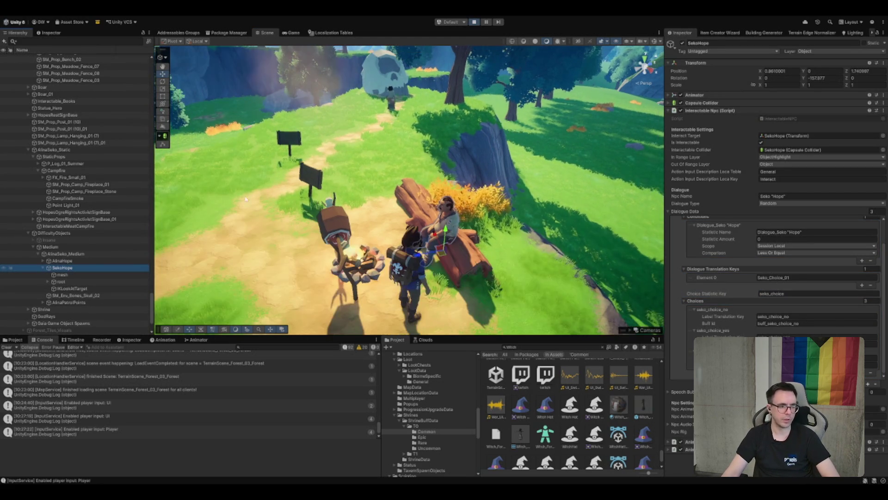
scroll(77, 306, down, 2)
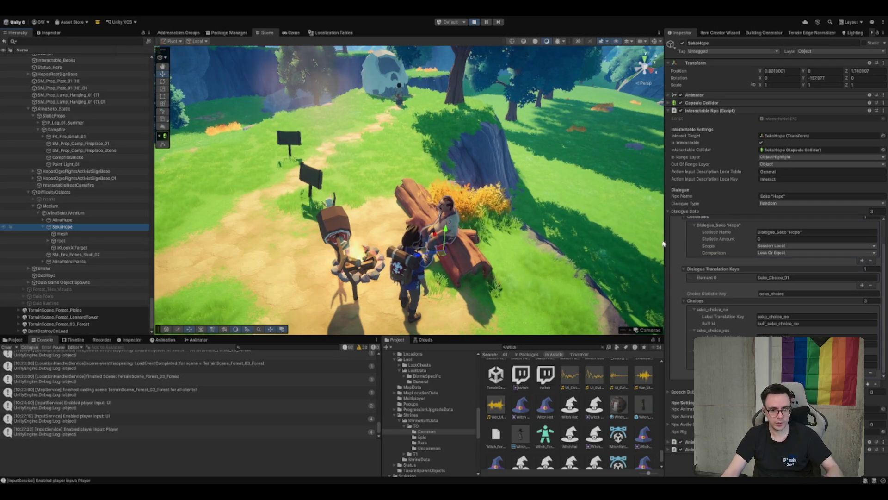
click(846, 338)
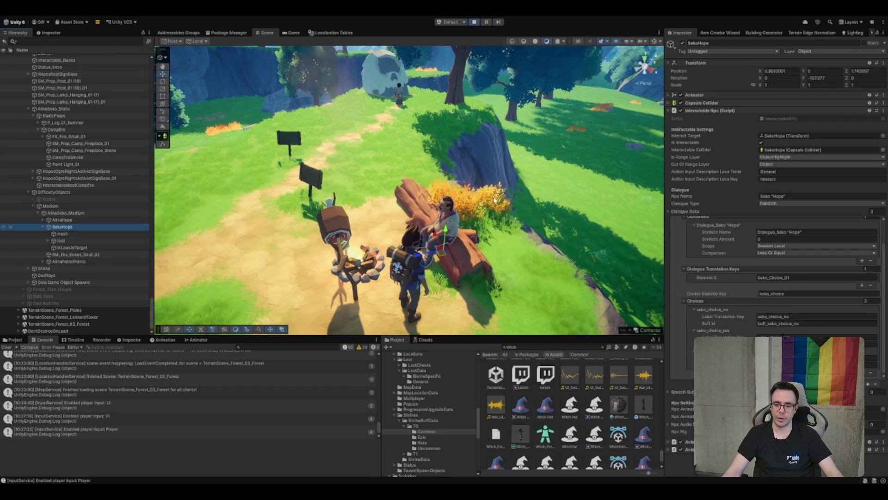
drag(462, 105, 462, 78)
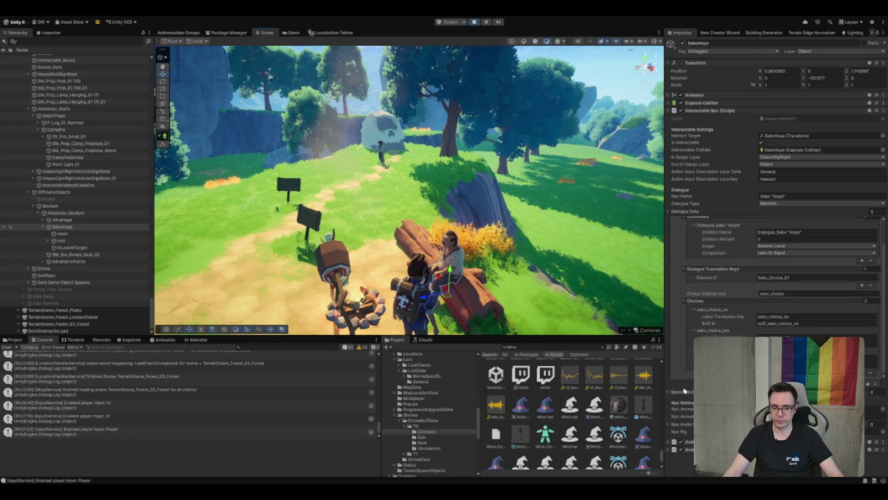
scroll(778, 277, up, 2)
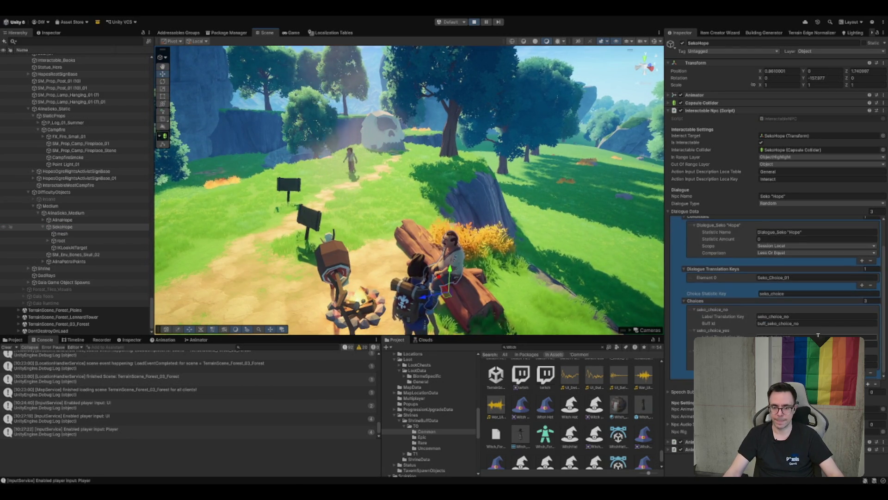
click(770, 196)
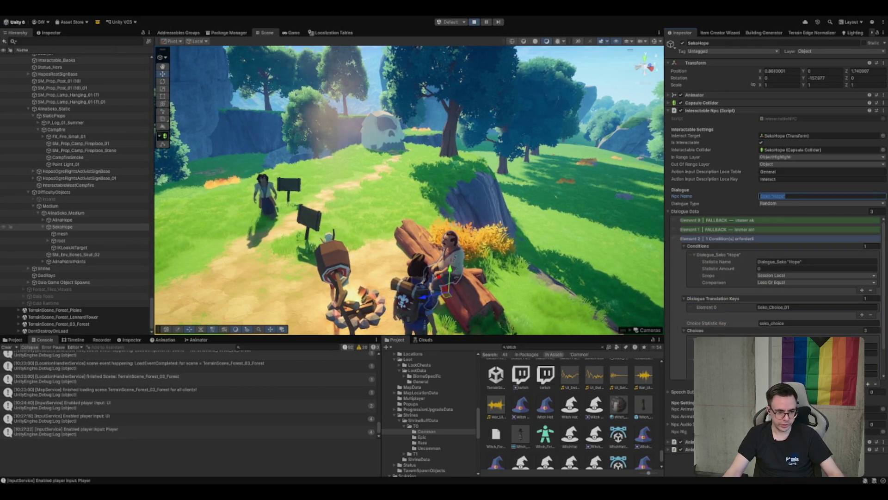
key(Escape)
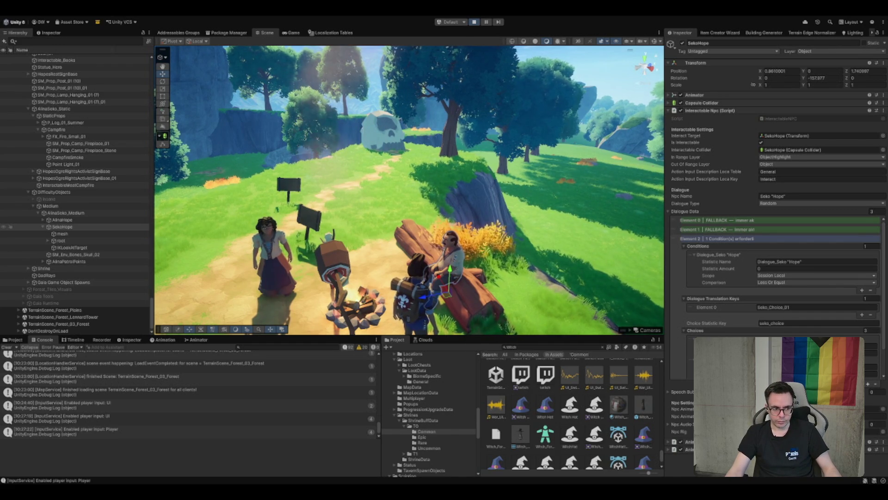
click(68, 136)
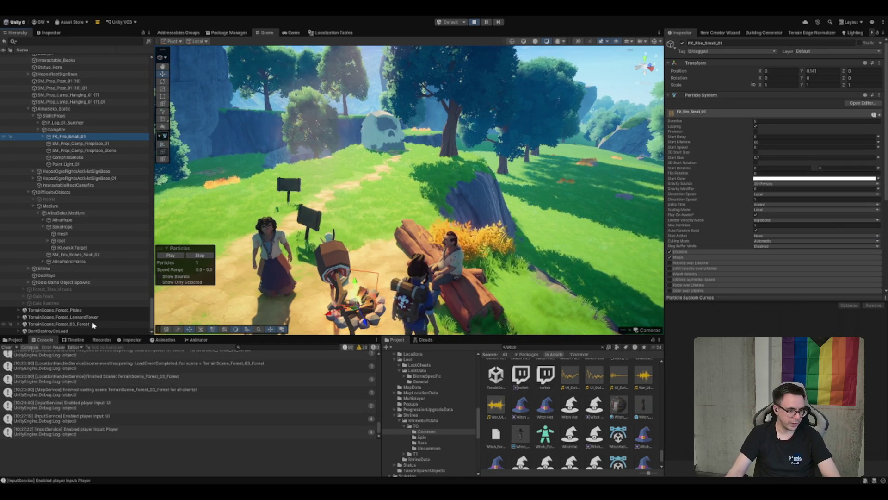
click(80, 282)
click(127, 316)
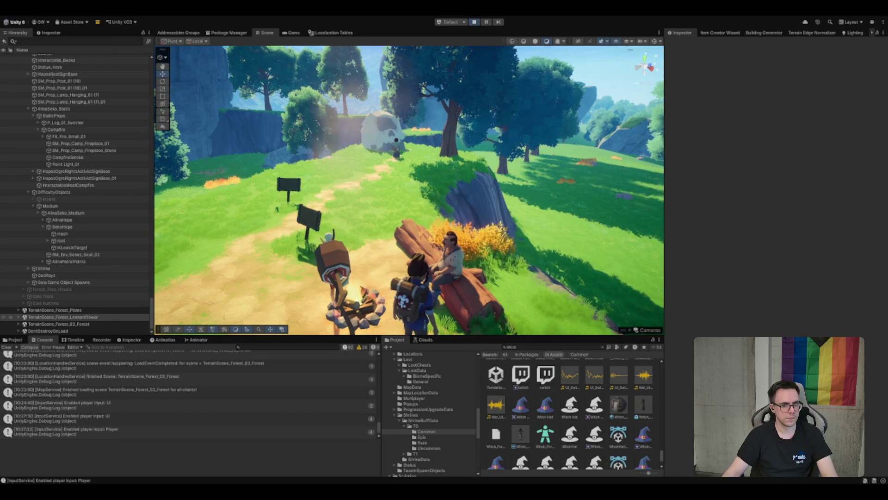
click(476, 23)
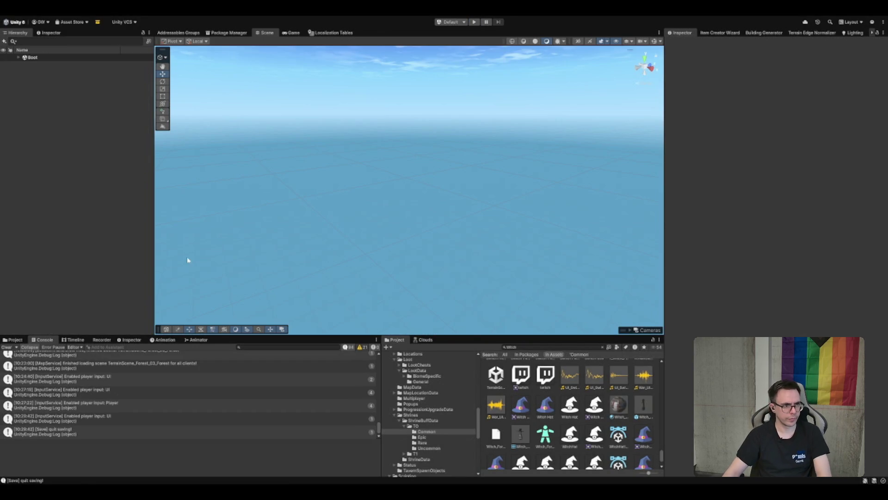
Select the MapService among the GameManager services in the Boot scene hierarchy
click(32, 57)
key(Right)
click(35, 64)
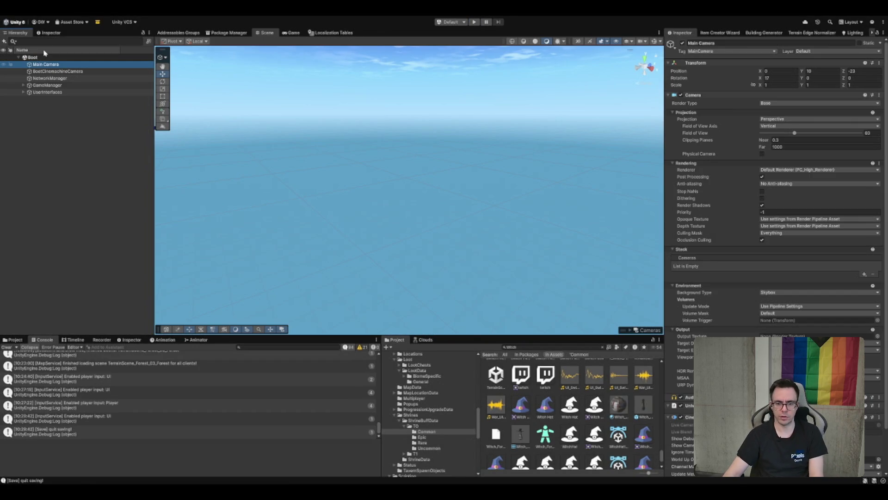
key(Up)
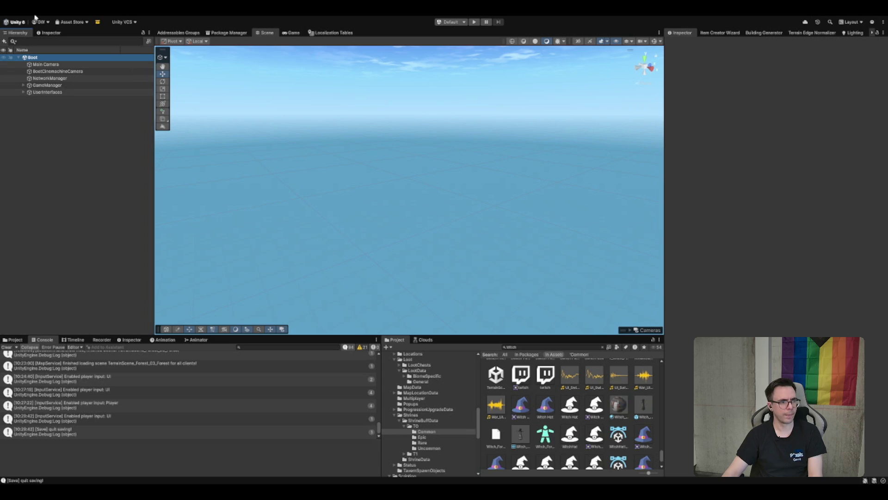
click(70, 85)
key(Right)
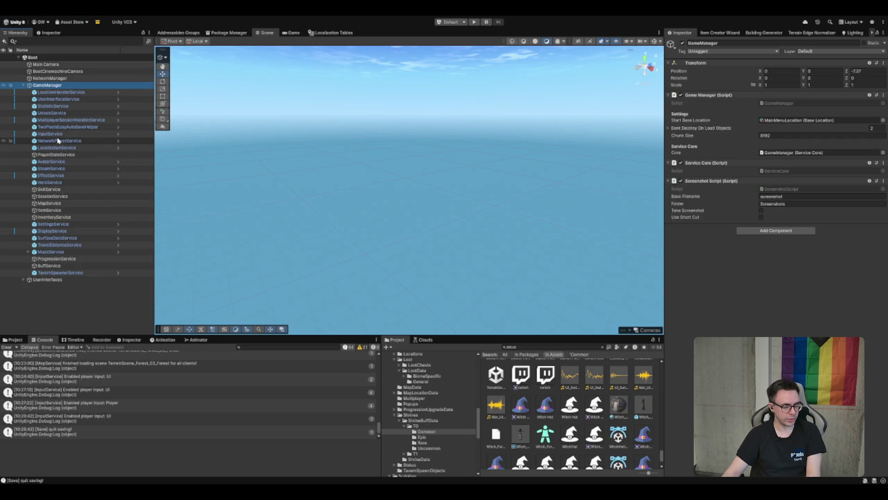
click(56, 266)
key(Up)
key(Up)
key(Up)
key(Down)
key(Down)
click(65, 251)
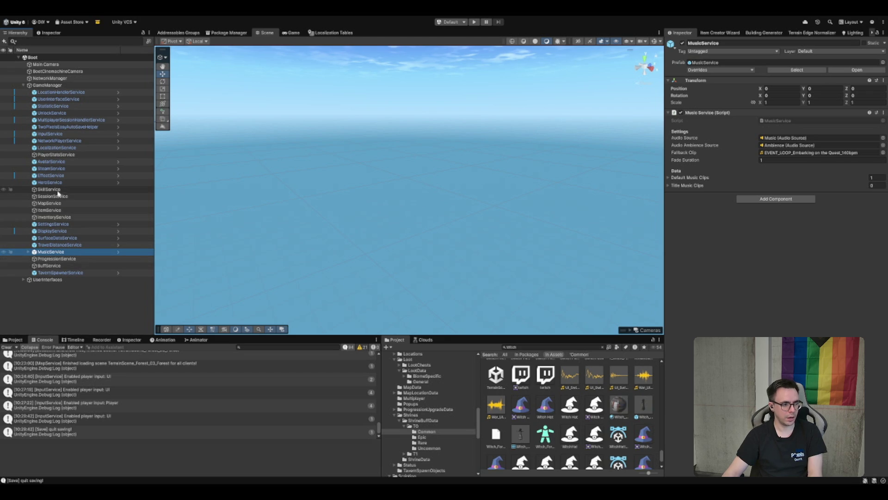
click(50, 204)
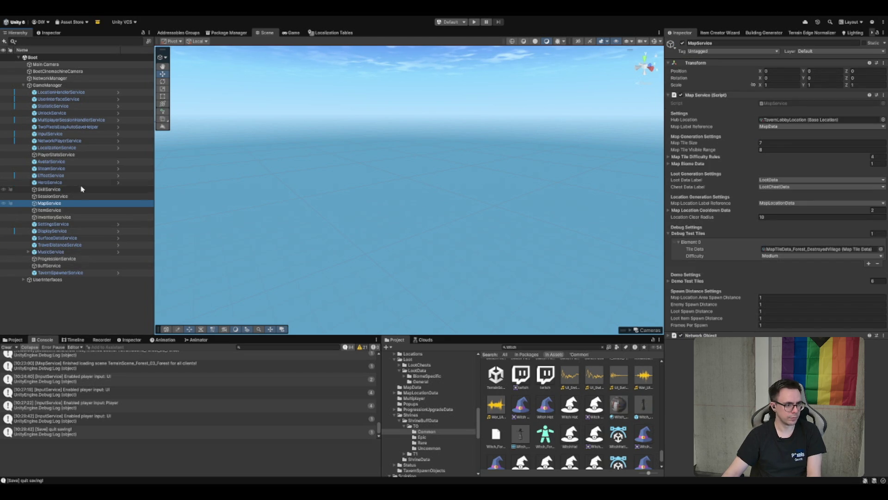
Set the debug test tile to Forest_WitchHouse on Easy difficulty and enter play mode
click(881, 250)
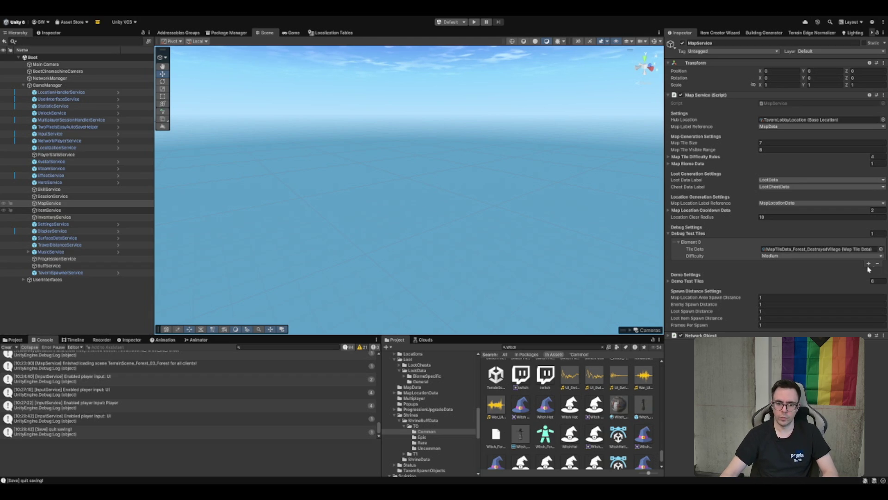
key(Return)
click(802, 256)
click(475, 22)
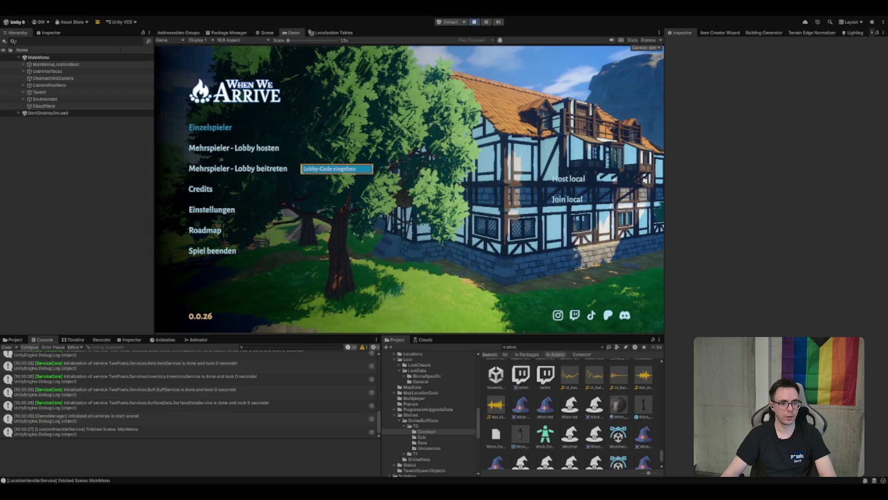
Start an Einzelspieler game and walk out of the tavern along the forest path
key(Return)
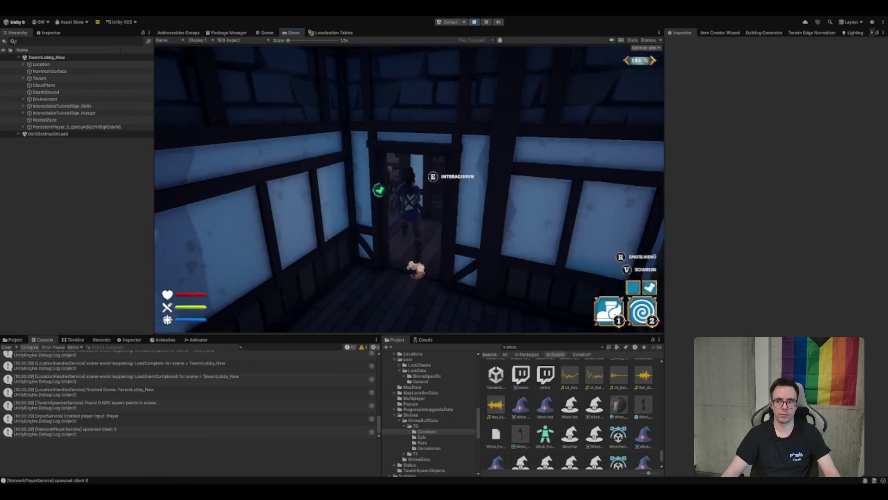
key(w)
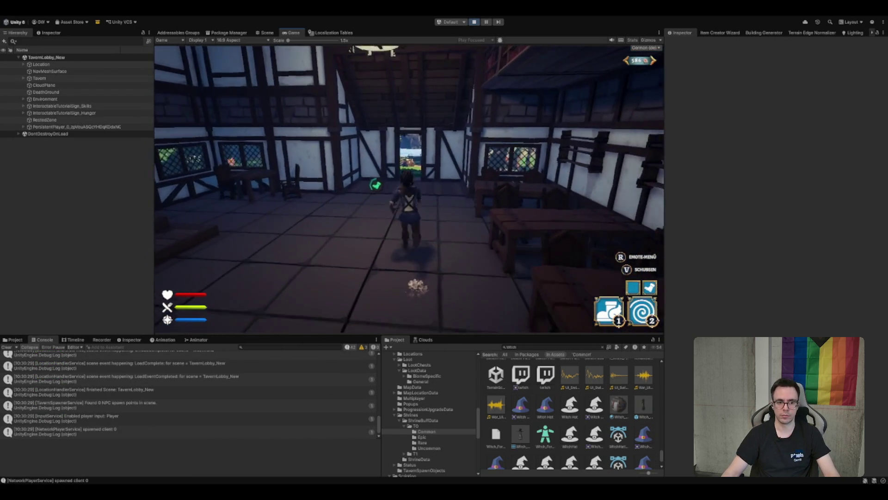
key(w)
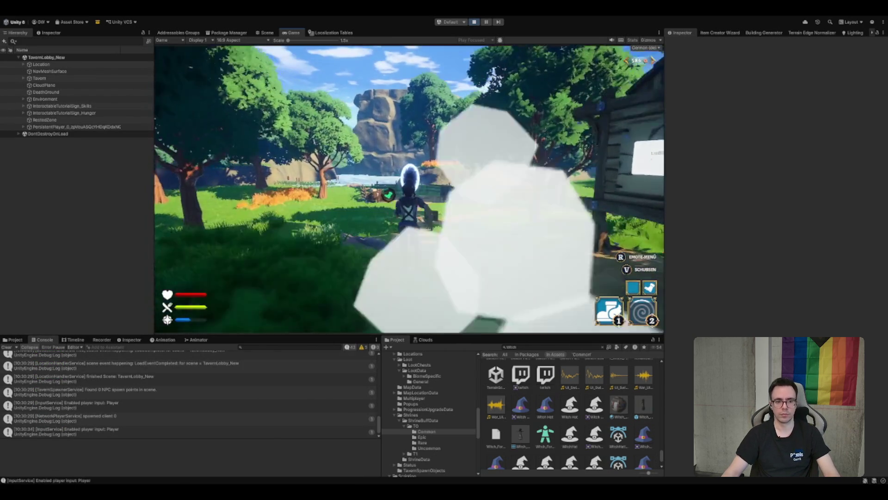
key(w)
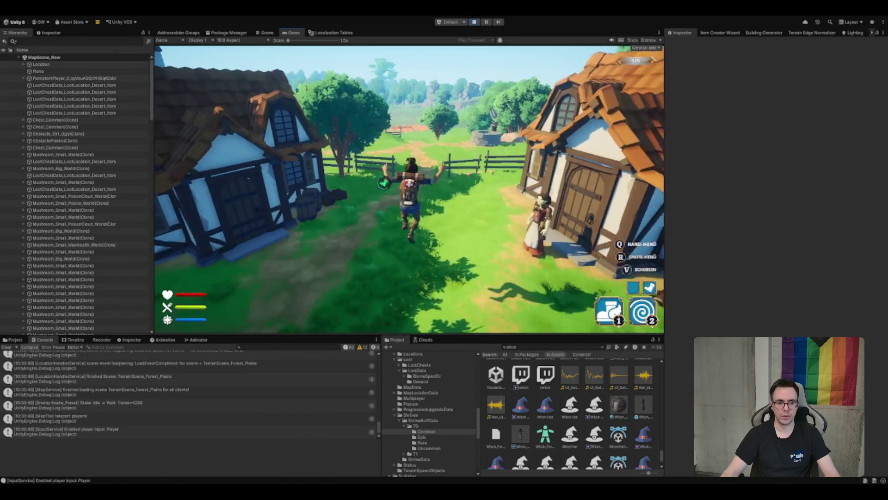
Run to the cart, loot the Mehl from its chest into the Reiserucksack, and dash onward
key(w)
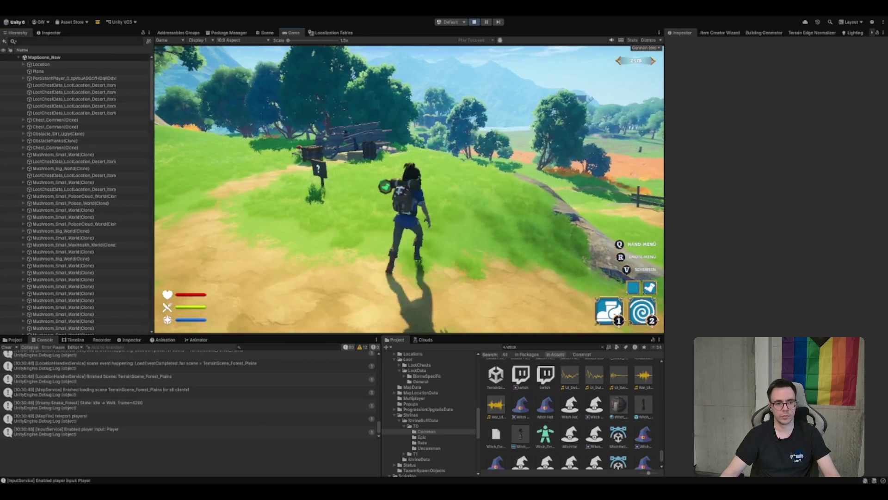
key(w)
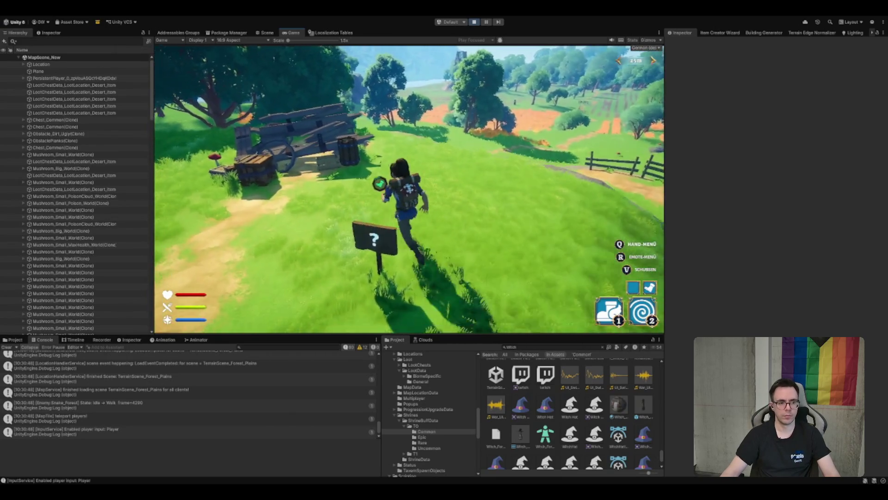
key(w)
key(e)
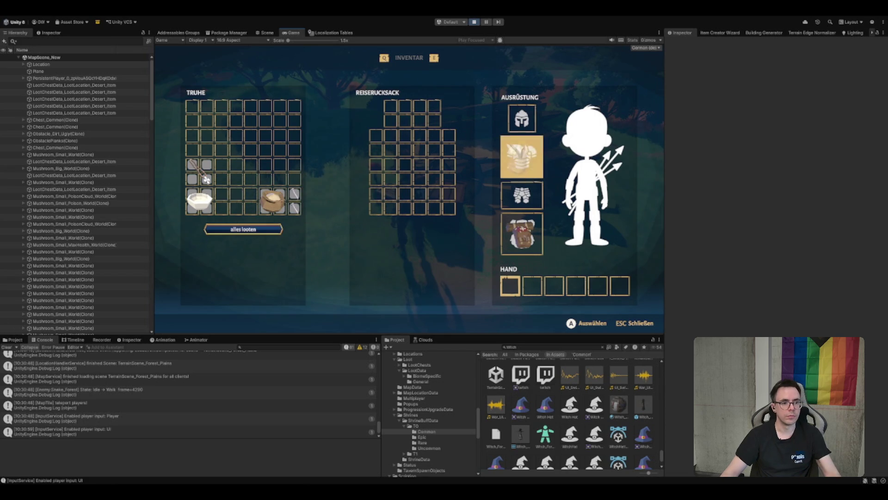
key(e)
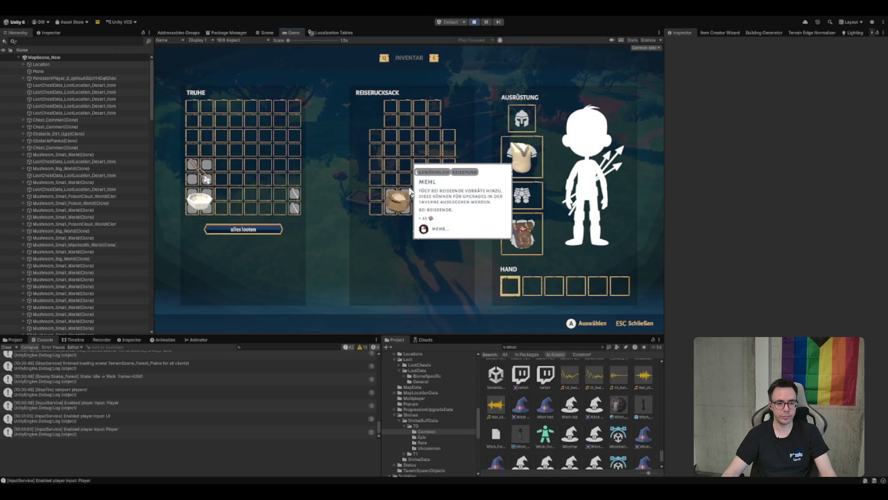
key(Escape)
key(w)
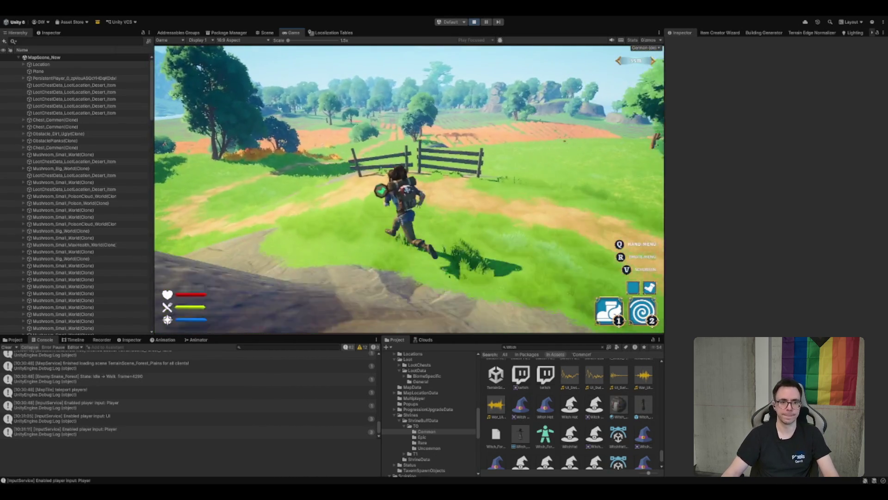
key(2)
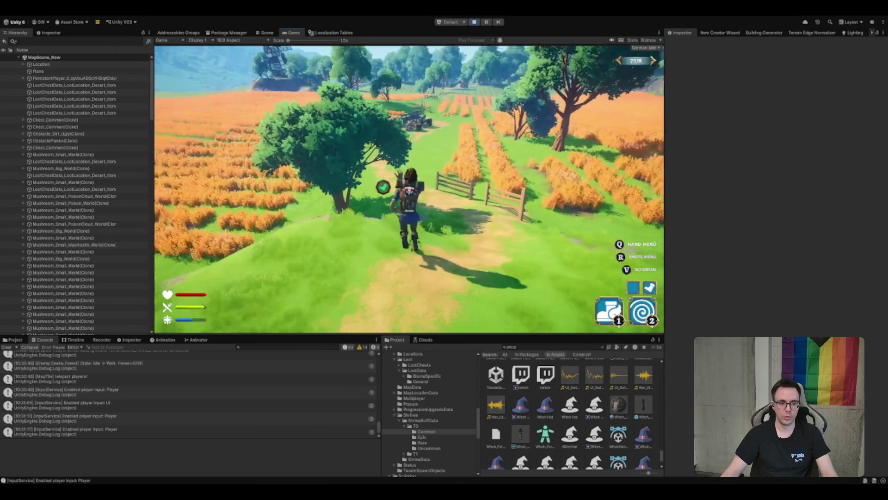
Dash past the fence to the shed chest, loot it into the Reiserucksack, and close the inventory
key(2)
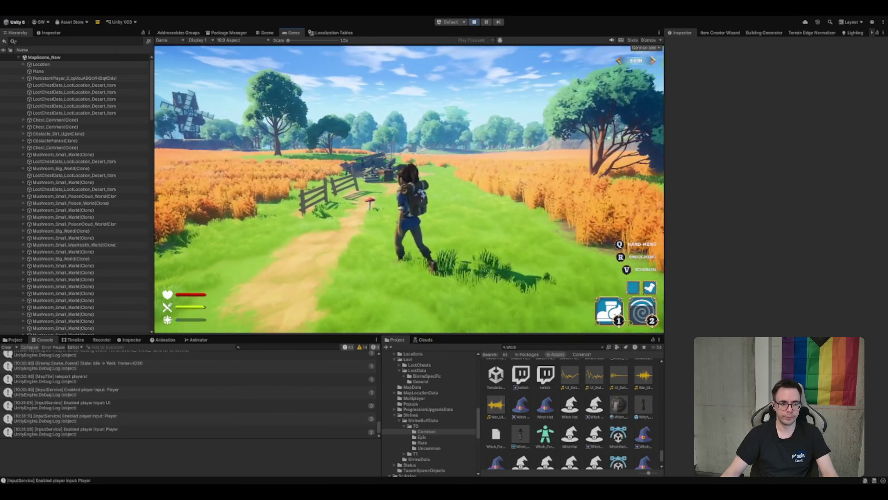
key(w)
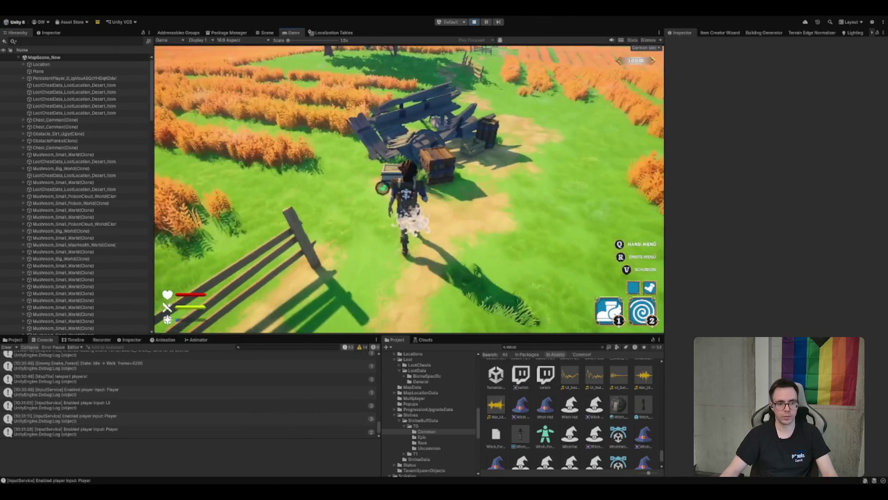
key(e)
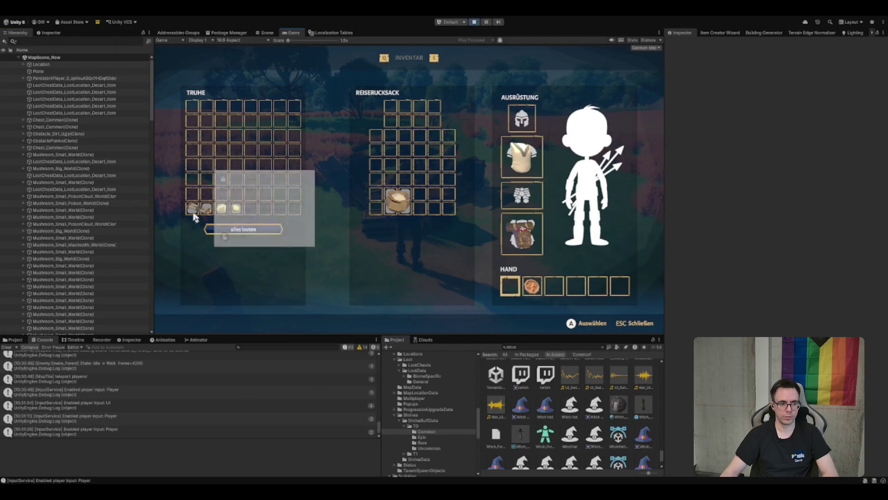
key(Escape)
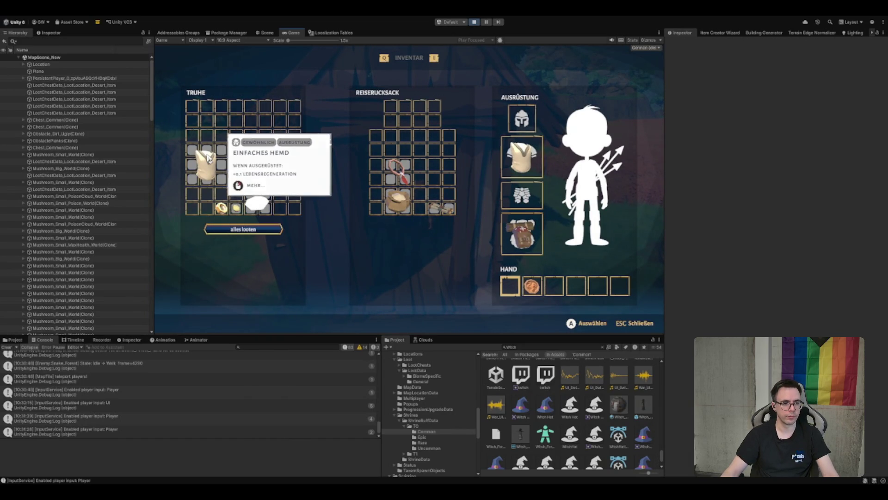
key(Escape)
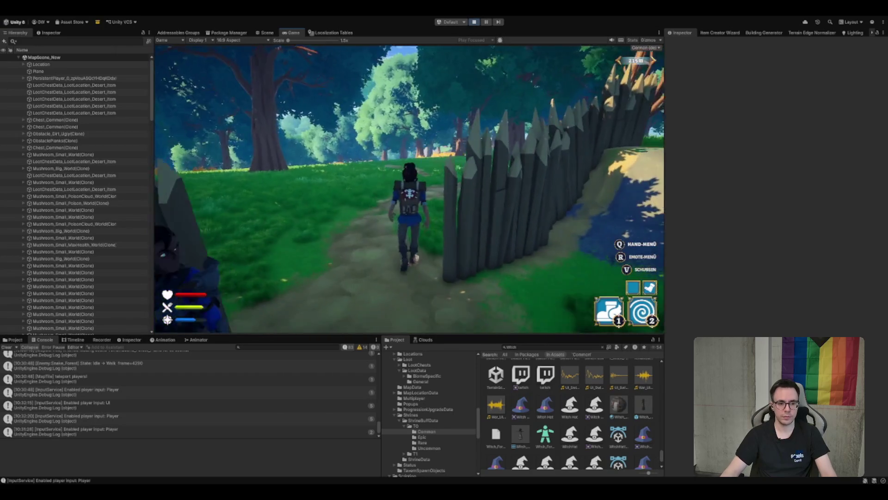
Dash and run through the forest to Azalea's cave with the cauldron
key(2)
key(w)
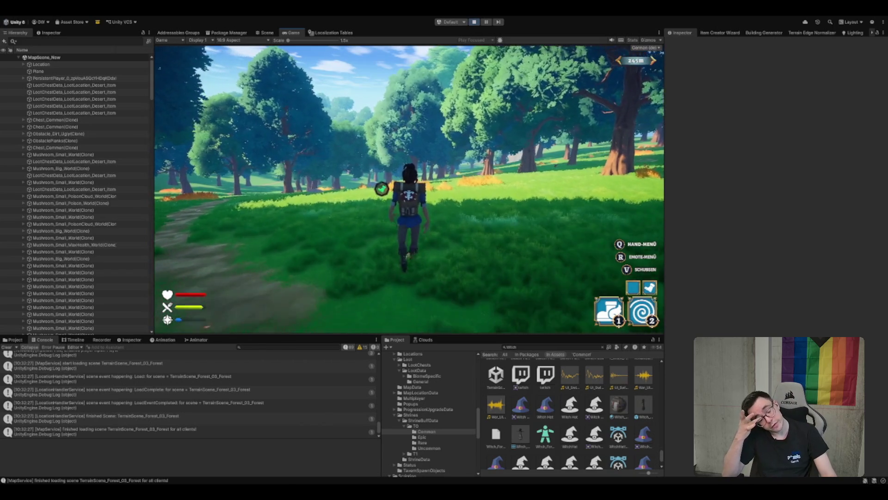
key(w)
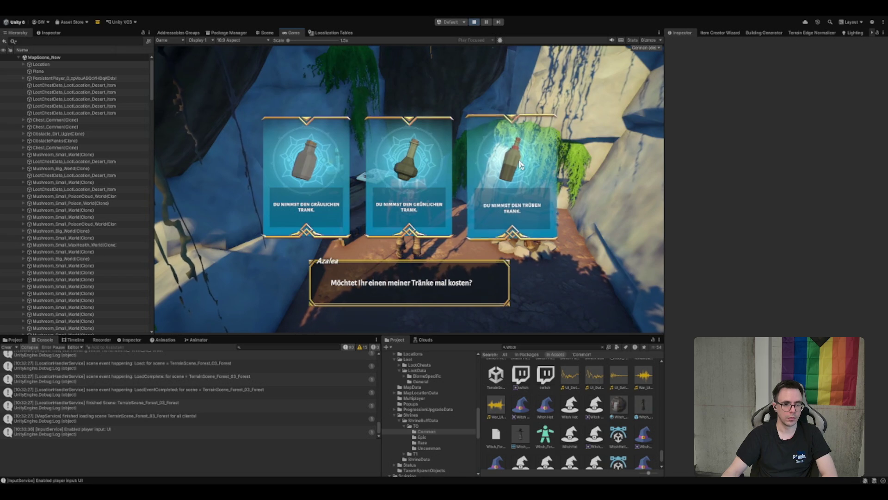
Choose a potion from Azalea, finish her dialogue, and dash out of the cave
click(520, 164)
key(e)
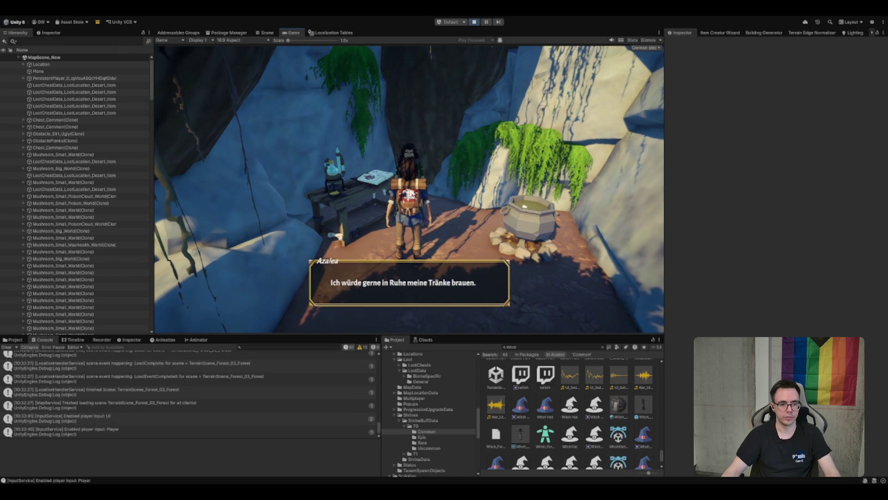
key(s)
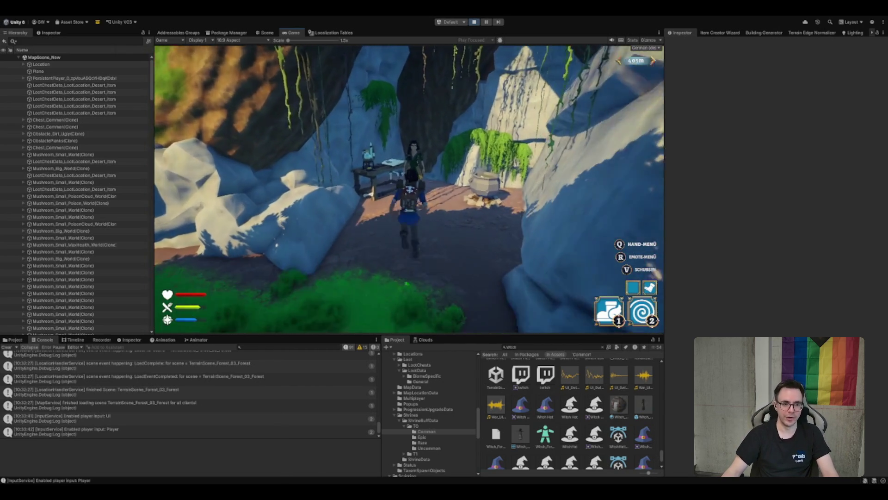
key(e)
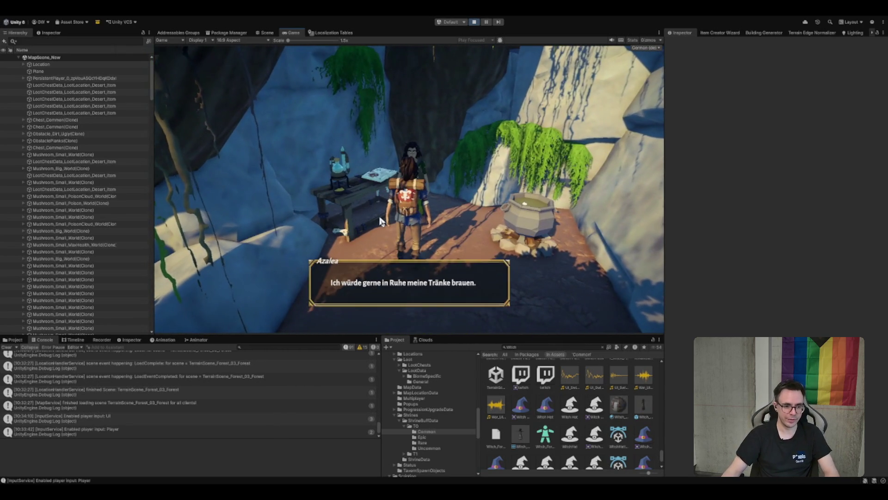
key(e)
key(s)
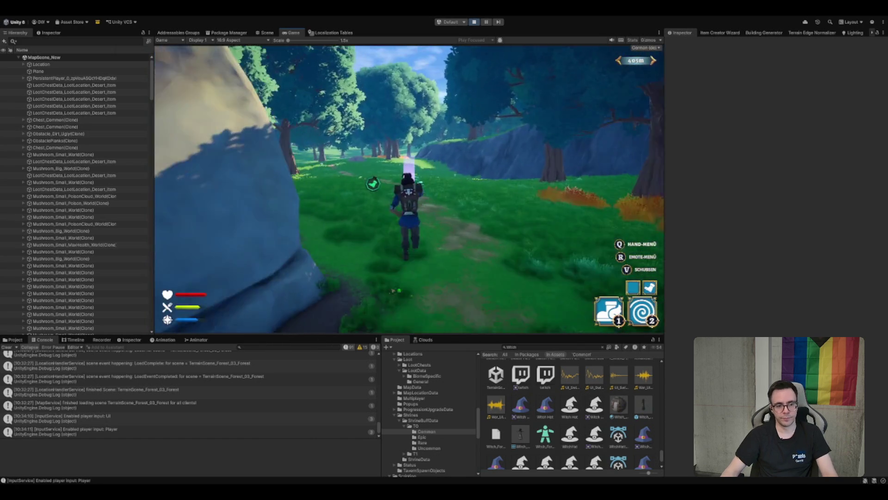
key(1)
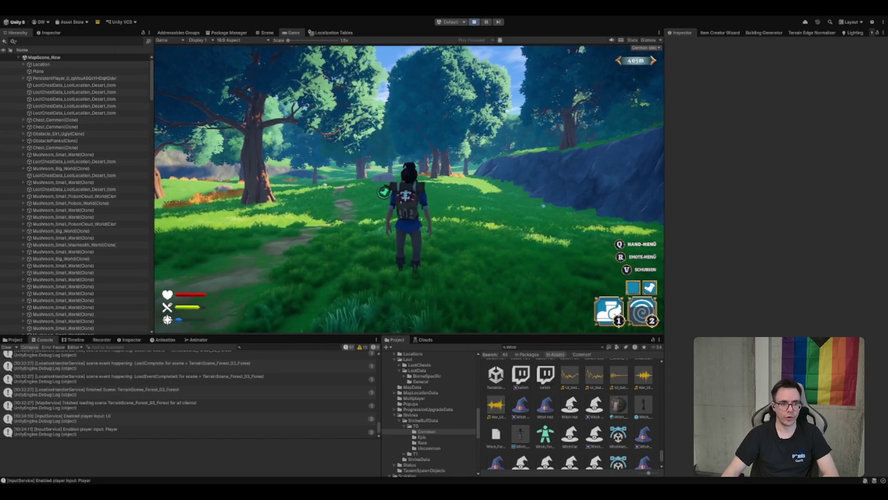
Quit play mode and show the ScriptableObjects/MapData assets in the Project window
key(Escape)
key(ctrl+p)
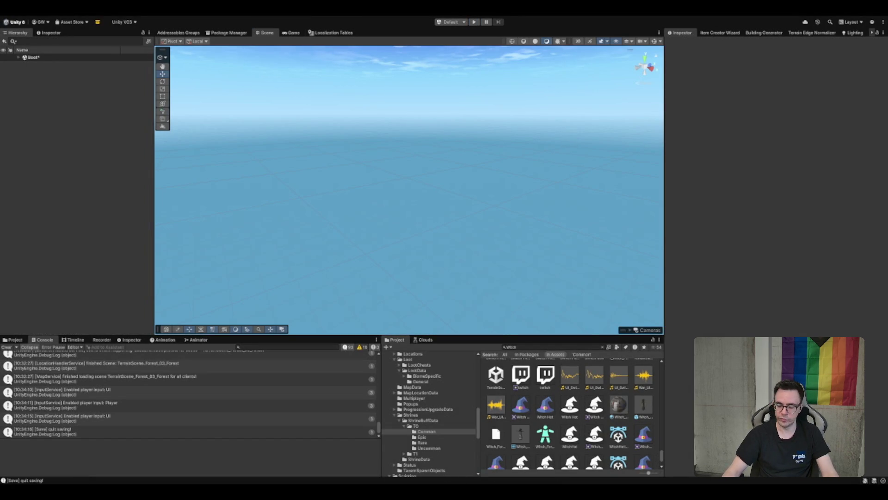
click(410, 415)
click(394, 414)
click(395, 359)
click(425, 364)
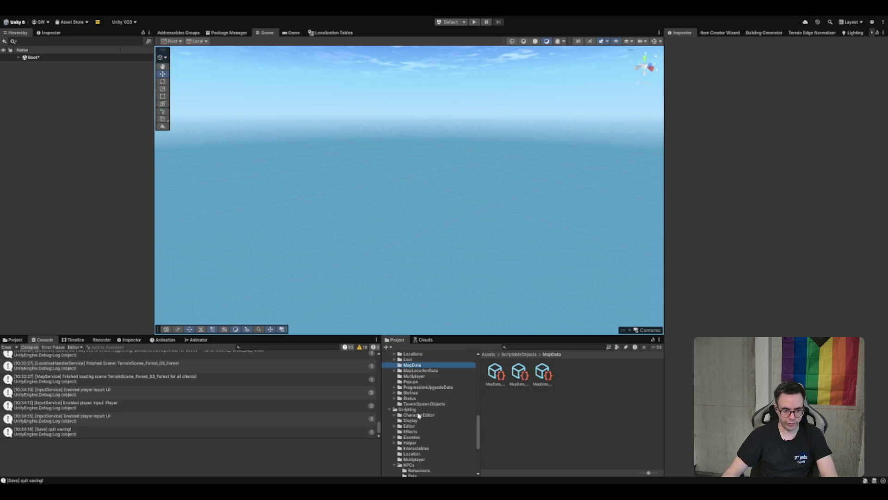
Browse to Scenes/MapTiles/Forest/Forest_DestroyedVillage and open its TerrainScene asset
click(419, 414)
scroll(419, 416, up, 2)
click(421, 377)
scroll(423, 387, up, 5)
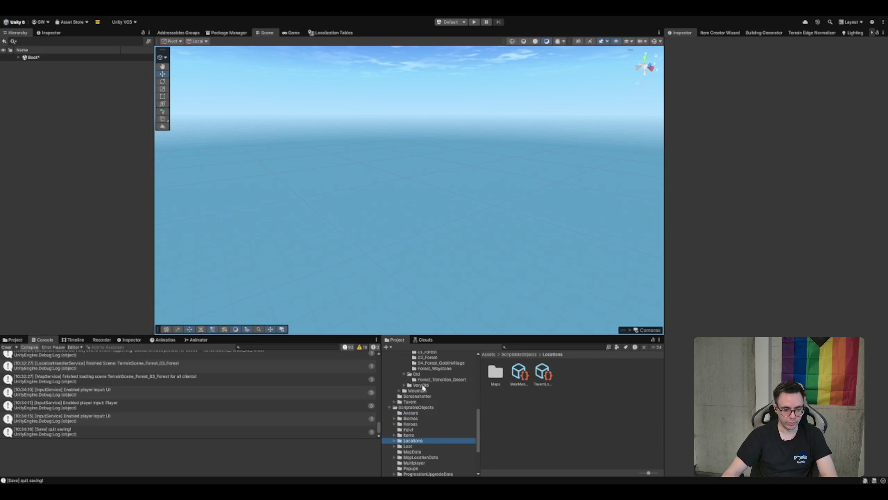
scroll(423, 387, up, 3)
click(418, 405)
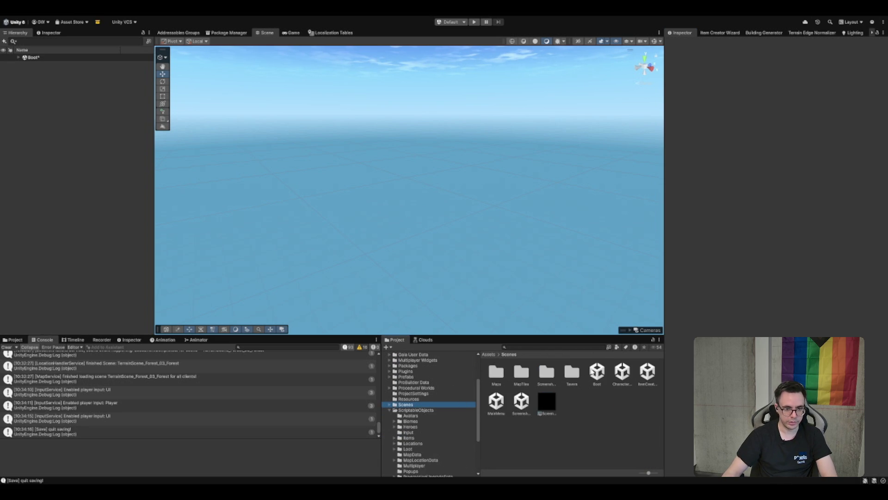
click(532, 374)
double_click(528, 374)
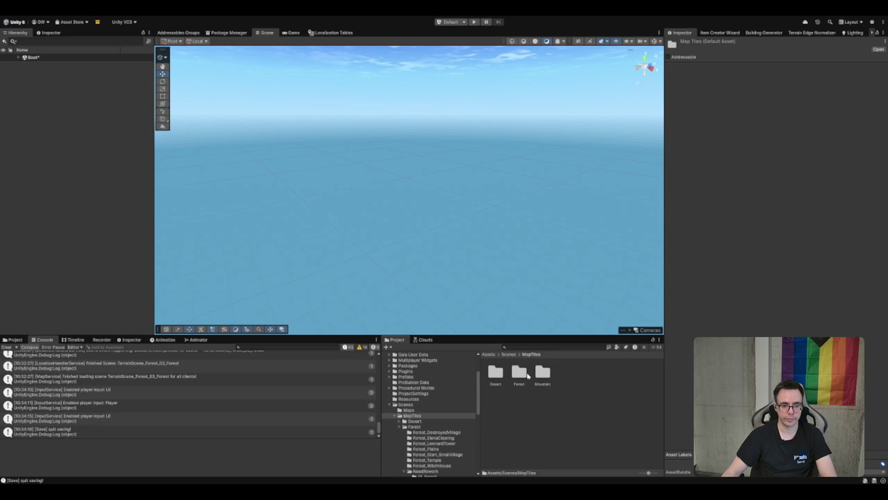
double_click(528, 375)
click(528, 376)
double_click(496, 373)
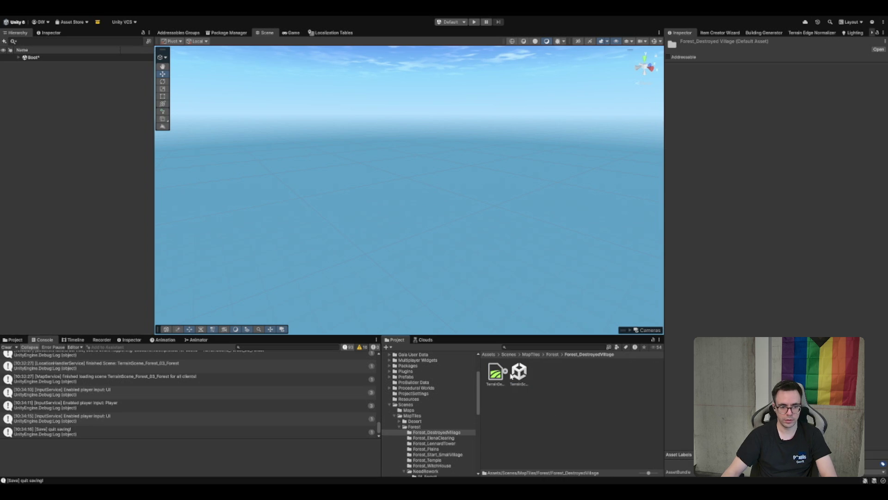
click(519, 374)
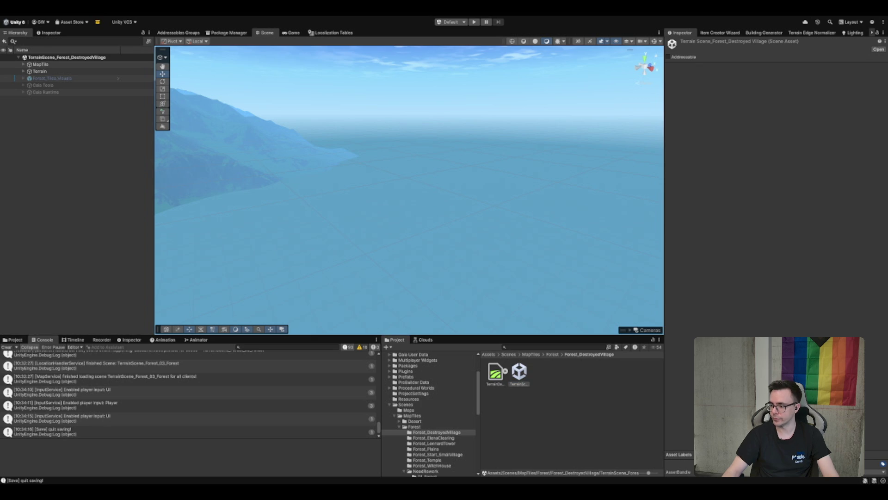
Check the summary comment on line 72 in Rider, then return to Unity
key(alt+Tab)
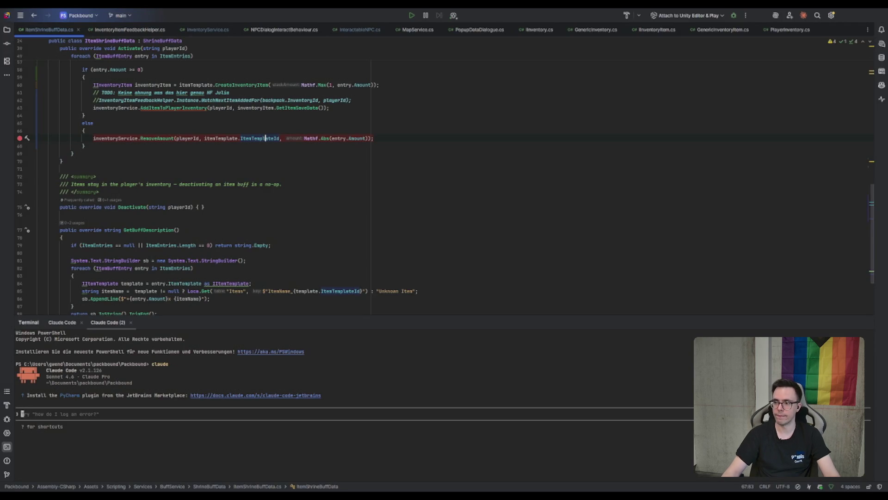
click(271, 176)
scroll(255, 185, up, 5)
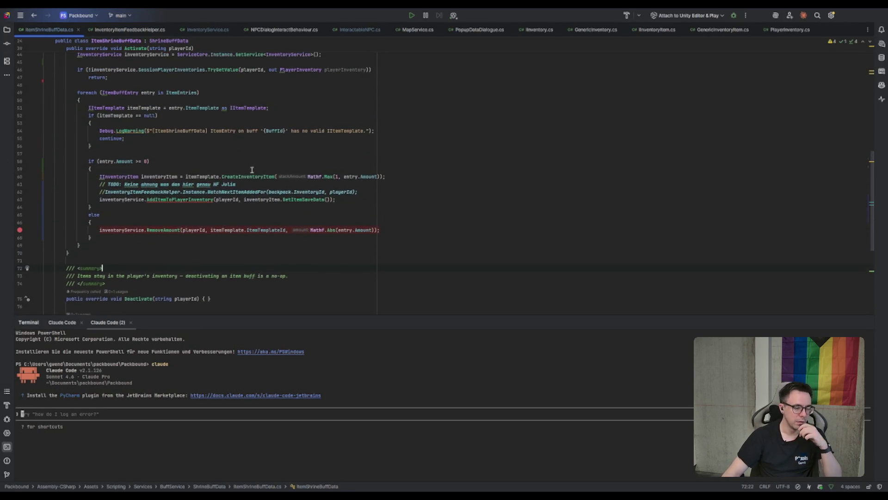
key(alt+Tab)
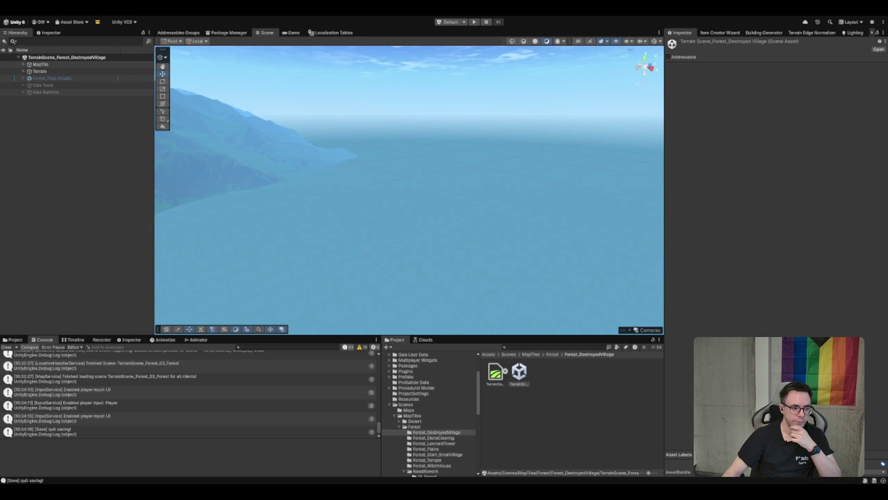
Enable Forest_Tiles_Visuals and fly the Scene view over the village buildings
click(535, 442)
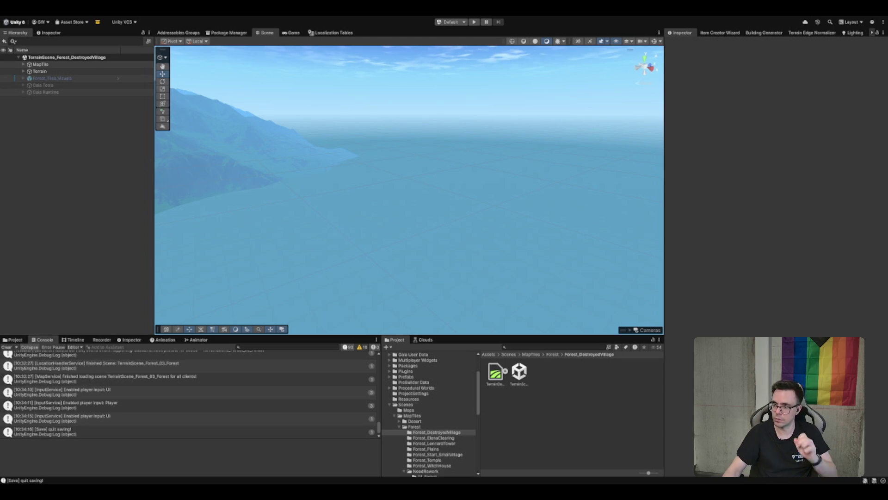
click(39, 72)
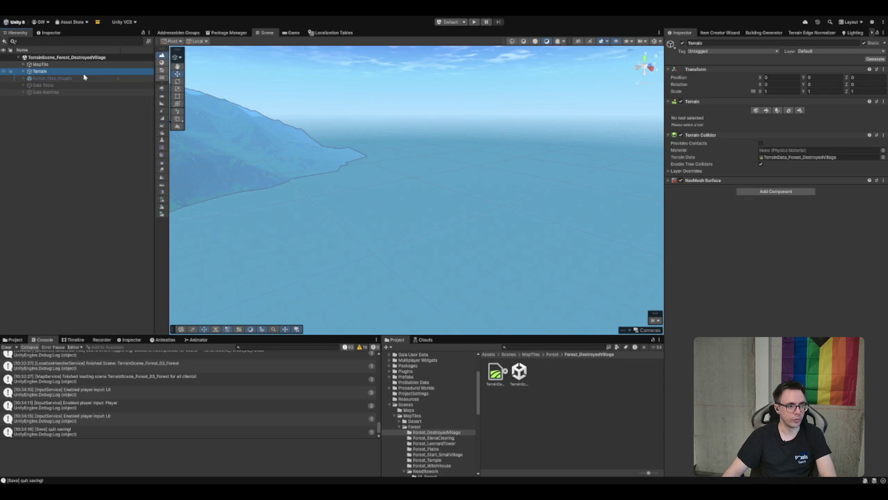
double_click(70, 78)
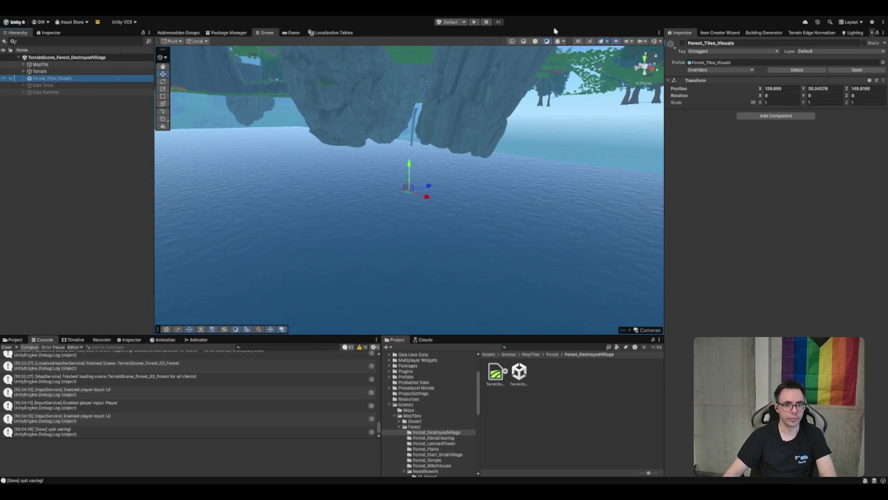
click(682, 42)
mouse_move(384, 87)
alt+mouse_down()
mouse_move(533, 209)
mouse_move(395, 245)
alt+mouse_up()
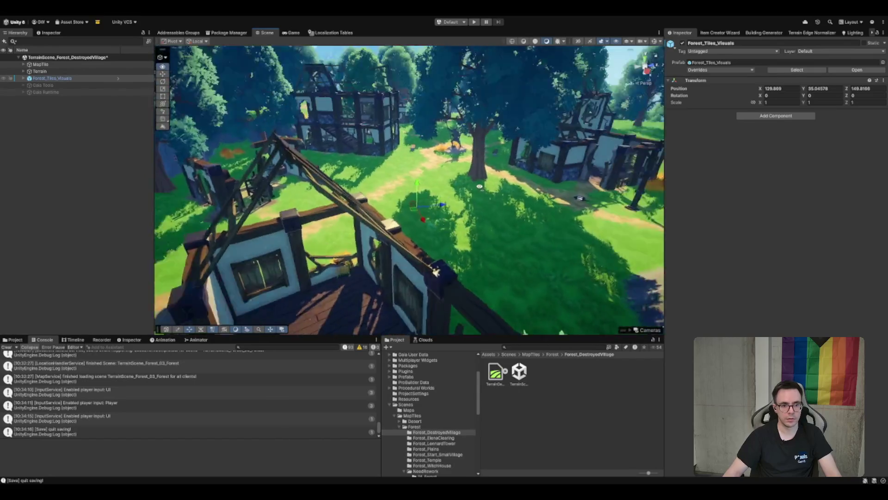
key(w)
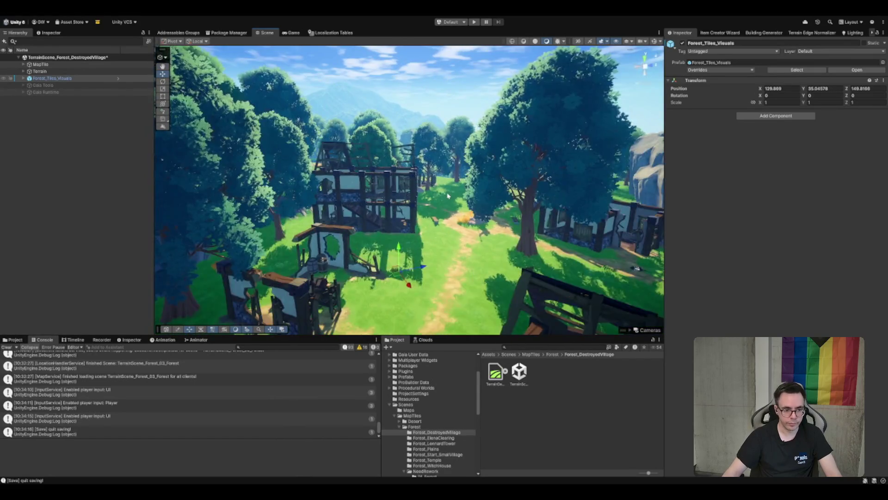
mouse_move(443, 198)
mouse_down()
mouse_move(436, 224)
mouse_move(483, 167)
mouse_up()
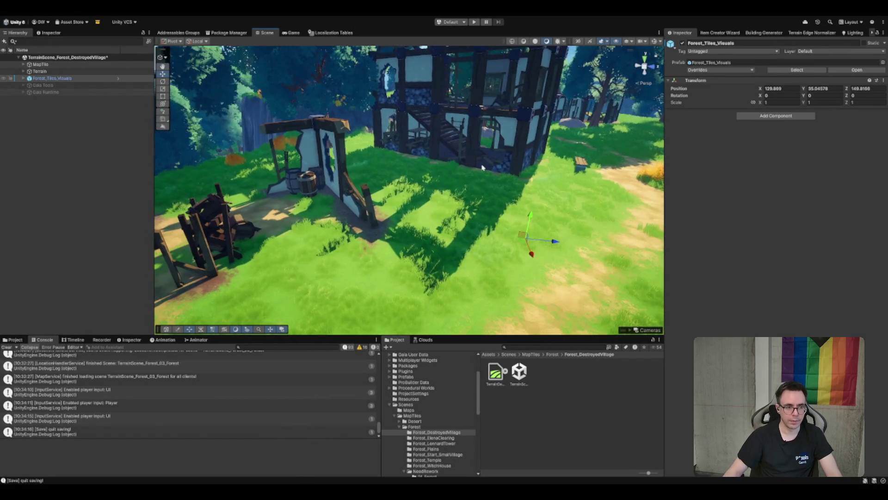
Expand Terrain > DifficultyObjects > Insane to inspect AlinaSeko_Insane, then select the Forest_Temple folder
click(23, 78)
click(55, 86)
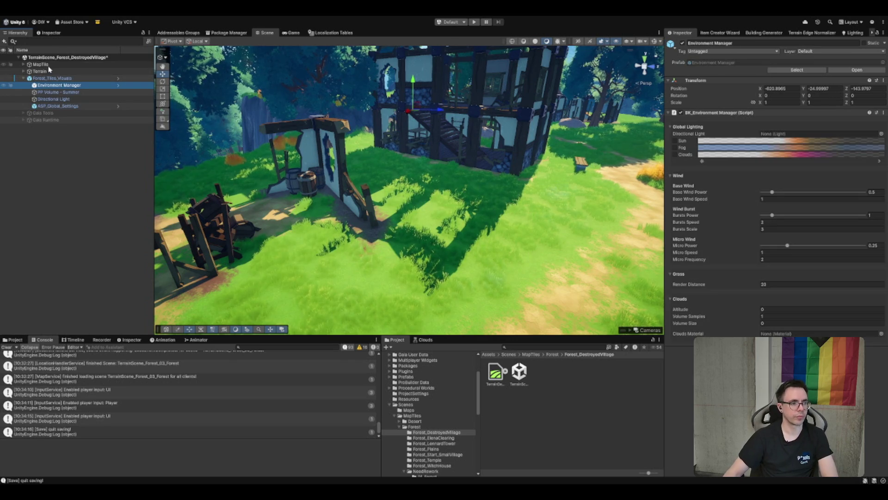
click(54, 106)
click(40, 72)
click(23, 72)
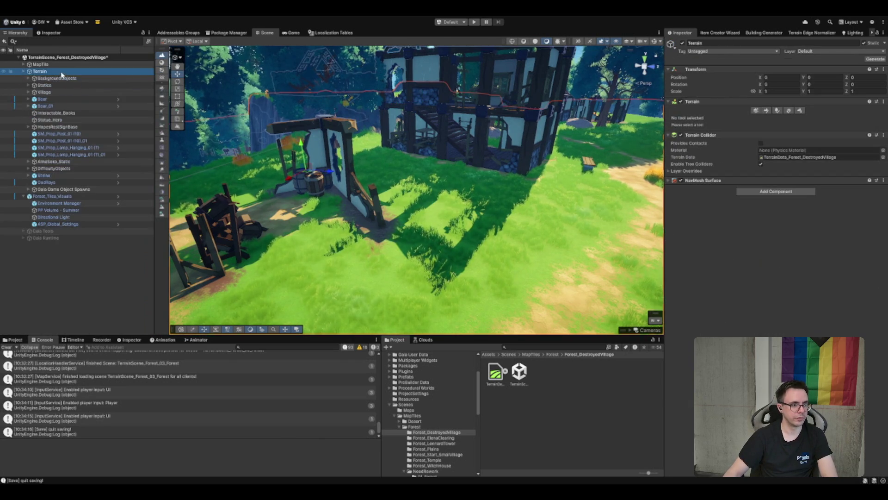
click(46, 85)
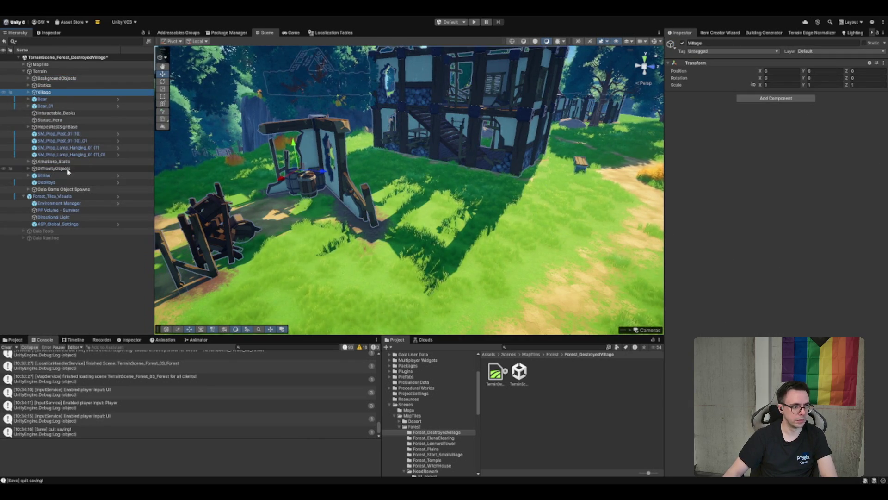
click(93, 169)
key(Right)
key(Down)
key(Right)
click(74, 183)
click(82, 176)
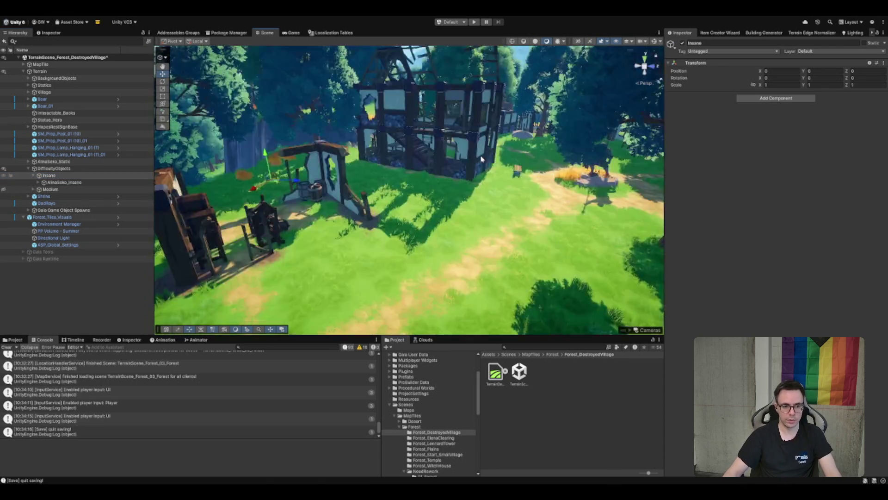
click(83, 176)
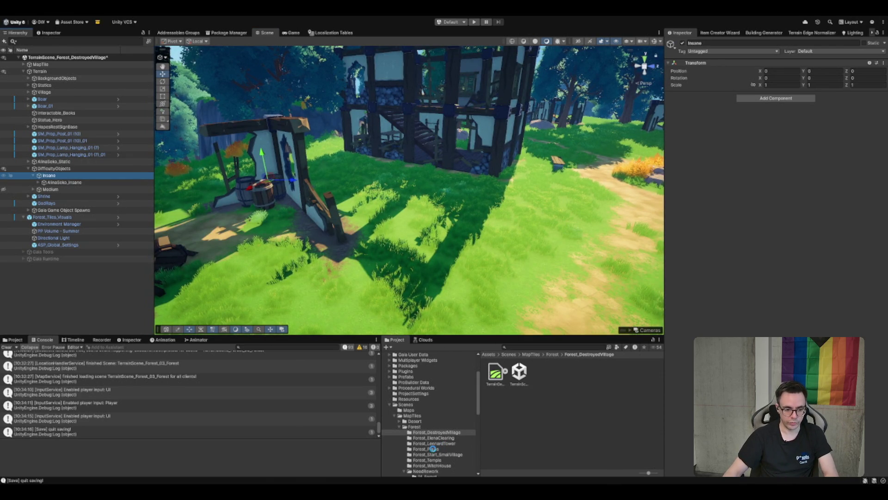
click(428, 460)
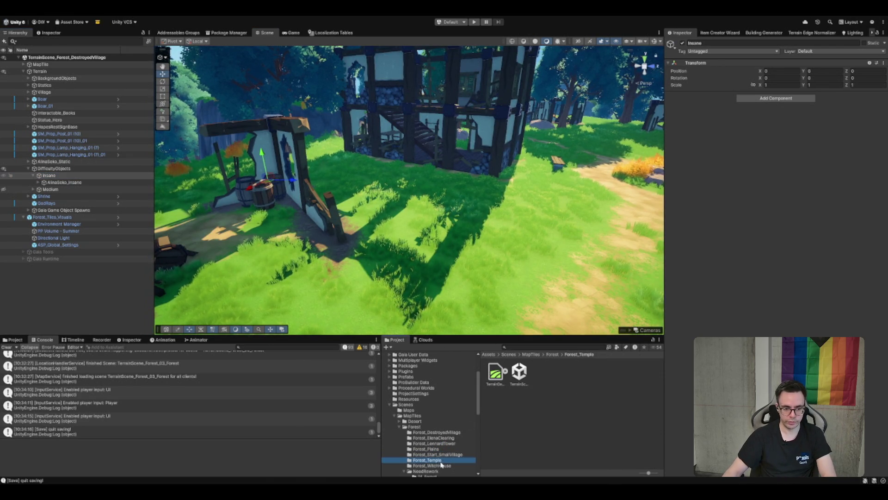
Open TerrainScene_Forest_Temple and expand its MapTile, Terrain and DifficultyObjects
click(520, 384)
double_click(521, 372)
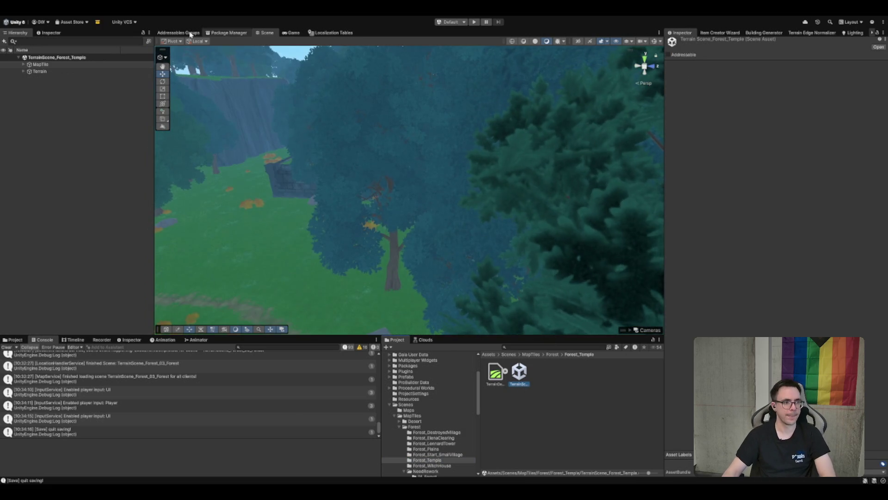
click(92, 71)
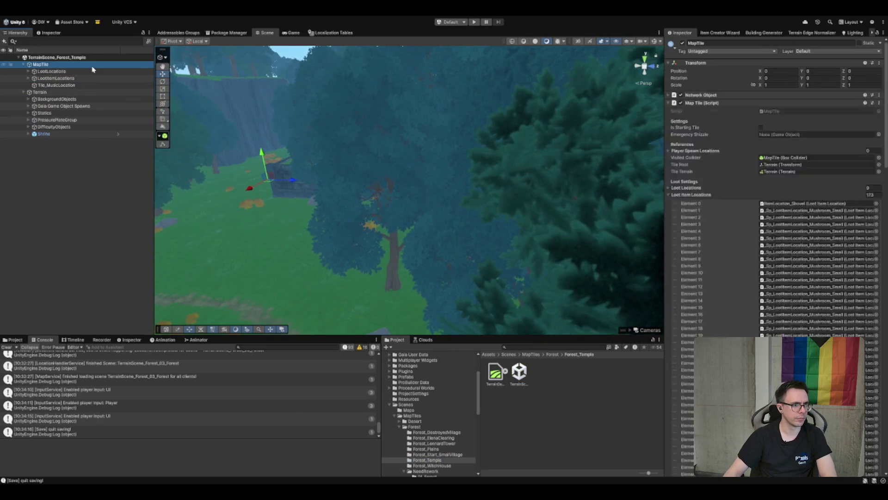
click(28, 127)
click(69, 134)
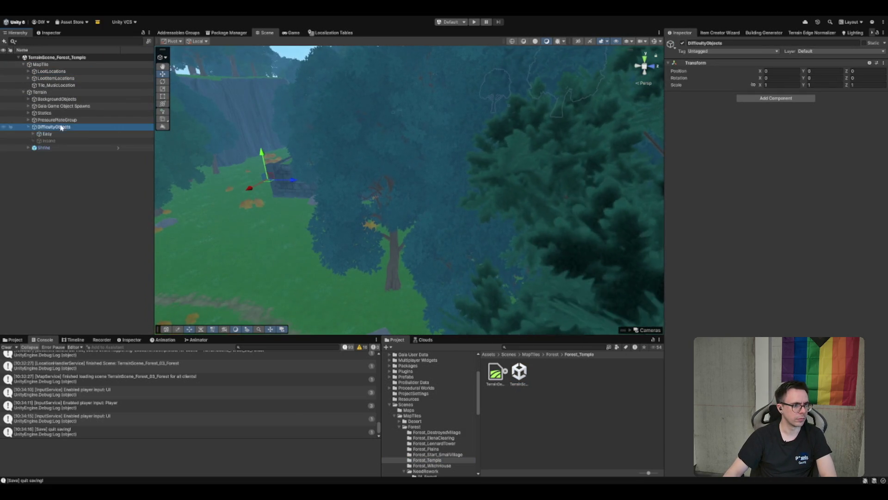
Drill into Insane > Locations > EnemyLocations to inspect GoblinCamp_EnemyLocation_01
key(Right)
key(Down)
key(Left)
key(Left)
key(Down)
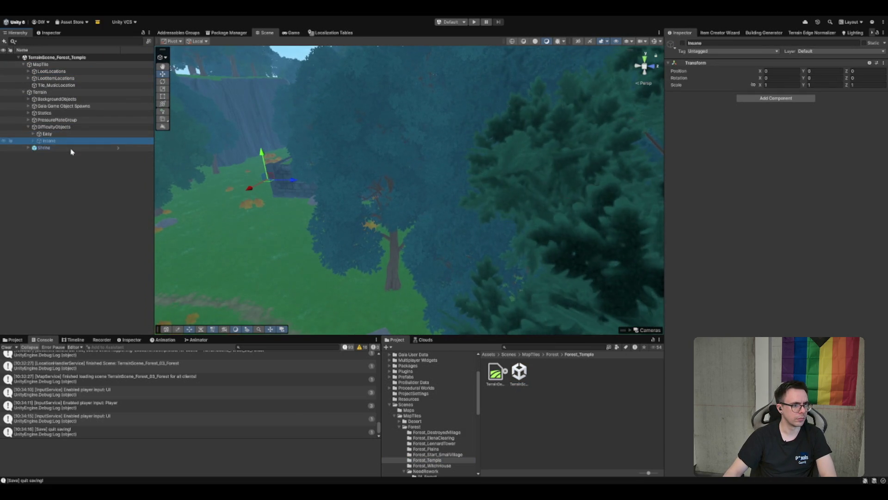
key(Right)
key(Down)
key(Down)
key(Right)
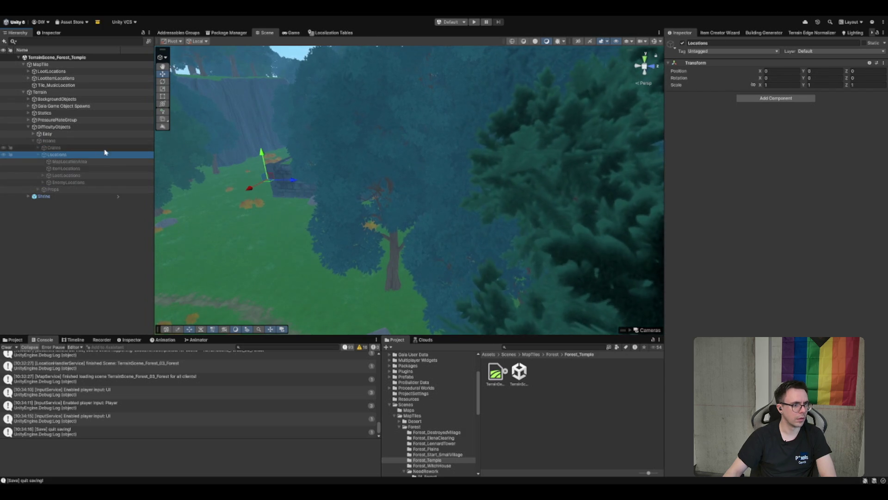
key(Down)
key(Down)
key(Down)
key(Down)
key(Right)
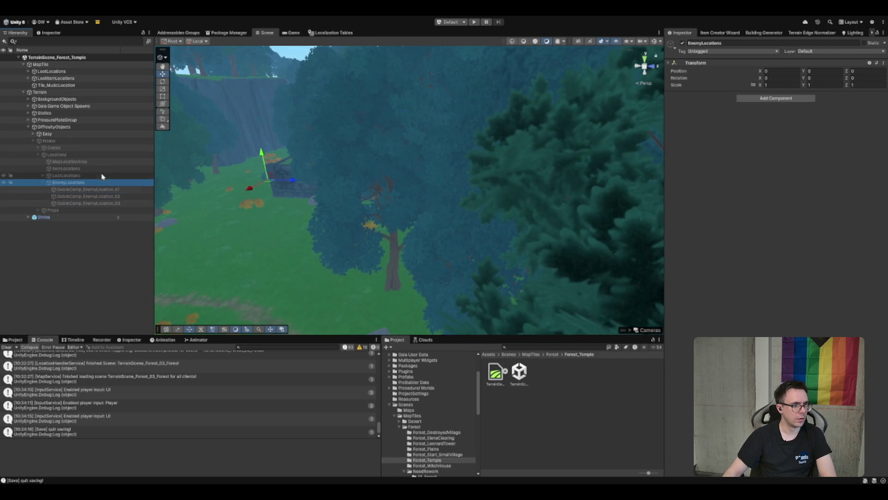
key(Down)
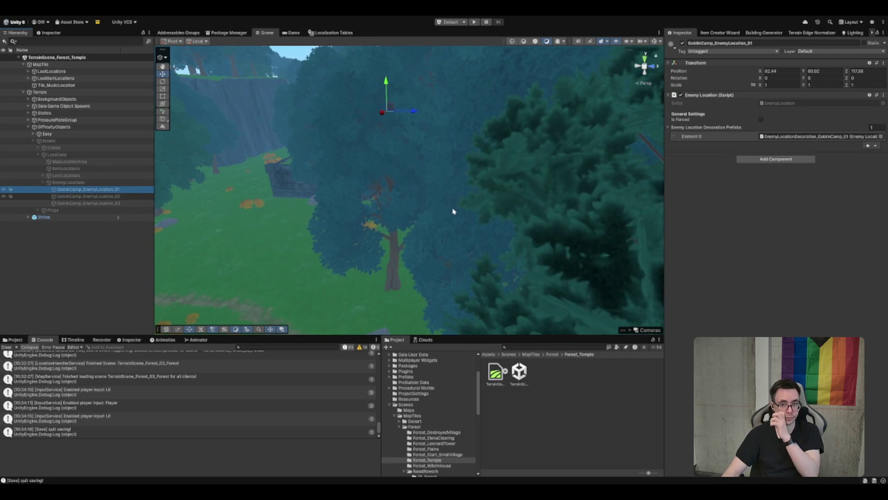
scroll(436, 135, down, 2)
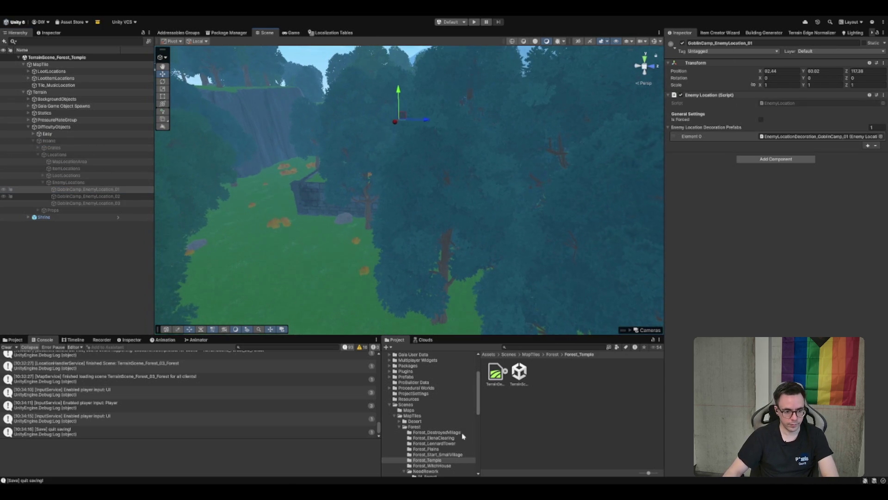
Select the Forest_DestroyedVillage TerrainScene asset in the Project window
click(417, 410)
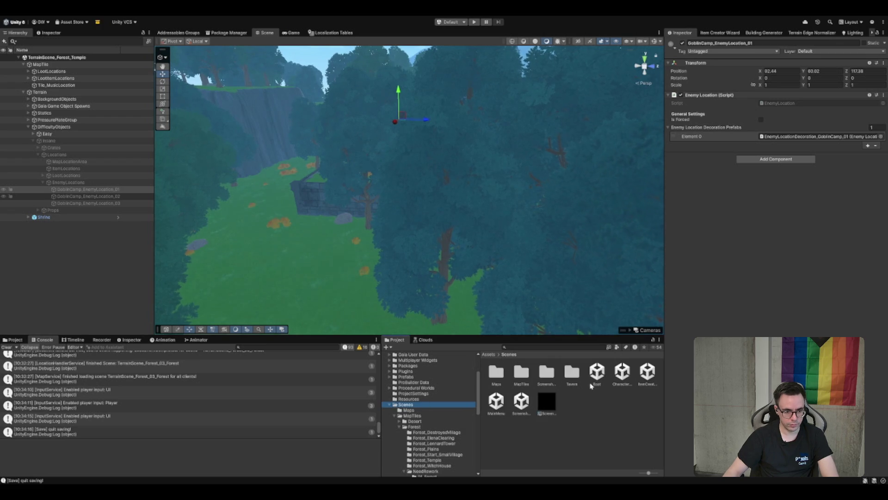
key(Down)
key(Down)
key(Down)
click(519, 372)
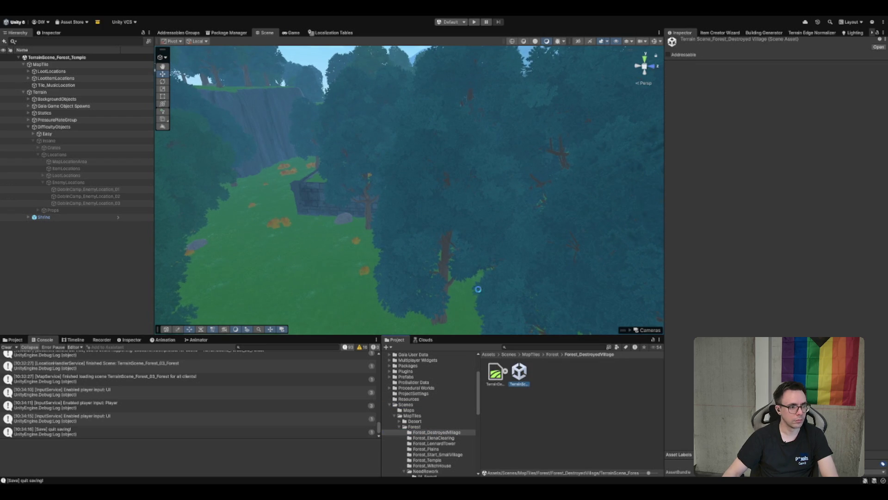
Open the DestroyedVillage scene and select its Insane difficulty group
click(56, 79)
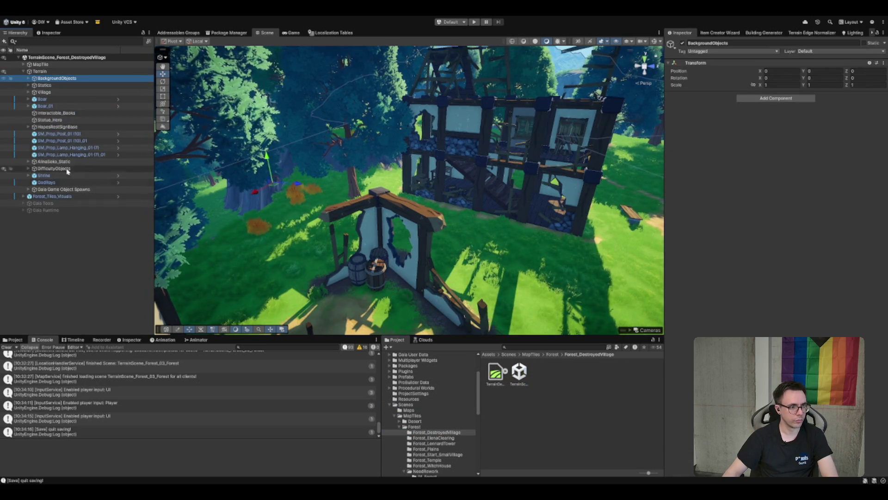
click(76, 168)
key(Right)
click(74, 176)
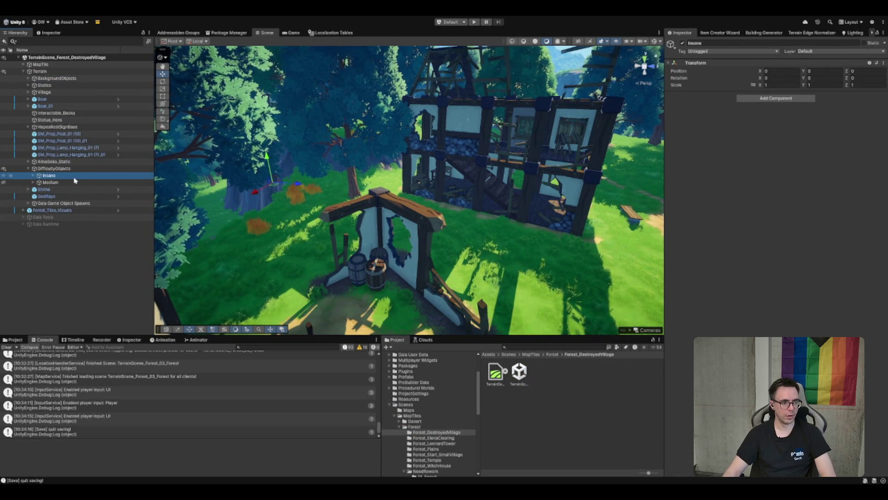
key(Right)
click(83, 175)
click(80, 177)
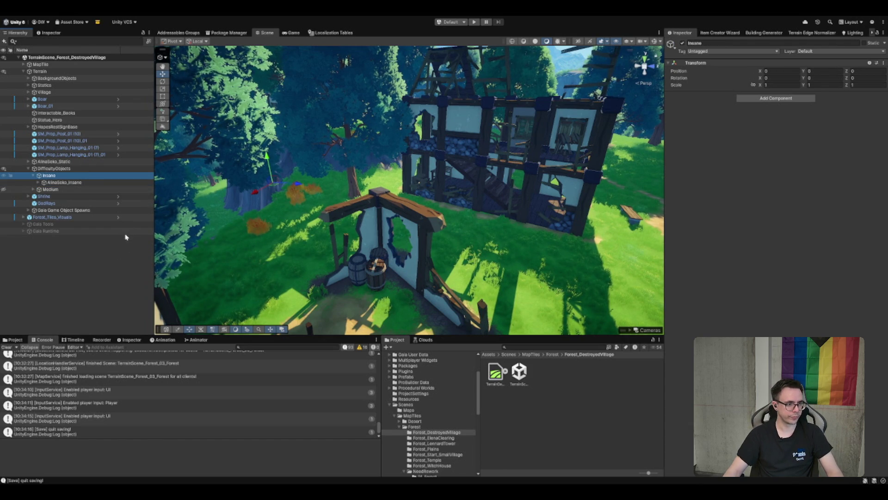
Create an Enemy_Locations child under Insane and paste GoblinCamp_EnemyLocation_01 into it
key(alt+shift+n)
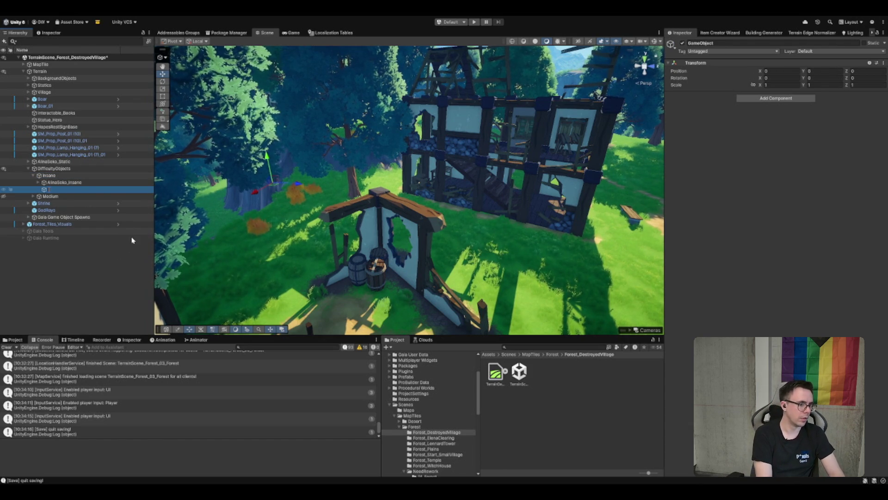
text(Enemy)
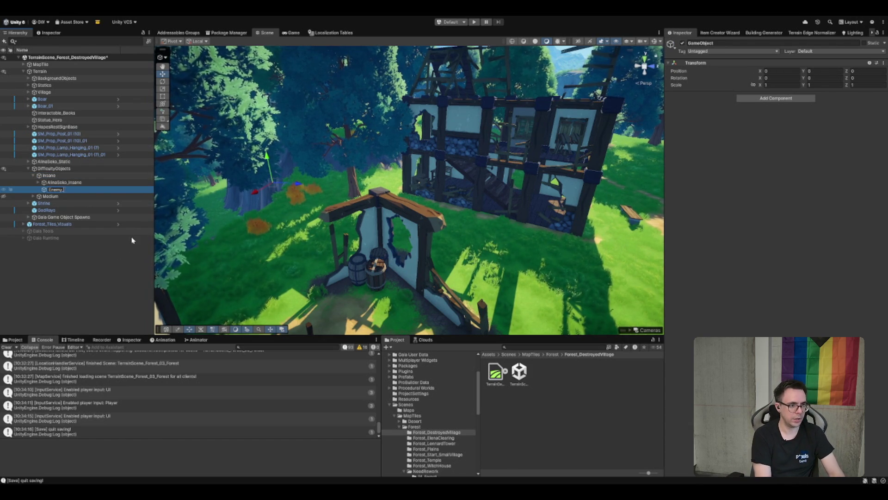
text(_In)
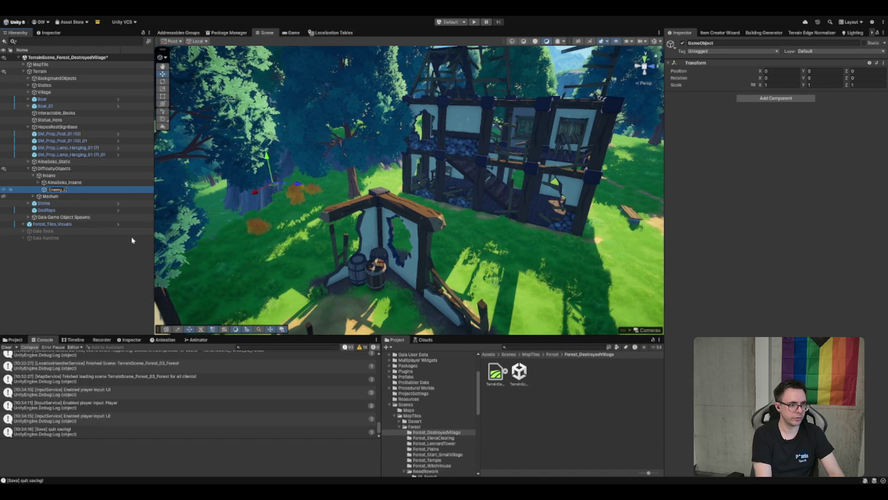
text(ns)
key(Return)
key(ctrl+v)
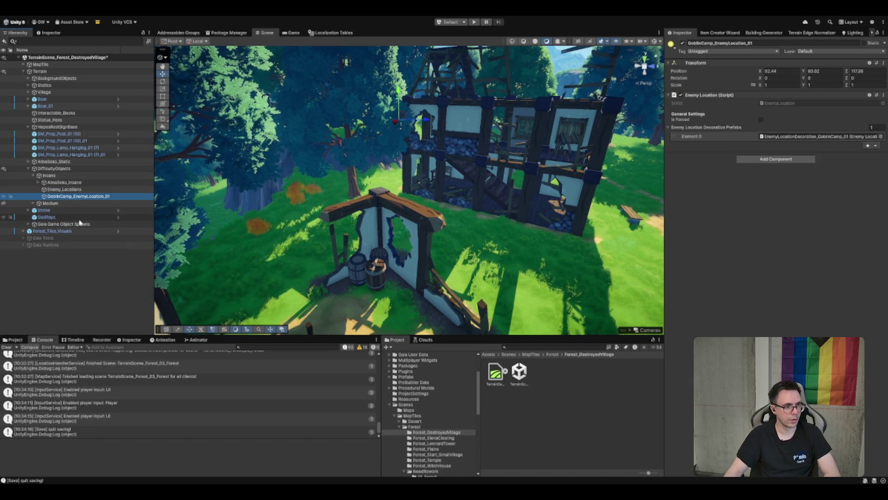
drag(76, 196, 64, 189)
scroll(368, 180, down, 5)
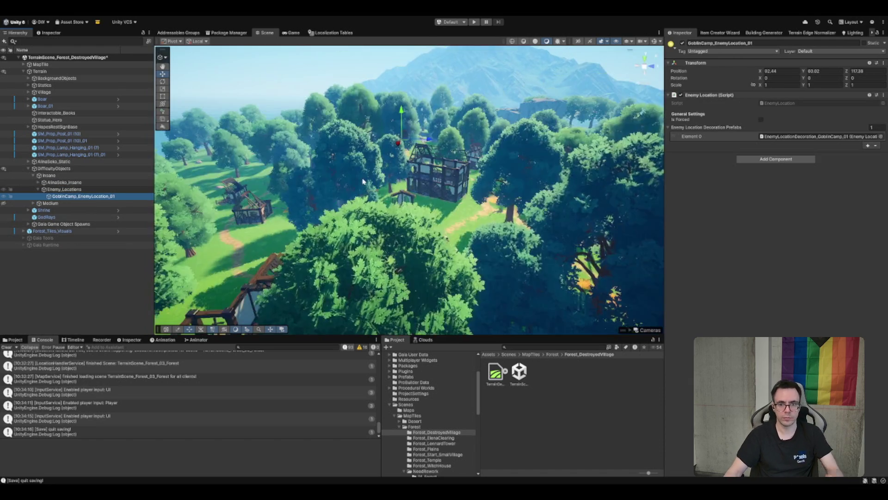
scroll(367, 179, up, 5)
click(814, 136)
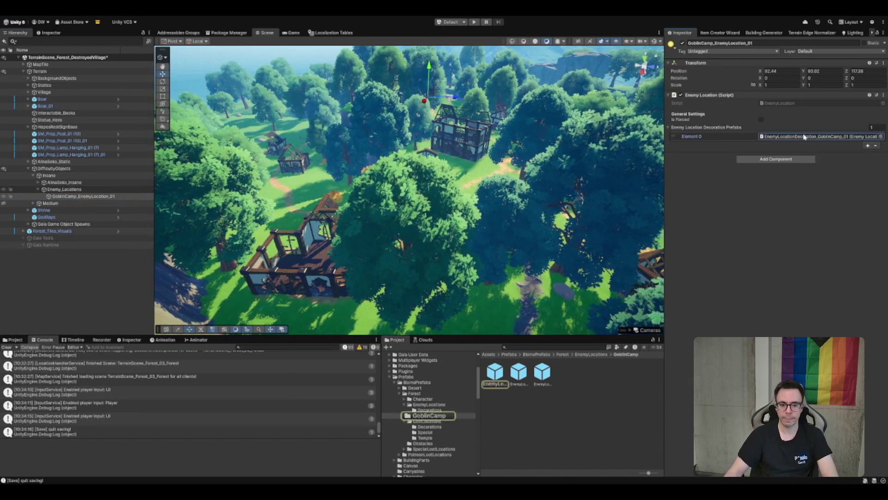
click(495, 372)
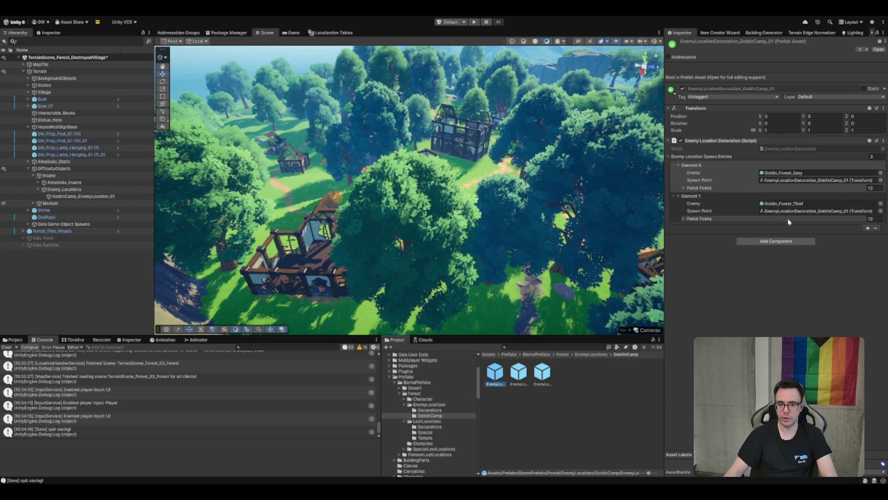
click(715, 219)
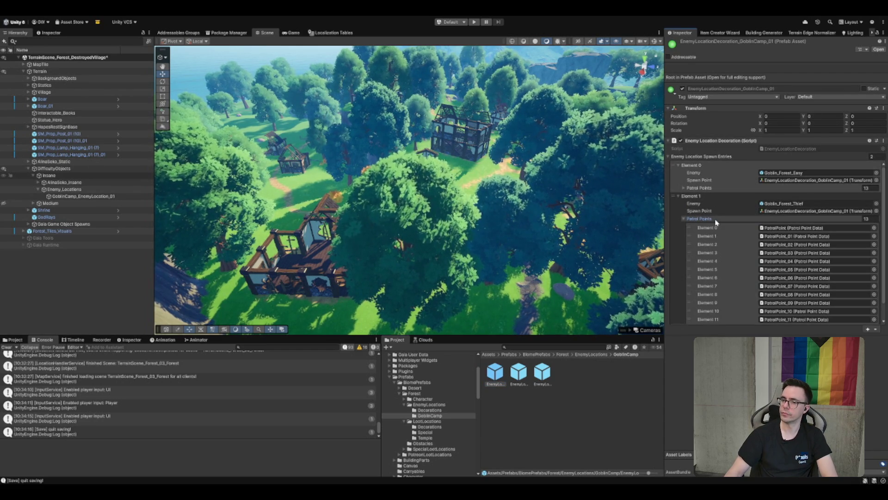
click(715, 219)
click(711, 188)
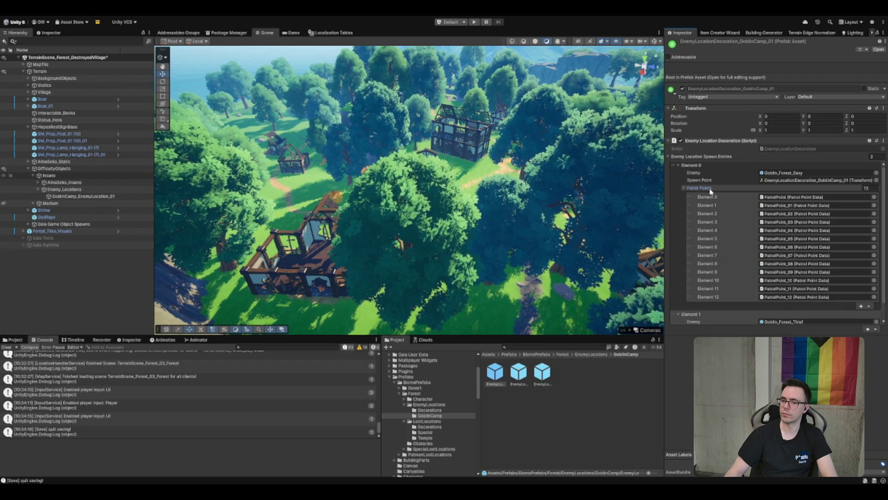
click(710, 188)
click(707, 219)
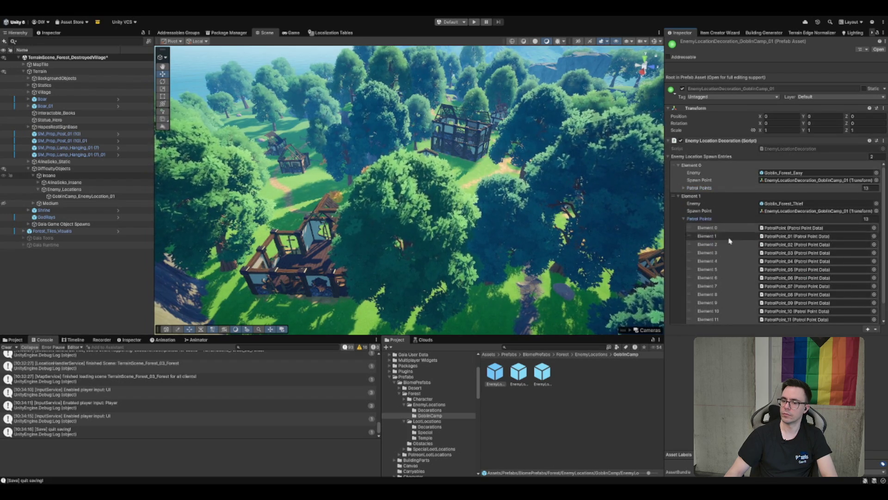
scroll(704, 216, down, 2)
click(699, 202)
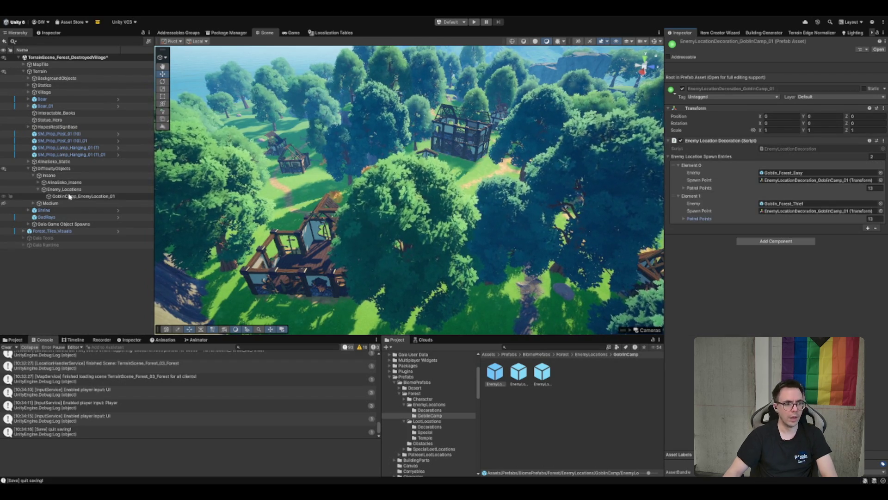
click(74, 196)
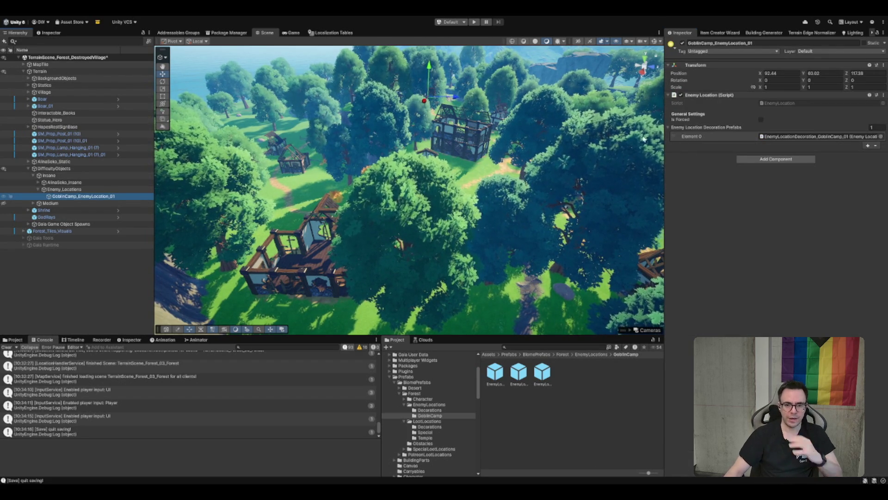
Open the Forest_Temple terrain scene from the Prefabs scene folders
click(487, 437)
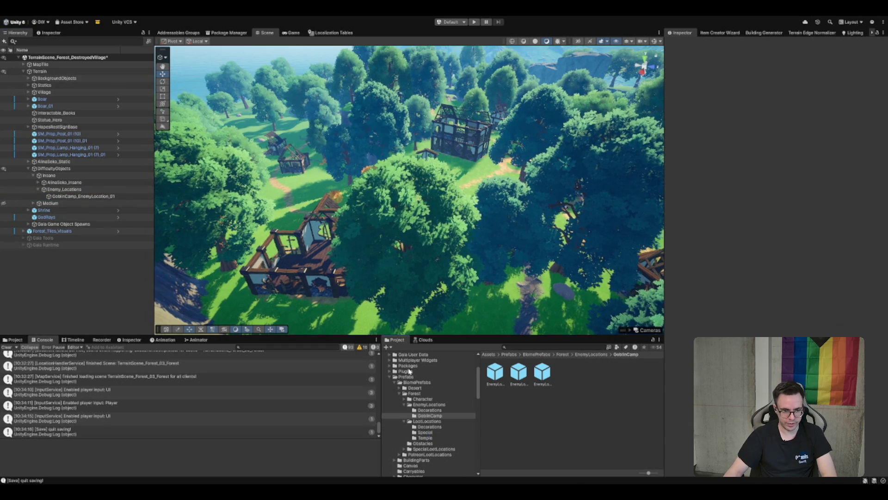
click(408, 377)
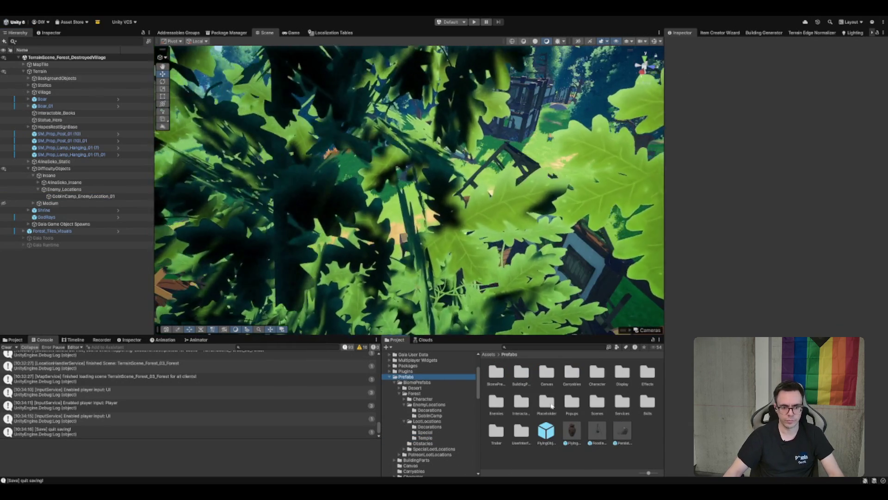
scroll(424, 378, down, 10)
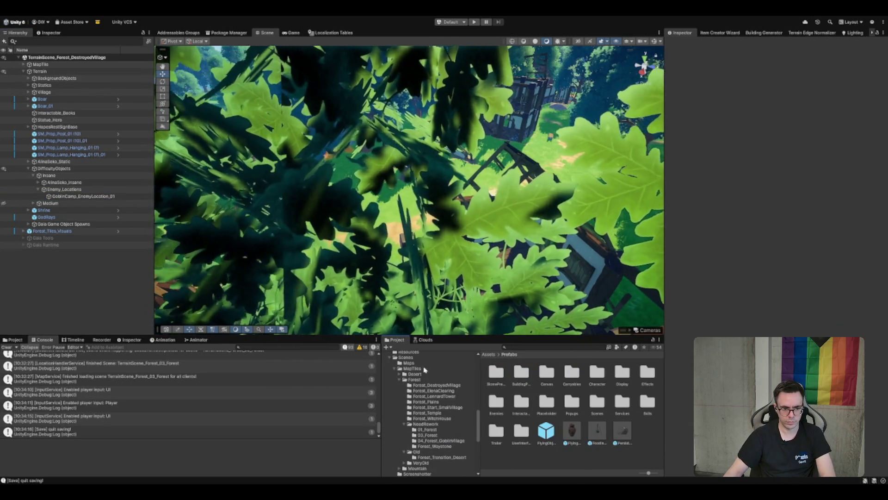
click(426, 424)
click(404, 424)
click(427, 412)
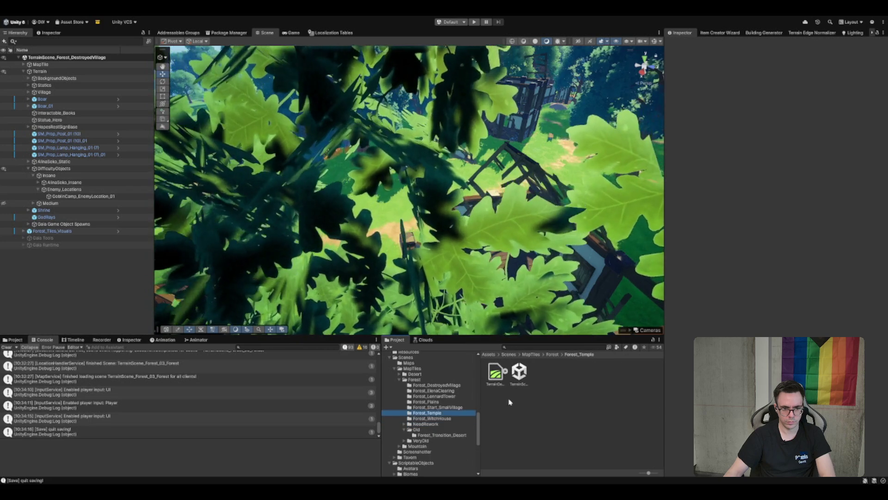
double_click(519, 371)
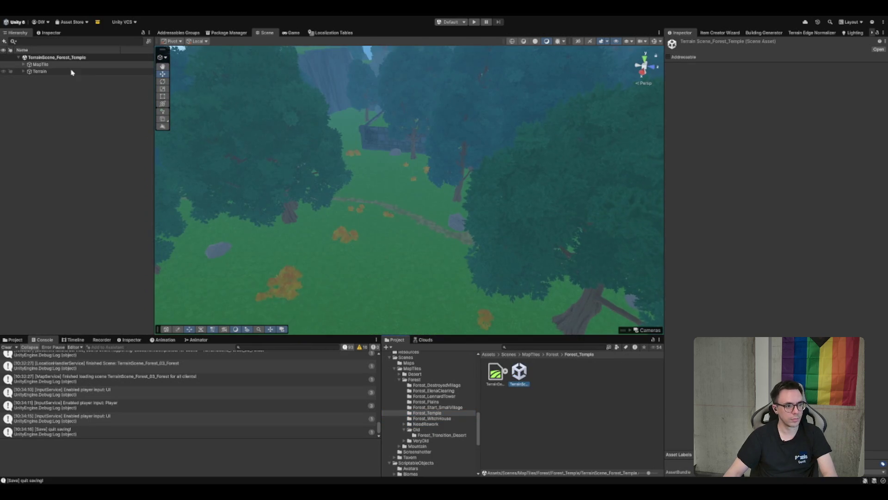
Expand Forest_Temple's Terrain and browse BackgroundObjects and the Statics group, including Water_Lake
click(73, 71)
key(Right)
click(71, 78)
click(63, 100)
click(60, 92)
key(Right)
click(69, 99)
key(Left)
key(Left)
Expand DifficultyObjects > Insane > Locations > EnemyLocations and inspect GoblinCamp_EnemyLocation_01
key(Down)
key(Down)
key(Right)
click(79, 114)
click(79, 120)
key(Right)
click(79, 134)
key(Right)
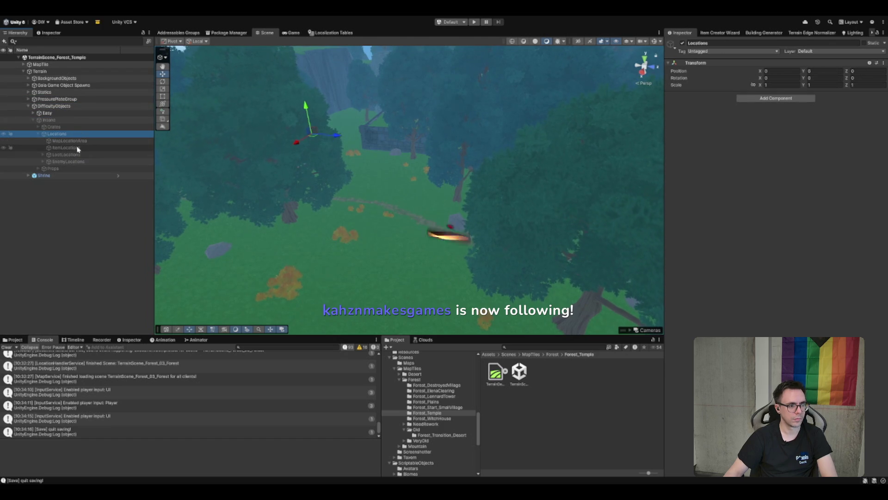
click(69, 161)
key(Right)
key(Right)
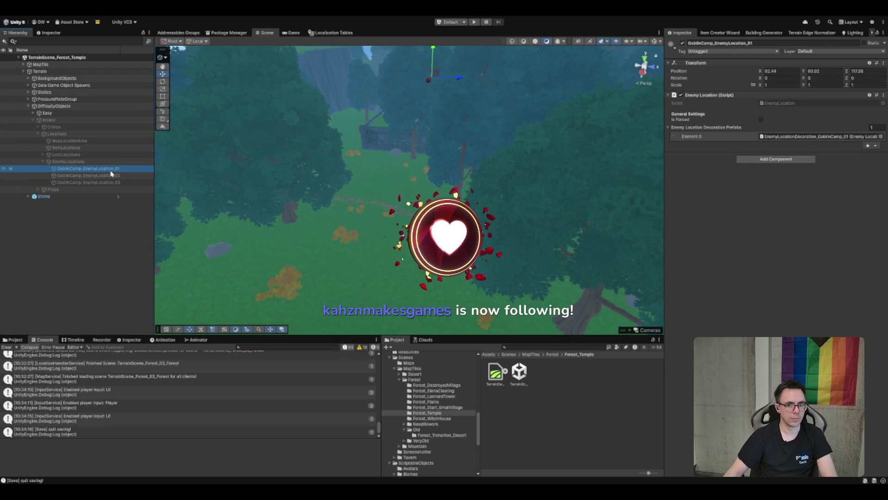
click(111, 163)
click(106, 169)
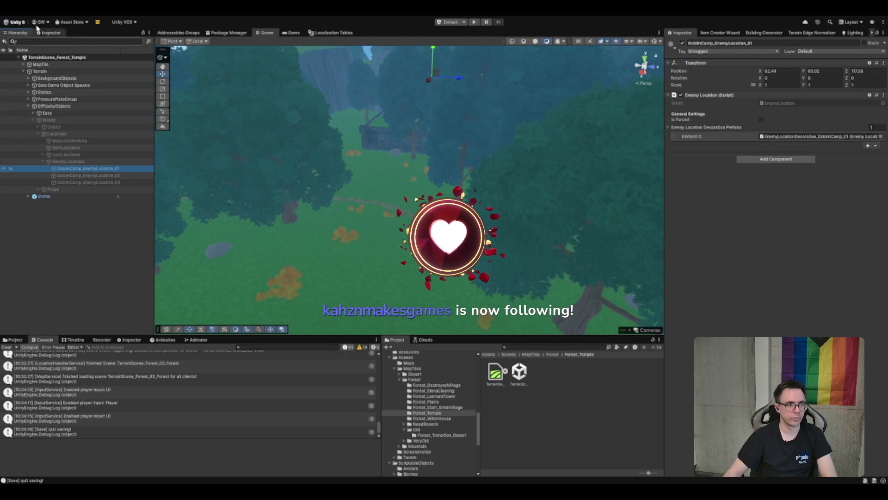
Reopen the Forest_DestroyedVillage terrain scene
click(414, 380)
click(437, 385)
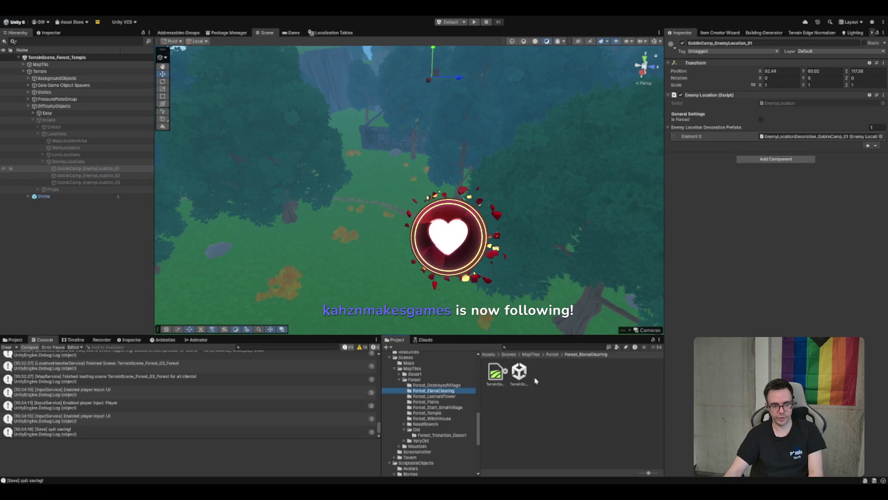
click(520, 376)
double_click(519, 373)
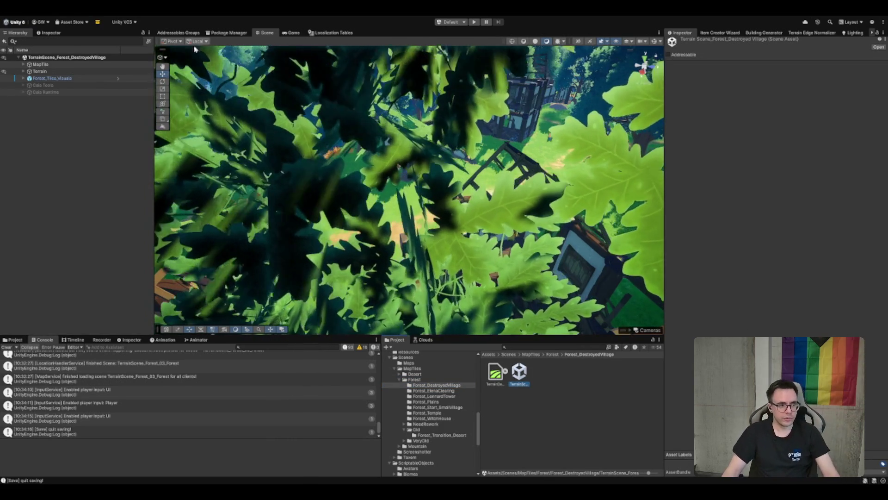
Expand Terrain > DifficultyObjects > Insane > Enemy_Locations and select GoblinCamp_EnemyLocation_01
click(81, 72)
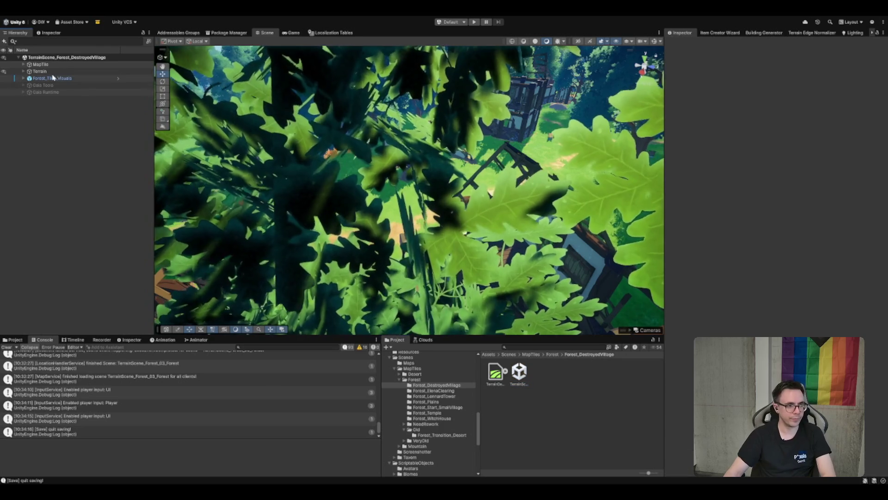
key(Right)
key(Down)
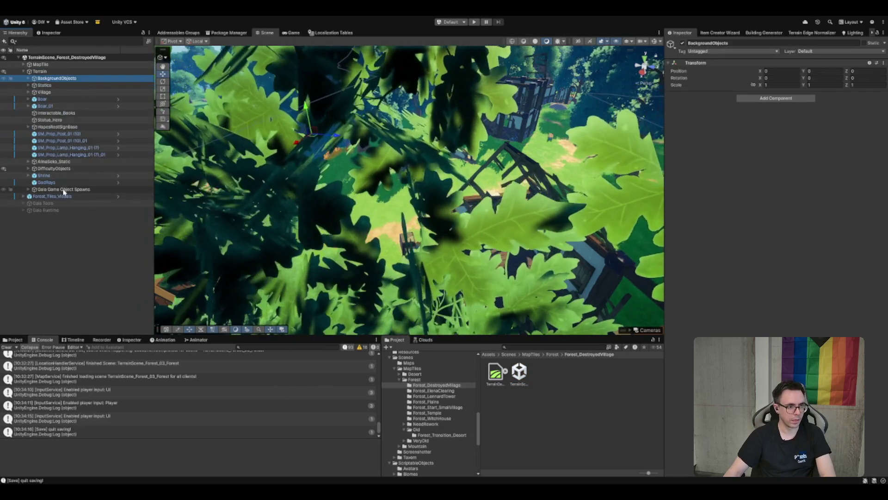
double_click(63, 190)
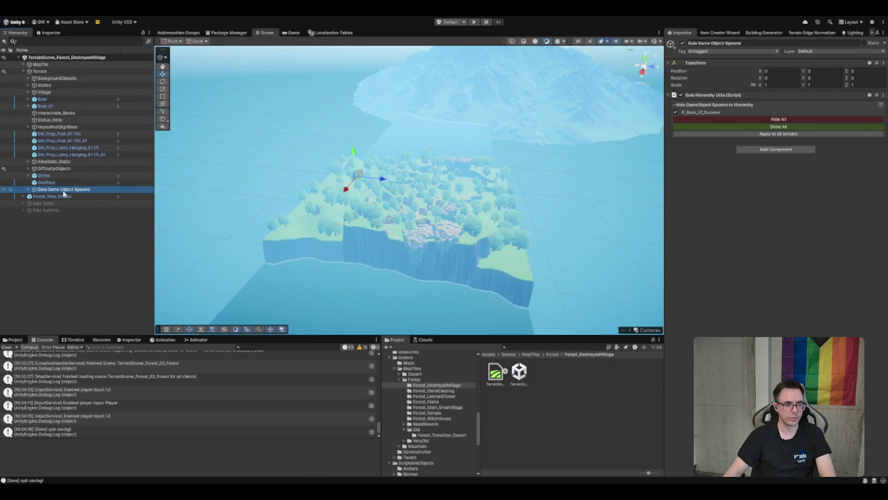
click(56, 170)
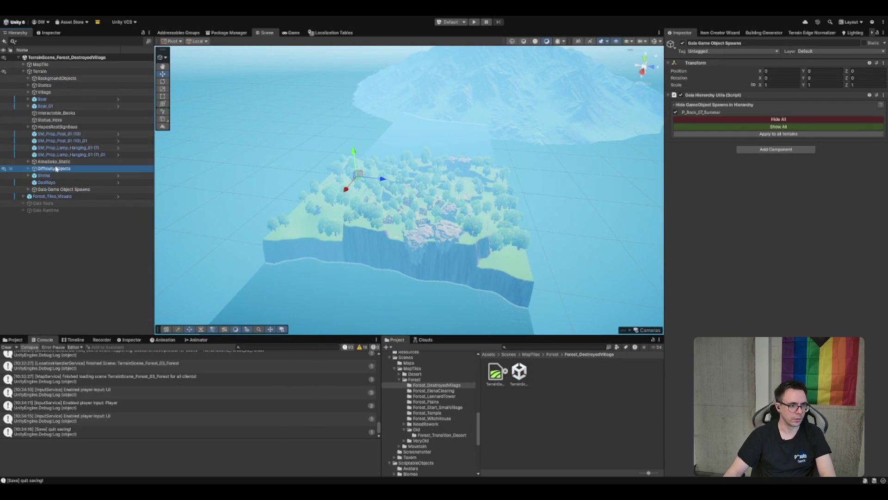
key(Right)
key(Right)
key(f)
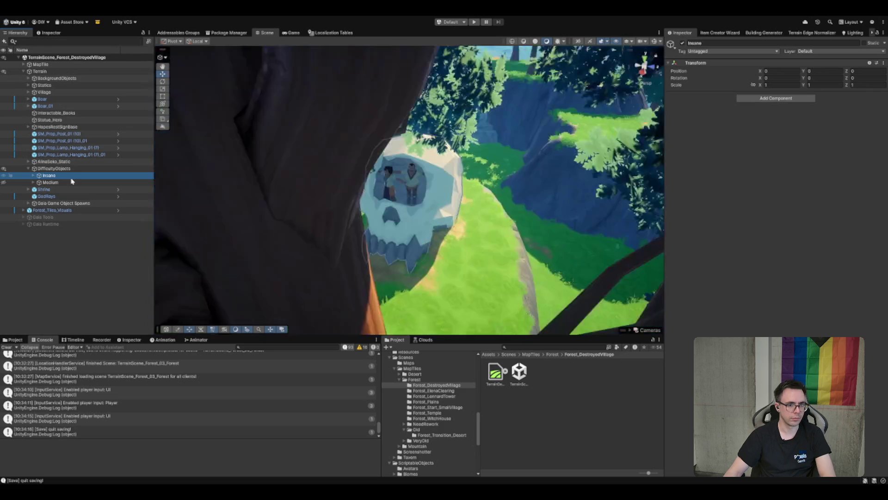
key(Right)
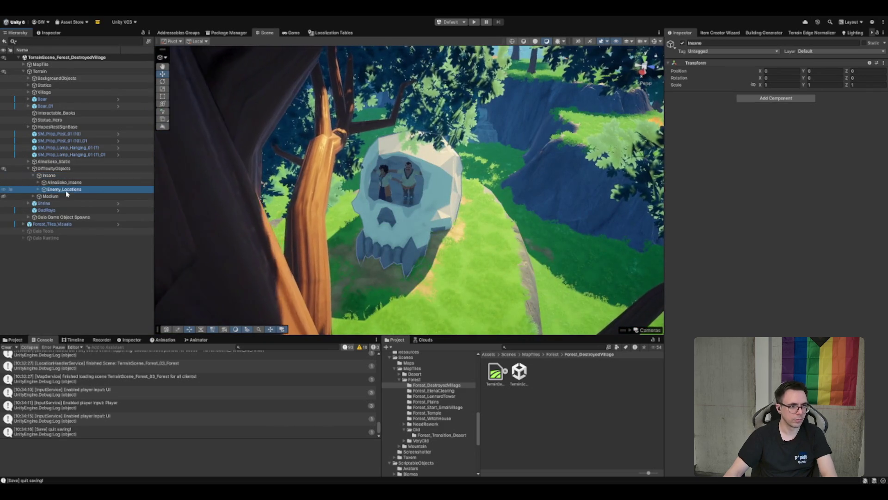
click(72, 189)
key(Right)
click(76, 197)
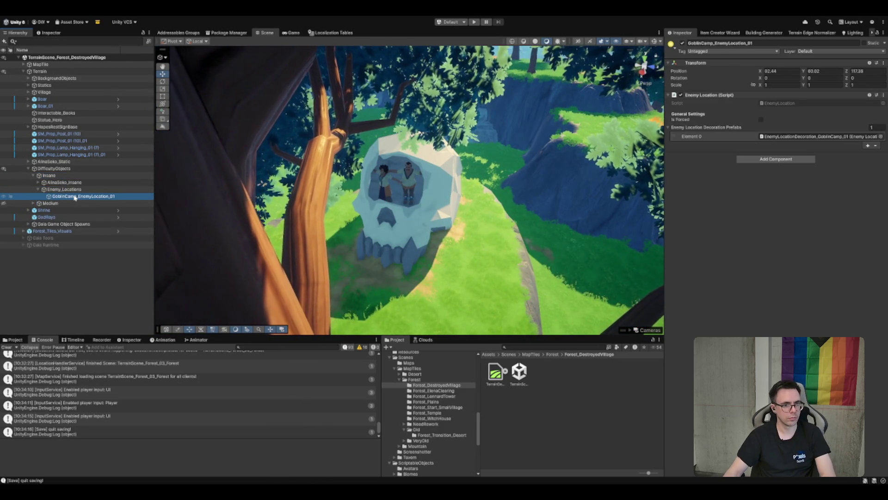
Locate the EnemyLocationDecoration_GoblinCamp_01 prefab and drag it under the goblin camp location
click(814, 136)
scroll(415, 418, up, 2)
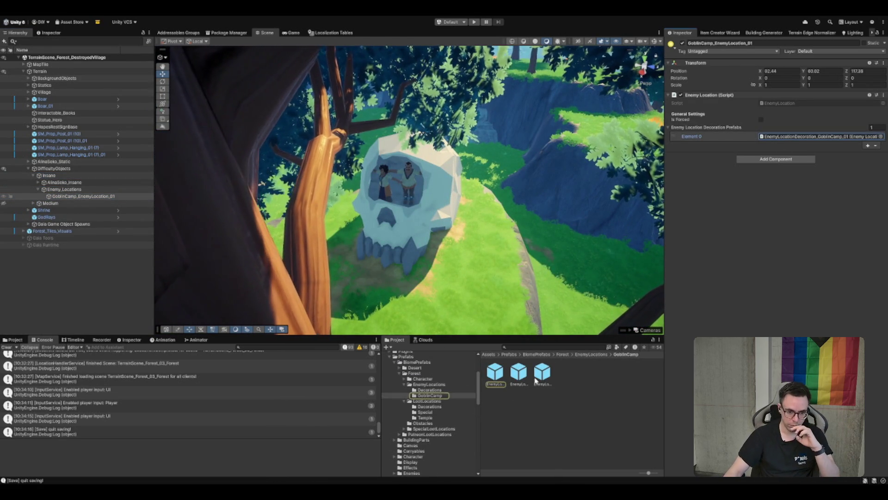
click(524, 380)
key(Left)
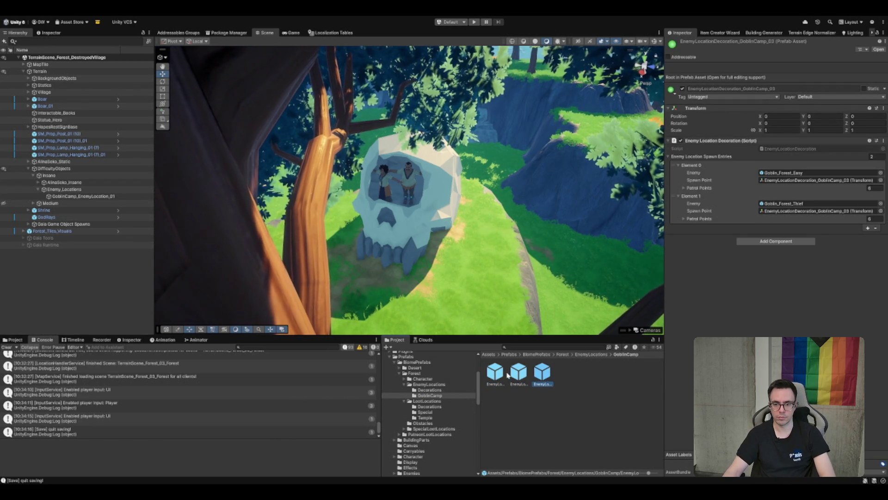
mouse_move(495, 372)
mouse_down()
mouse_move(515, 312)
mouse_move(160, 301)
mouse_move(70, 199)
mouse_up()
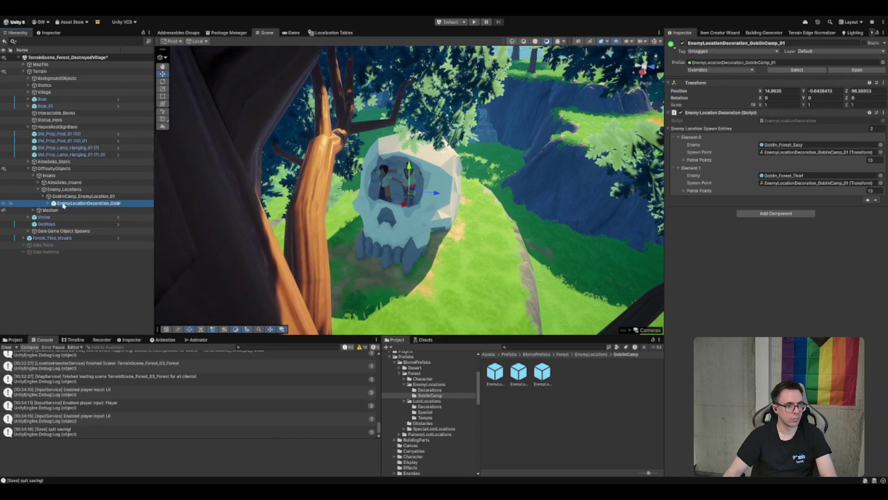
Zero the new decoration child's position and frame the goblin camp in the scene
click(826, 90)
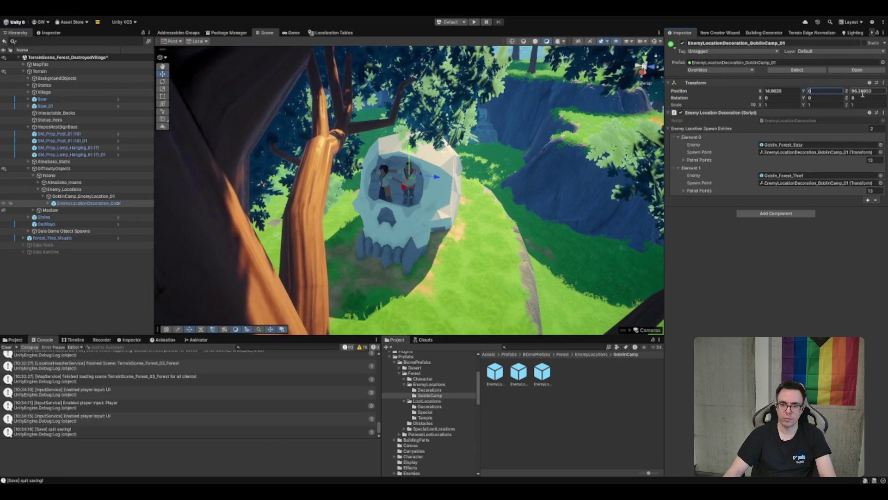
click(103, 198)
key(f)
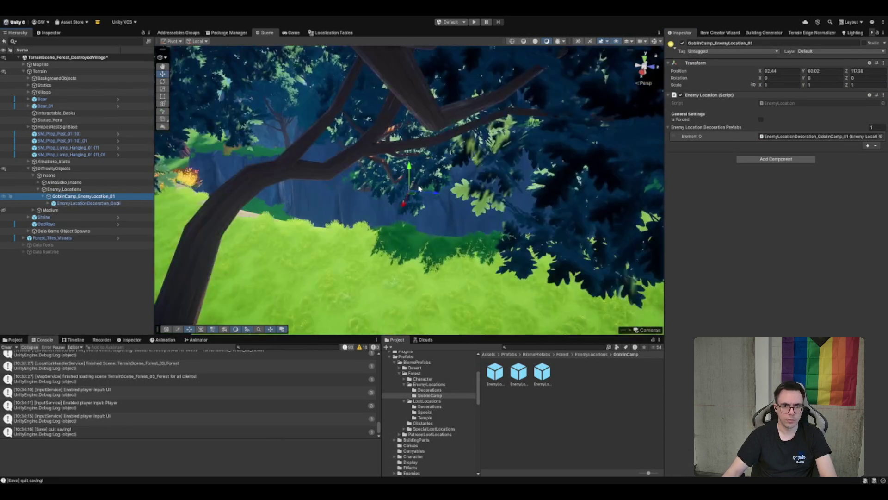
drag(418, 222, 425, 227)
scroll(425, 228, down, 6)
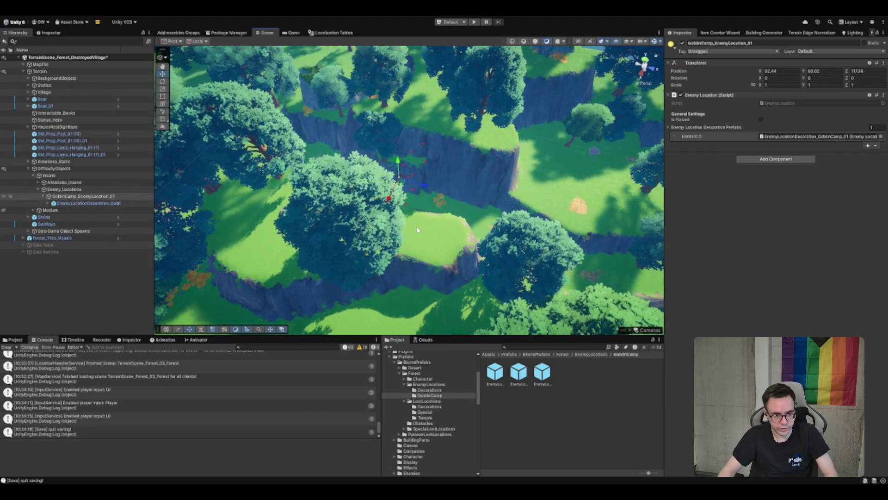
Browse the other goblin camp decoration prefabs in the Decorations GoblinCamp folder
click(440, 390)
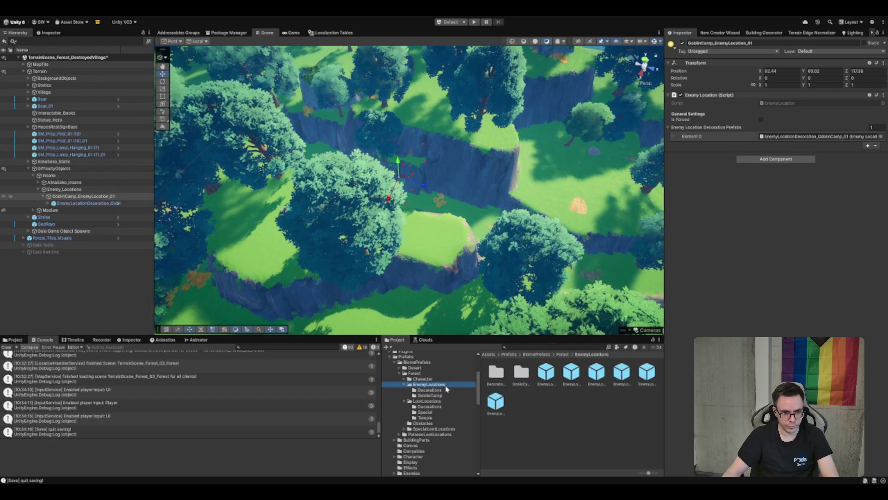
click(445, 396)
click(518, 375)
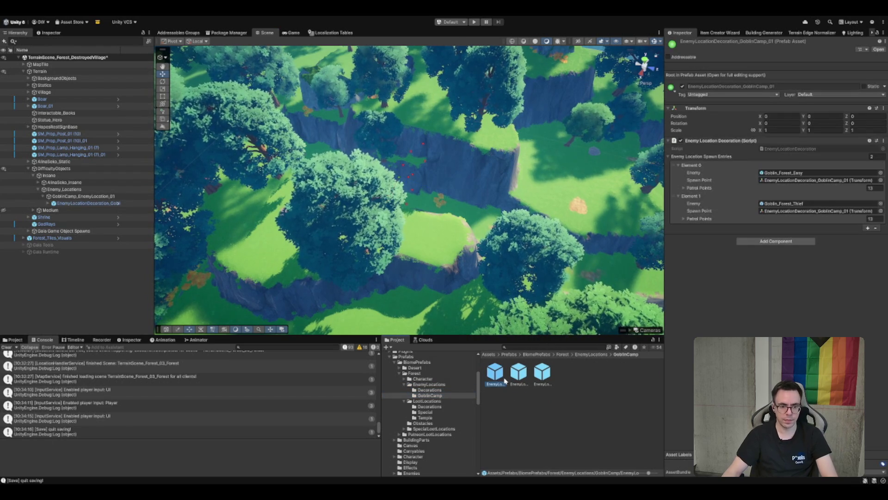
click(495, 372)
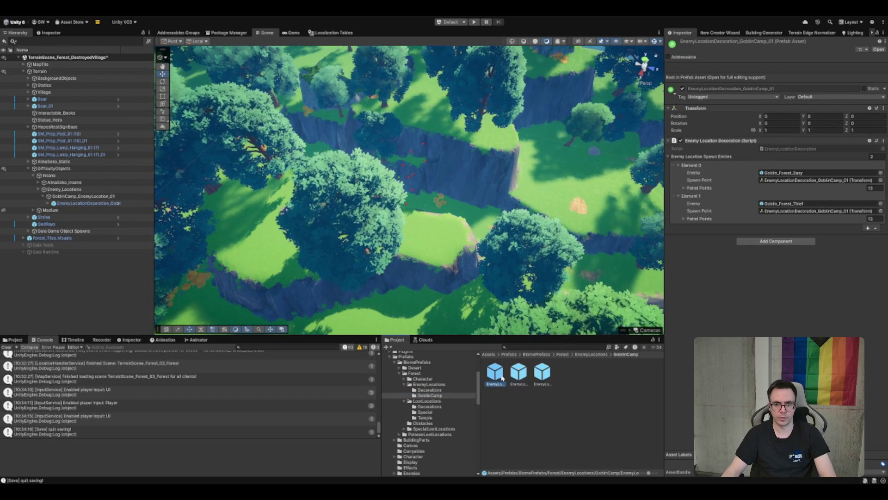
click(518, 372)
click(542, 373)
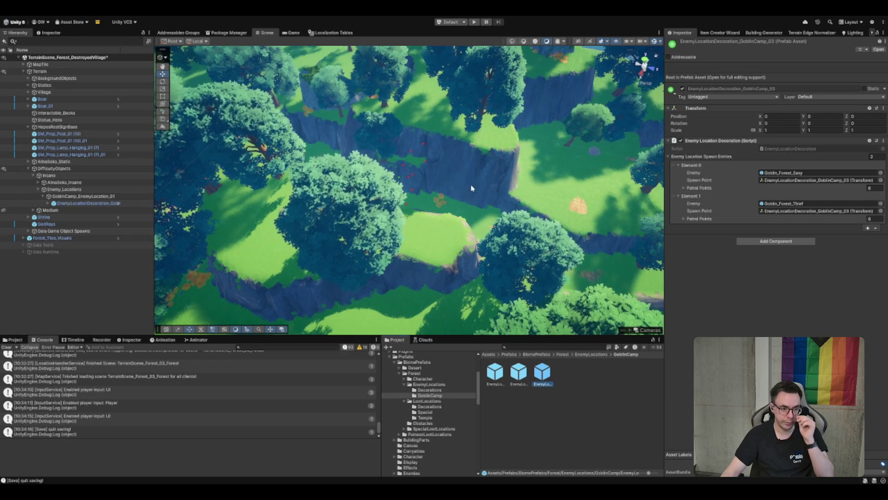
Delete all PatrolPoint child objects under the decoration
click(88, 203)
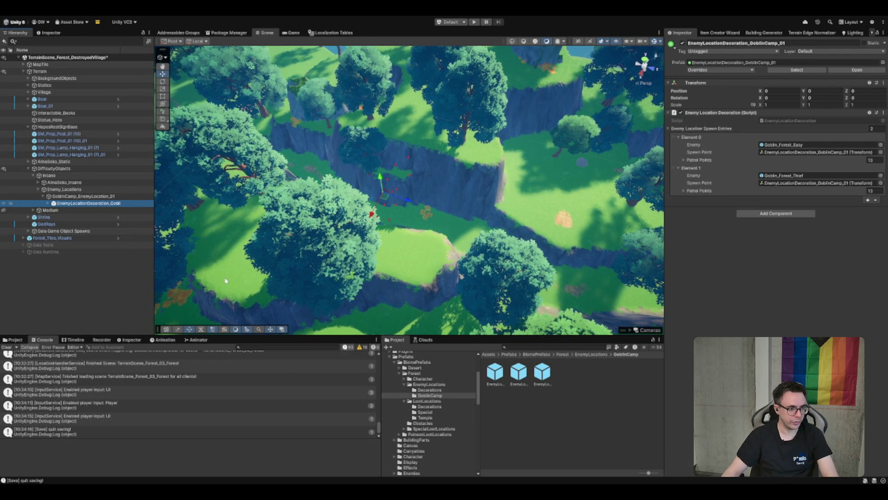
key(Right)
key(Down)
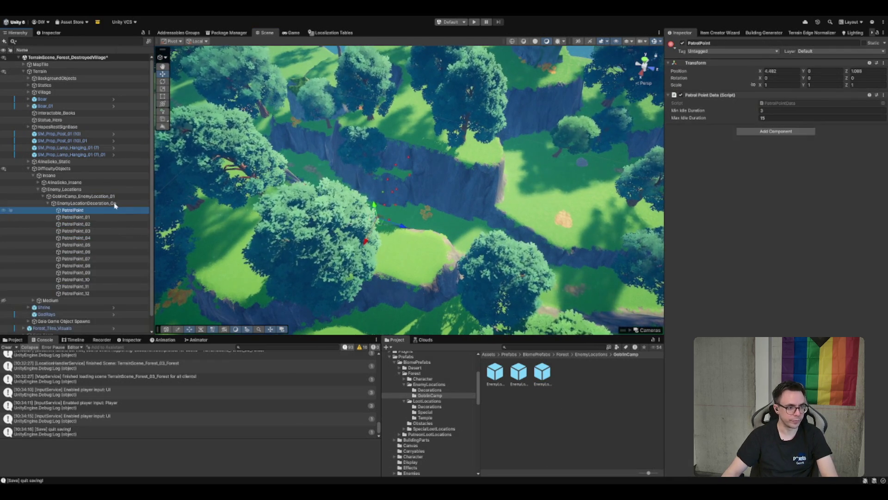
shift+click(77, 286)
key(Left)
key(Left)
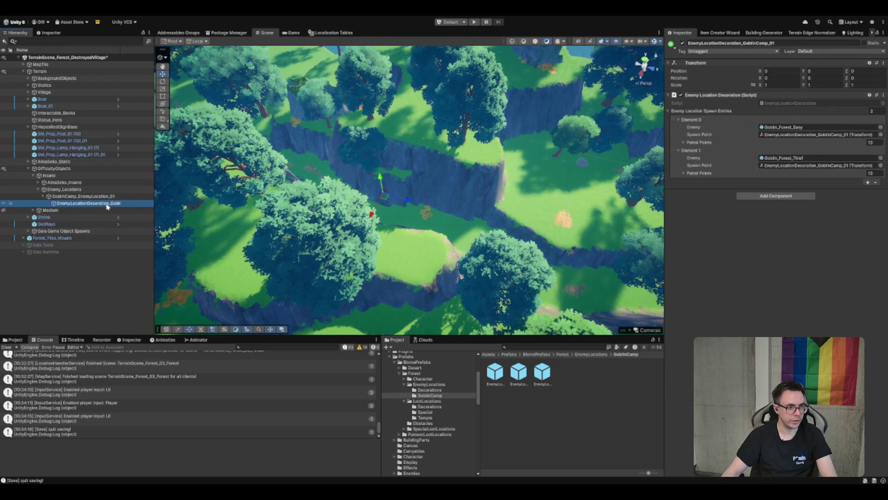
Set both spawn entries' Patrol Points list sizes to 0
click(709, 174)
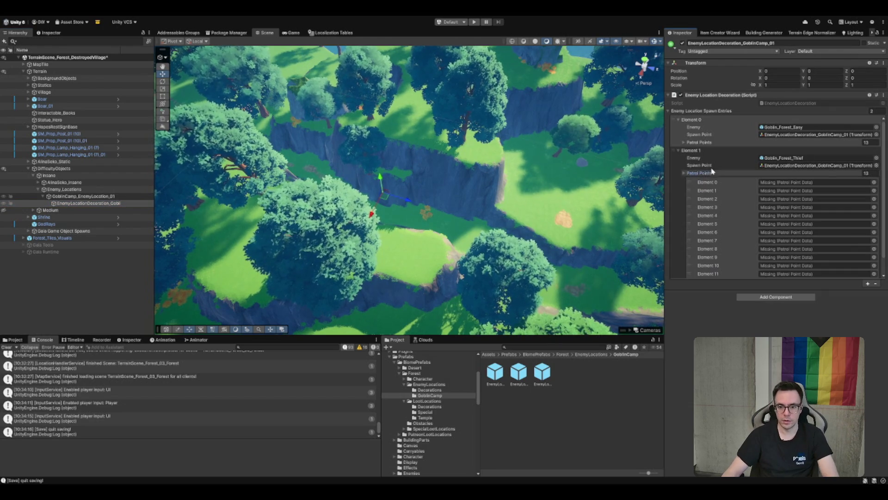
click(710, 174)
click(699, 142)
click(865, 142)
text(0)
key(Return)
click(872, 190)
text(0)
key(Return)
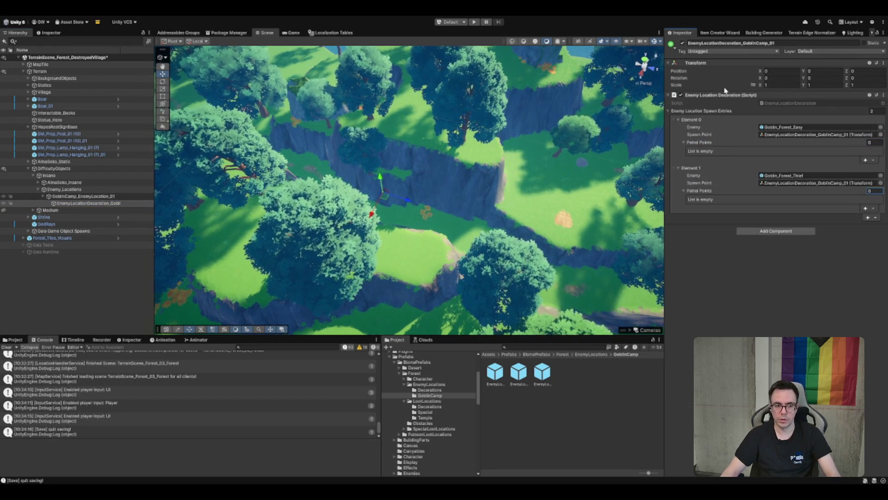
click(113, 196)
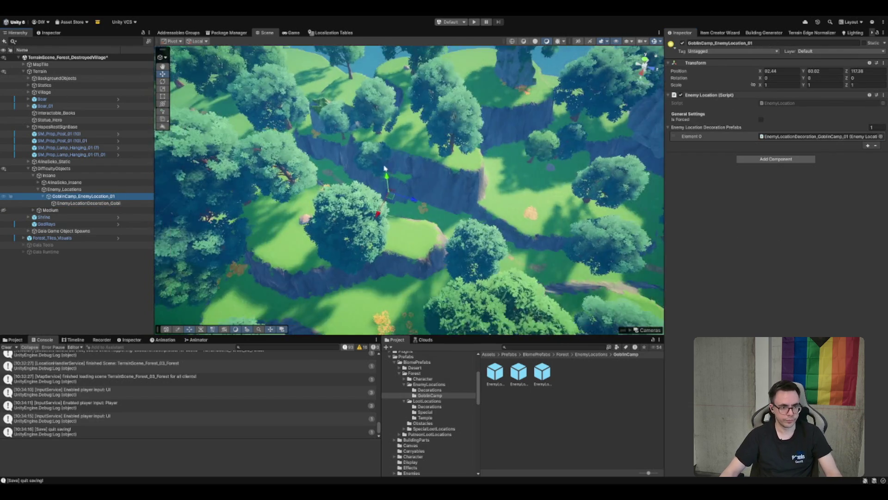
Drag the goblin camp enemy location over to the village and frame it
scroll(385, 170, down, 10)
scroll(439, 153, up, 5)
mouse_move(439, 153)
mouse_down()
mouse_move(412, 294)
mouse_move(416, 271)
mouse_up()
scroll(416, 271, up, 3)
key(f)
scroll(410, 405, down, 10)
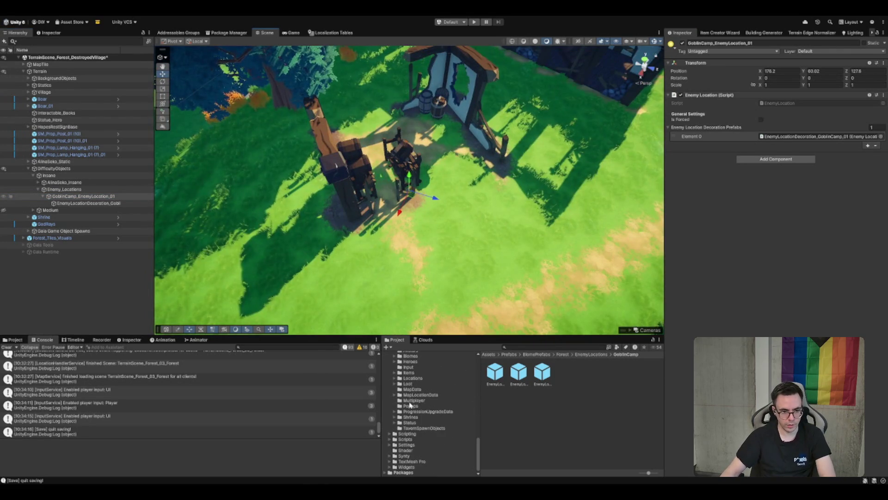
scroll(419, 430, up, 5)
Browse the ScriptableObjects and Prefabs folders in the Project window
click(416, 430)
scroll(425, 416, up, 3)
scroll(435, 396, up, 10)
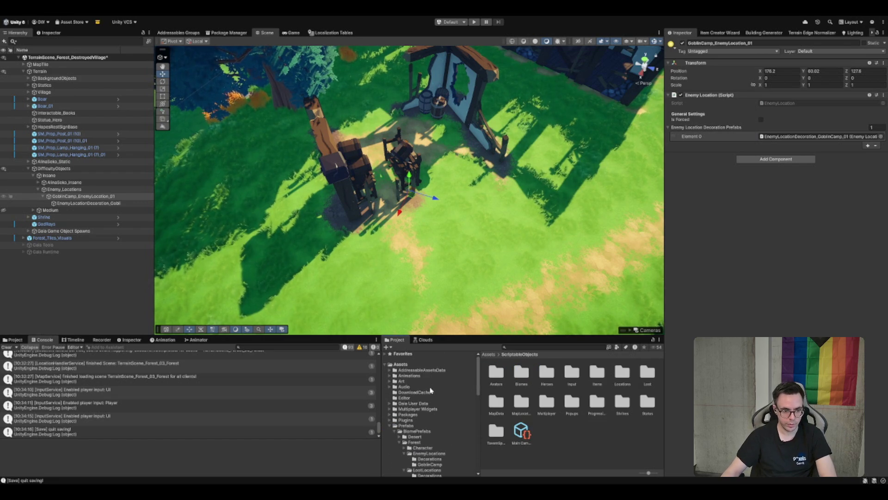
double_click(407, 425)
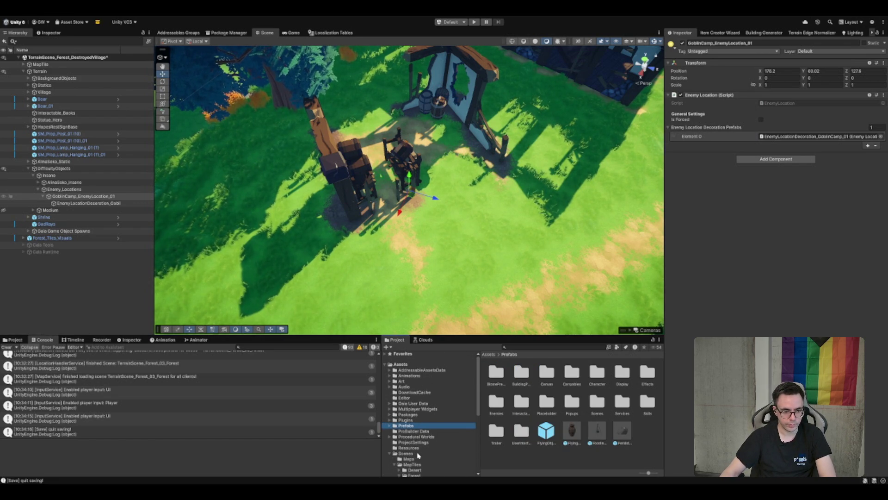
scroll(454, 199, up, 5)
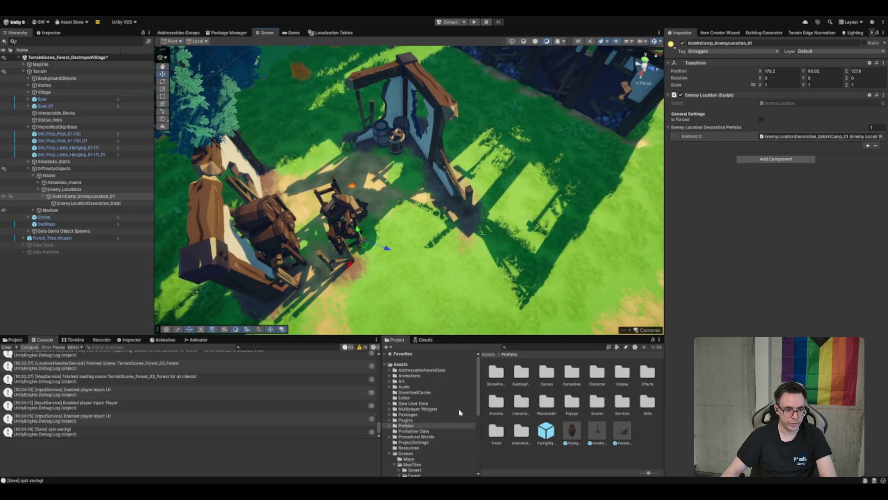
Reposition the goblin camp to the broken wall corner by the barrels, about X 174.3, Z 128.46
click(109, 204)
key(Left)
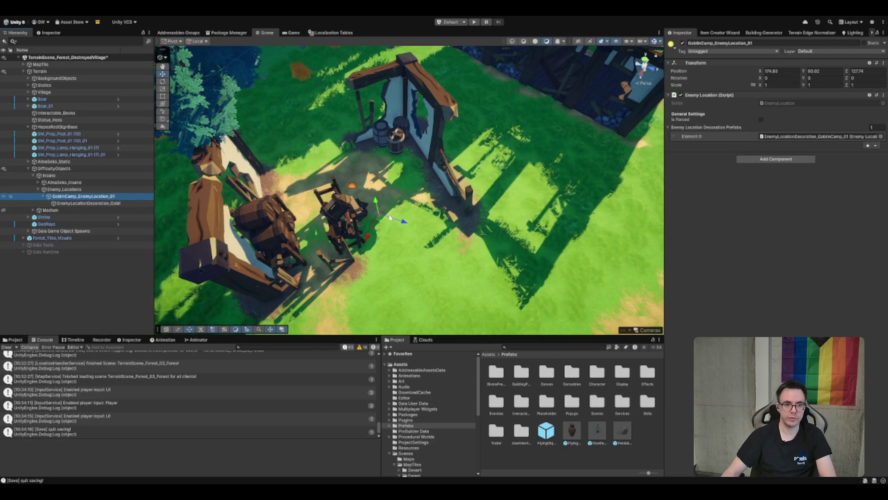
drag(378, 217, 391, 203)
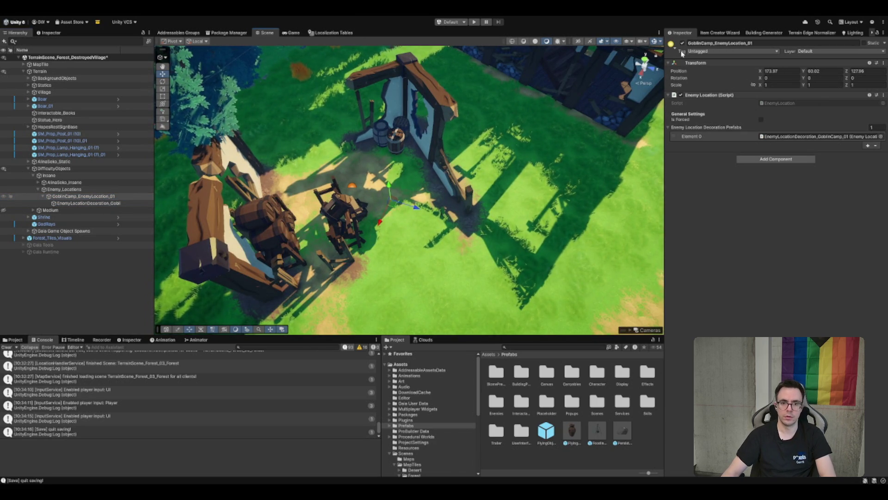
scroll(392, 227, up, 3)
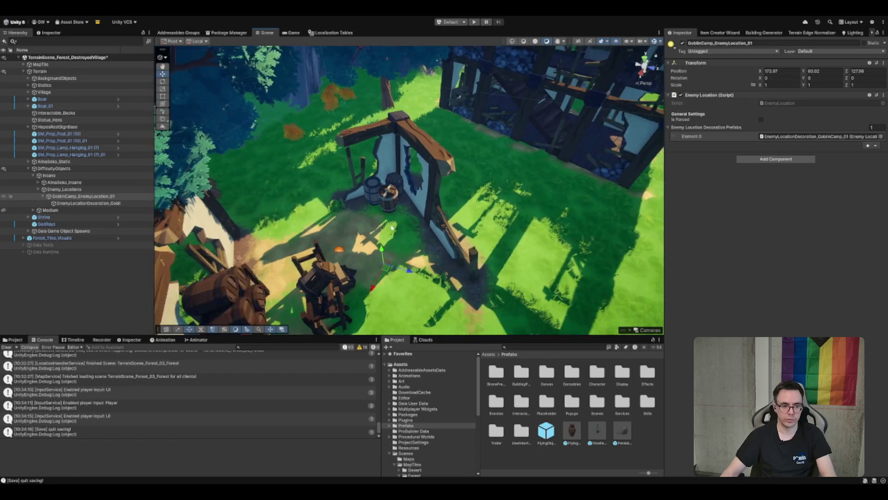
scroll(373, 262, up, 2)
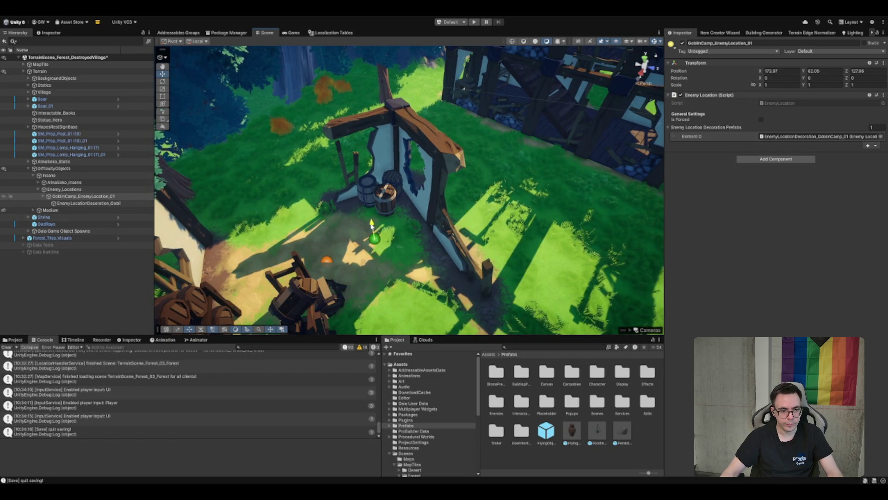
mouse_move(378, 247)
mouse_down()
mouse_move(439, 282)
mouse_move(424, 271)
mouse_up()
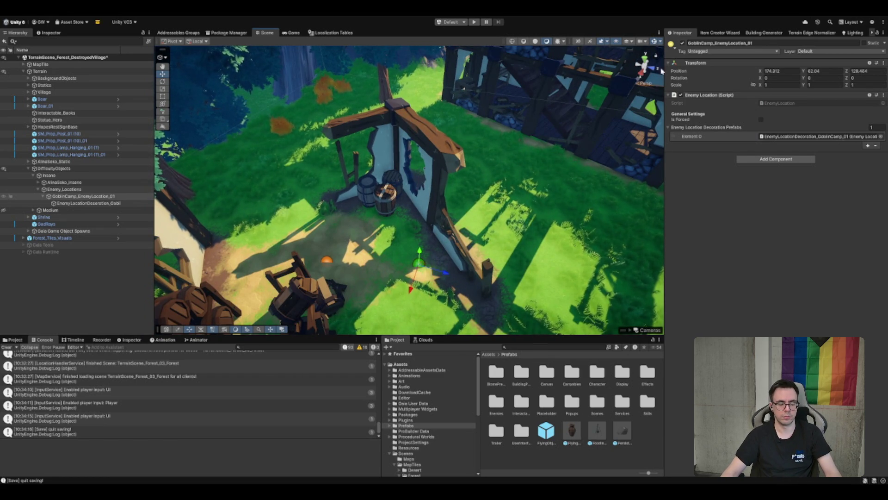
click(101, 203)
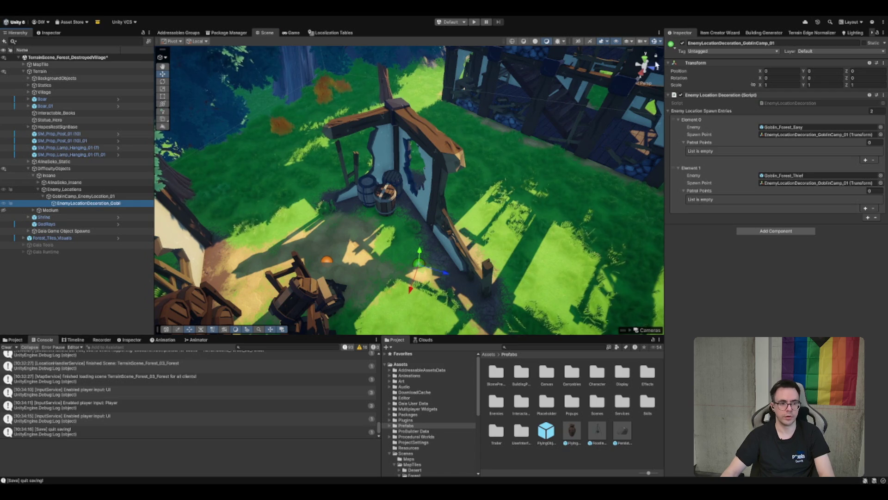
click(348, 145)
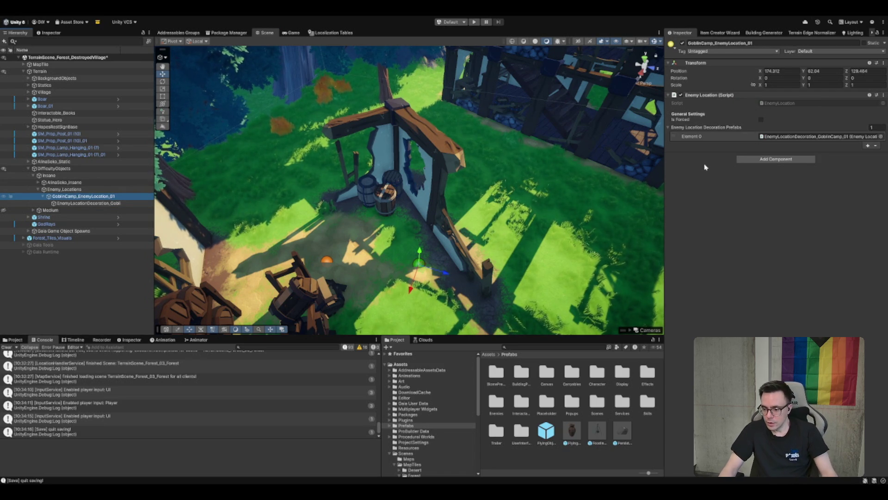
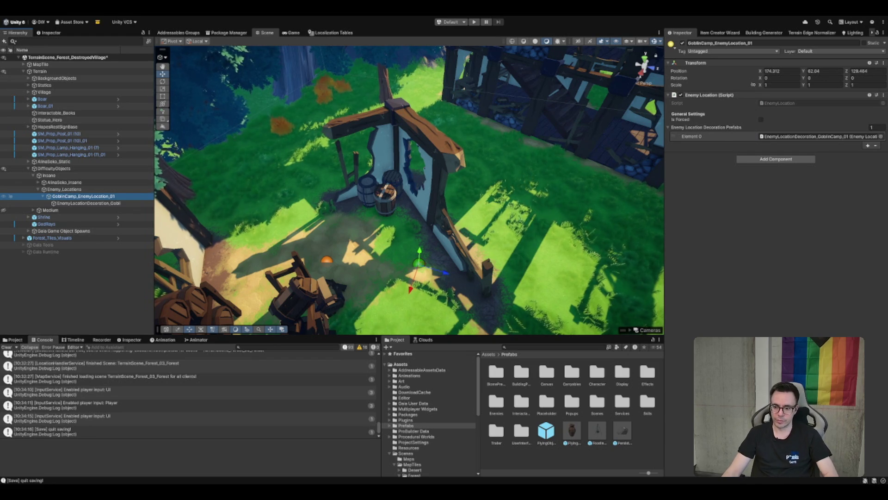
Nudge GoblinCamp_EnemyLocation_01 slightly left, then expand the Packages folder in the Project window
drag(498, 257, 476, 212)
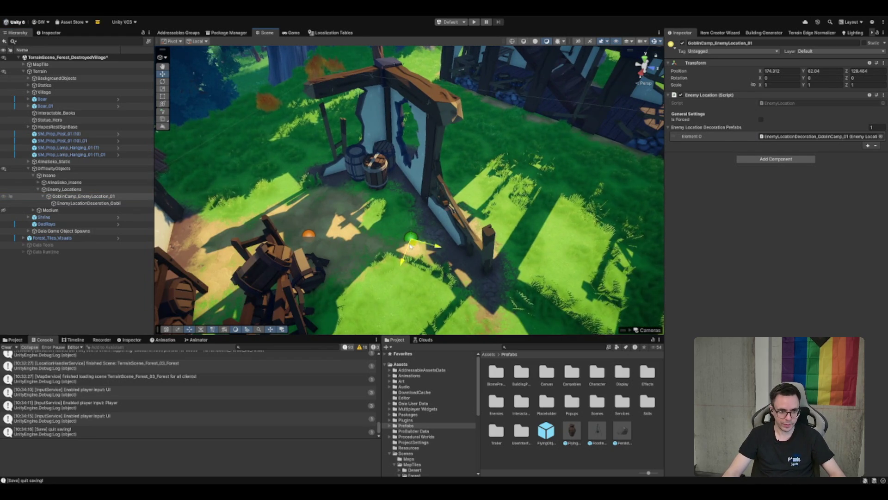
drag(415, 256, 386, 257)
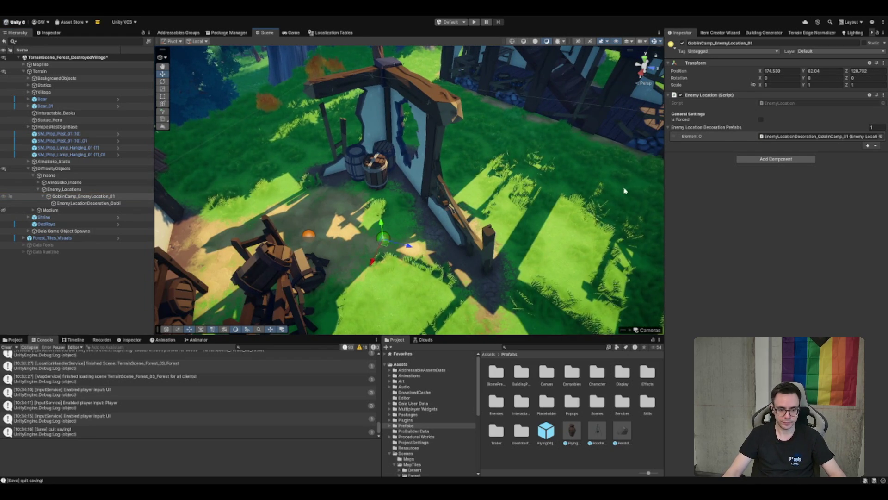
click(442, 431)
click(439, 420)
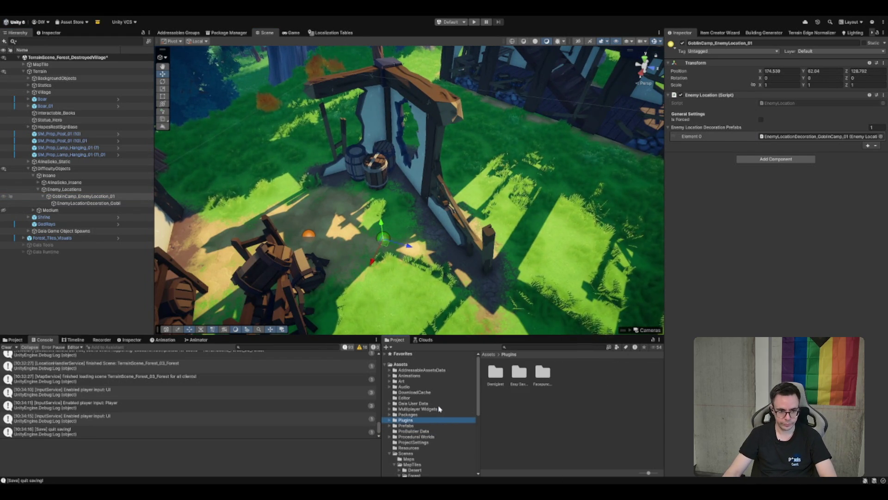
double_click(437, 414)
Step through the package folders to Synty Assets and its Biomes and Environment subfolders
click(434, 420)
key(Left)
key(Down)
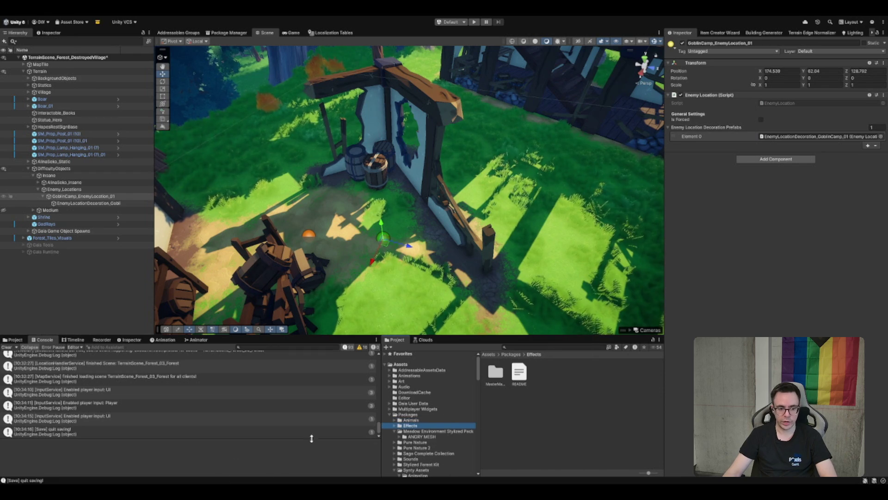
key(Down)
key(Left)
key(Down)
scroll(422, 413, down, 2)
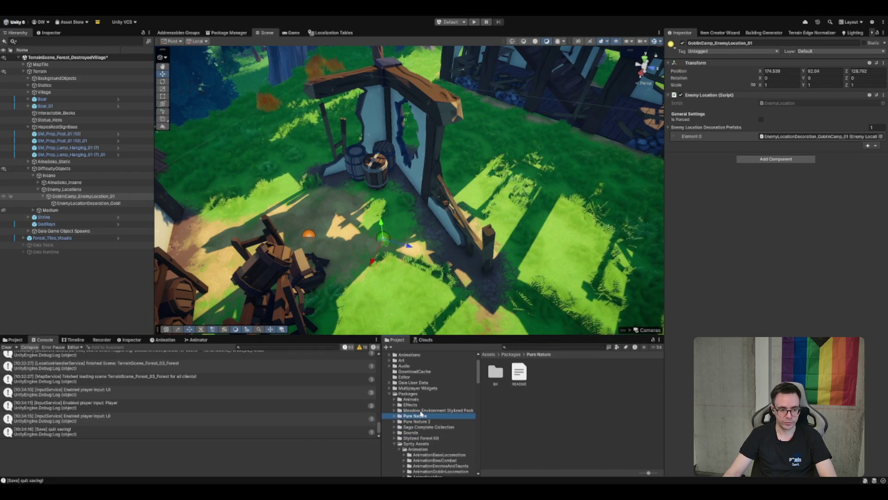
click(426, 444)
key(Left)
key(Down)
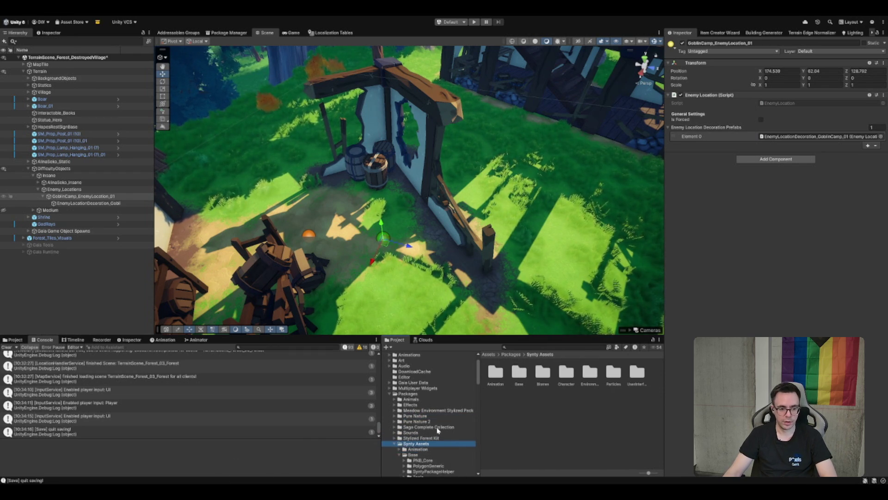
key(Up)
key(Right)
scroll(438, 430, down, 2)
key(Down)
key(Down)
key(Down)
key(Right)
key(Down)
key(Right)
key(Left)
key(Left)
key(Left)
key(Down)
key(Down)
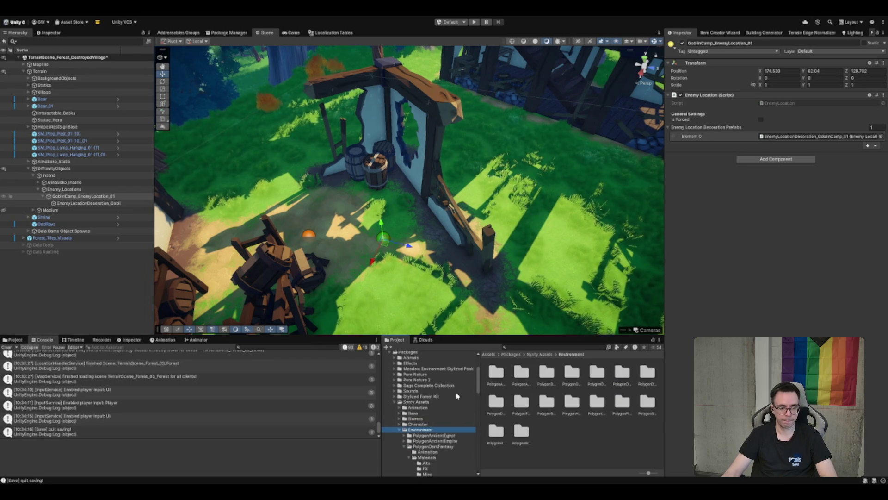
scroll(444, 404, down, 3)
Expand the PolygonGoblinWarCamp pack and show its Materials and Props prefab folders
click(440, 411)
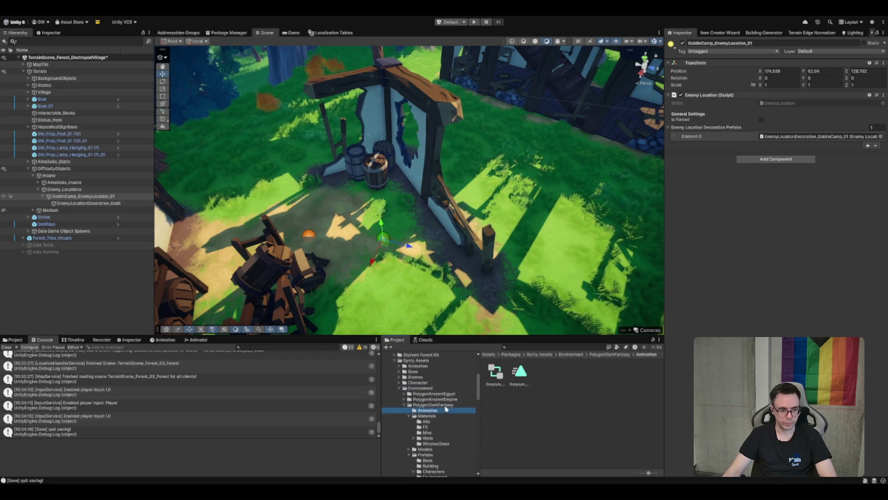
key(Left)
key(Left)
key(Up)
key(Up)
click(440, 438)
key(Left)
key(Left)
key(Down)
key(Down)
key(Right)
key(Down)
scroll(447, 413, down, 3)
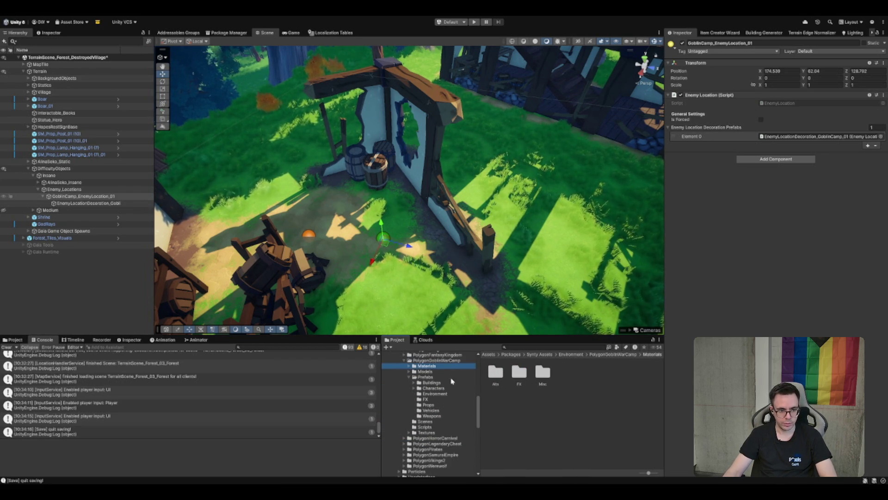
click(441, 404)
Scroll the Props grid and drop SM_Prop_Seat_03 into the ruined house yard beside the barrels
drag(576, 330, 573, 278)
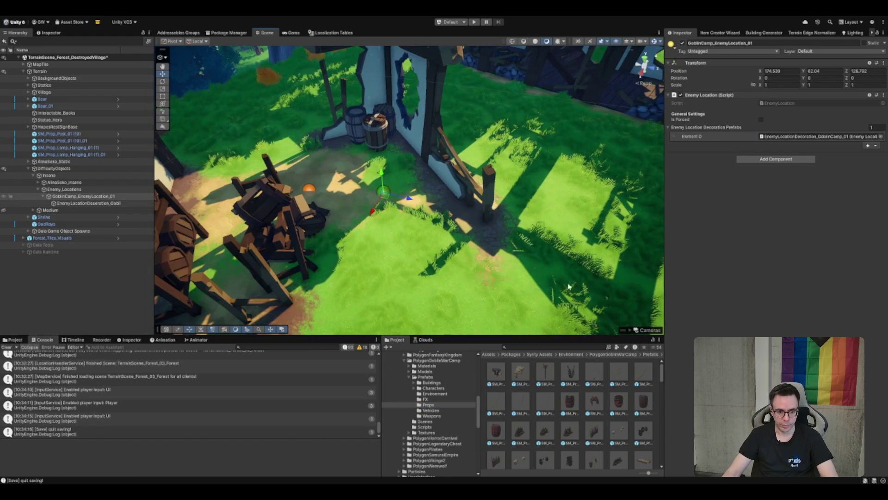
scroll(510, 282, down, 2)
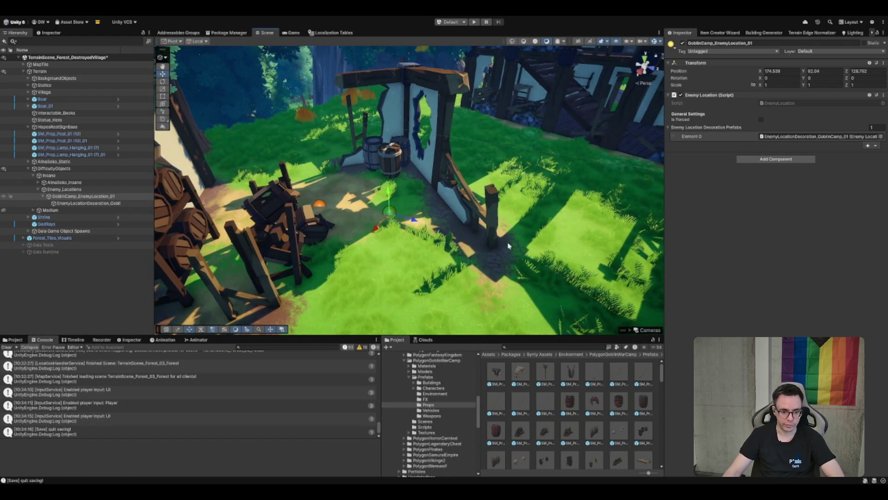
scroll(570, 430, down, 3)
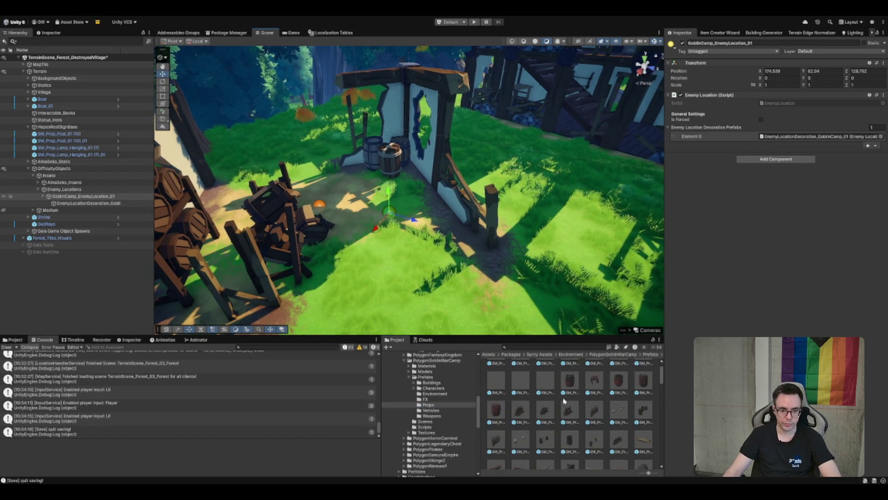
scroll(578, 381, down, 5)
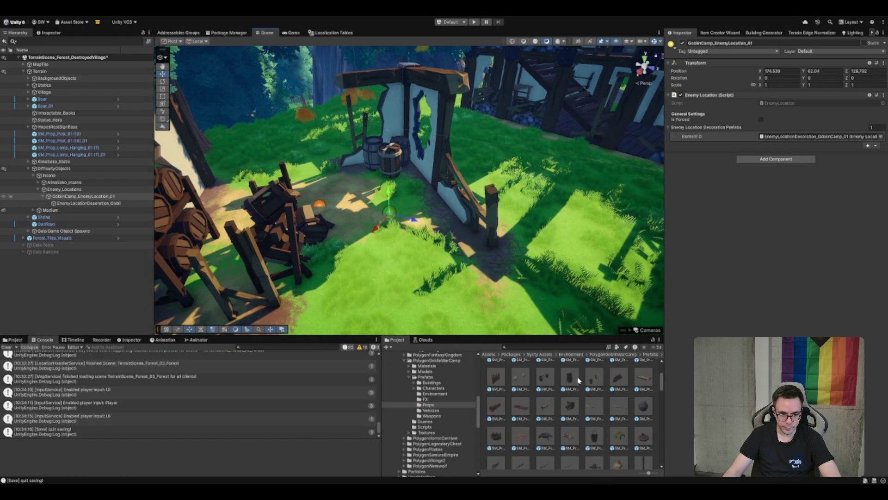
scroll(572, 384, down, 6)
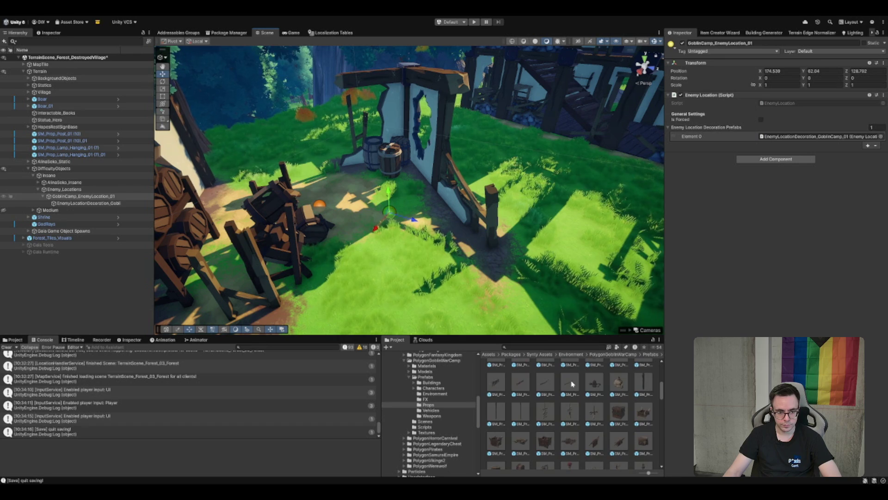
scroll(534, 388, down, 6)
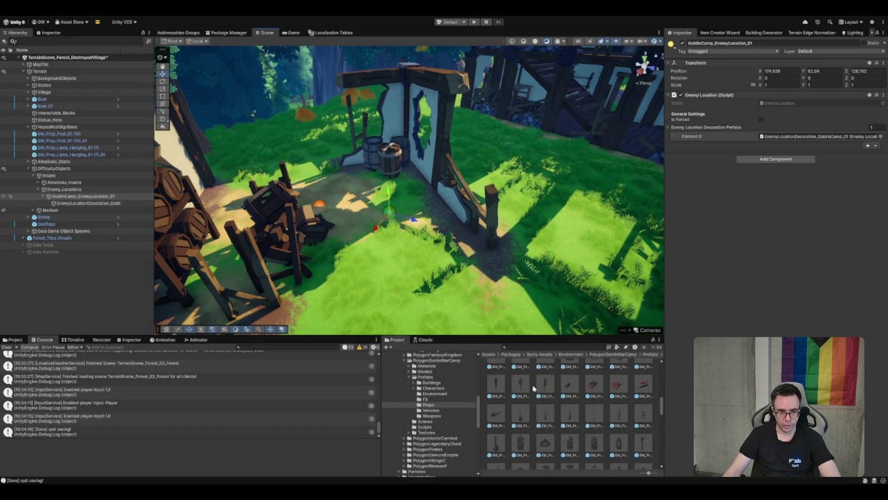
scroll(533, 391, down, 2)
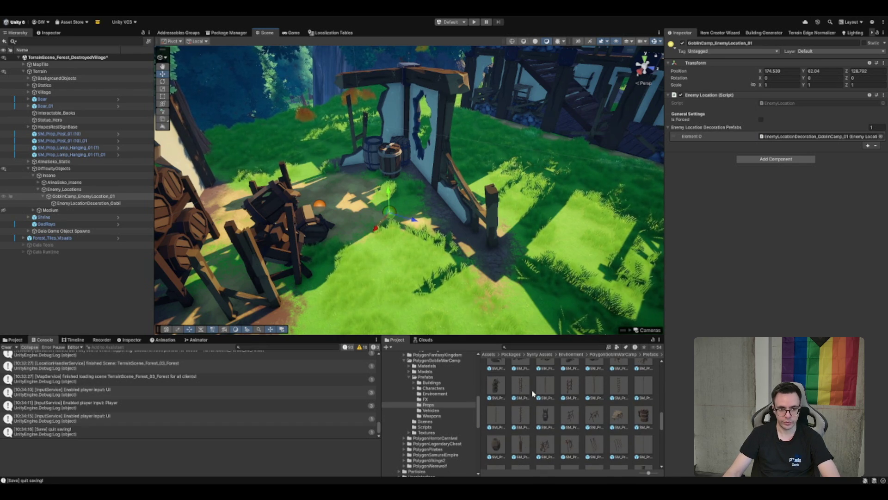
scroll(530, 396, down, 3)
scroll(558, 443, down, 4)
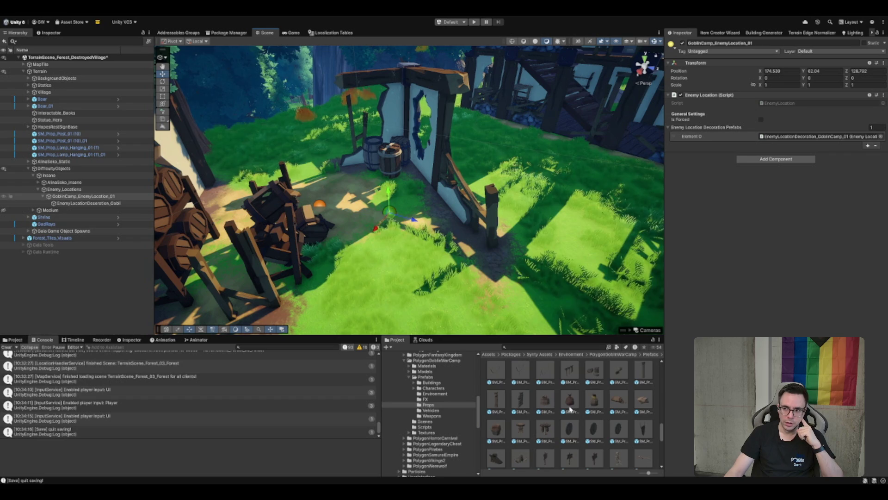
scroll(571, 409, down, 4)
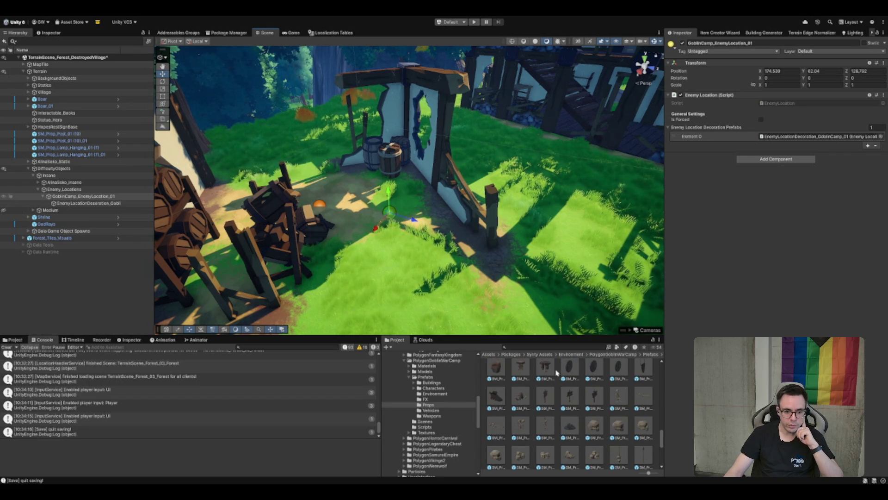
scroll(506, 193, up, 5)
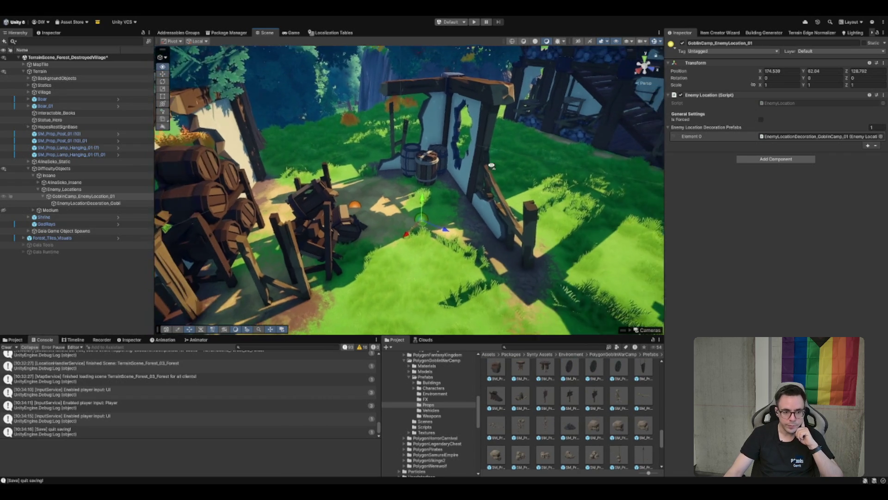
scroll(506, 192, up, 2)
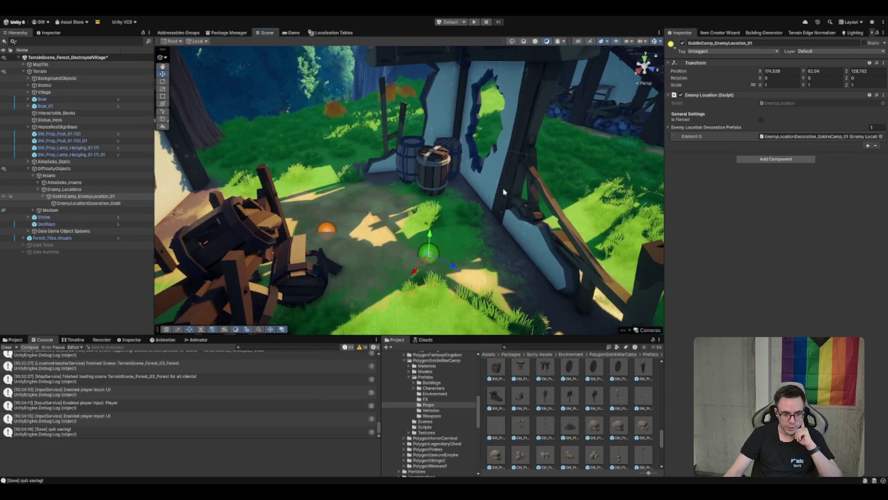
scroll(547, 381, up, 1)
drag(496, 367, 383, 205)
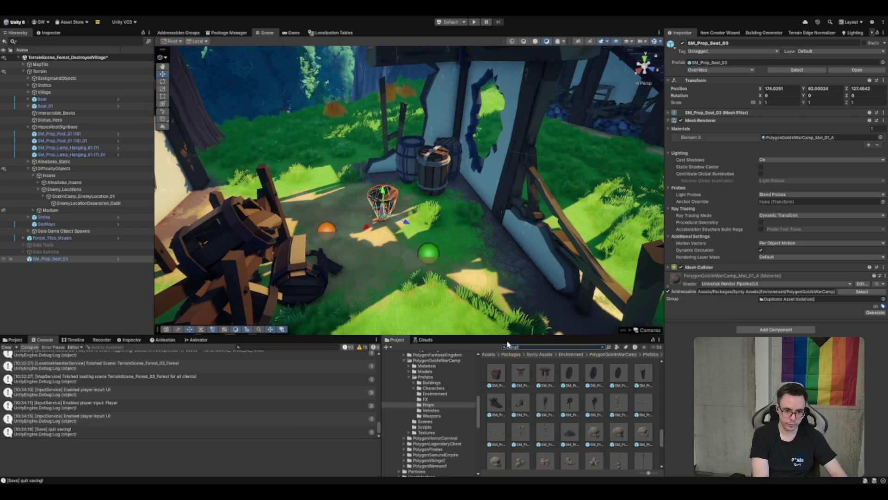
Search for the Campfire prefab, drop it in the yard, and move it beside the seat
text(ire)
scroll(563, 387, up, 3)
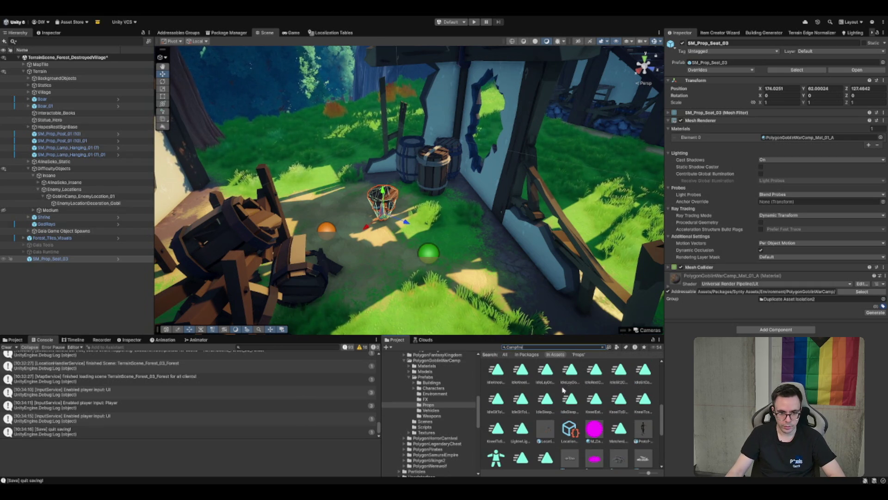
scroll(578, 430, down, 2)
click(521, 422)
scroll(596, 402, up, 3)
scroll(595, 403, up, 3)
mouse_move(496, 372)
mouse_down()
mouse_move(550, 296)
mouse_move(303, 181)
mouse_up()
key(f)
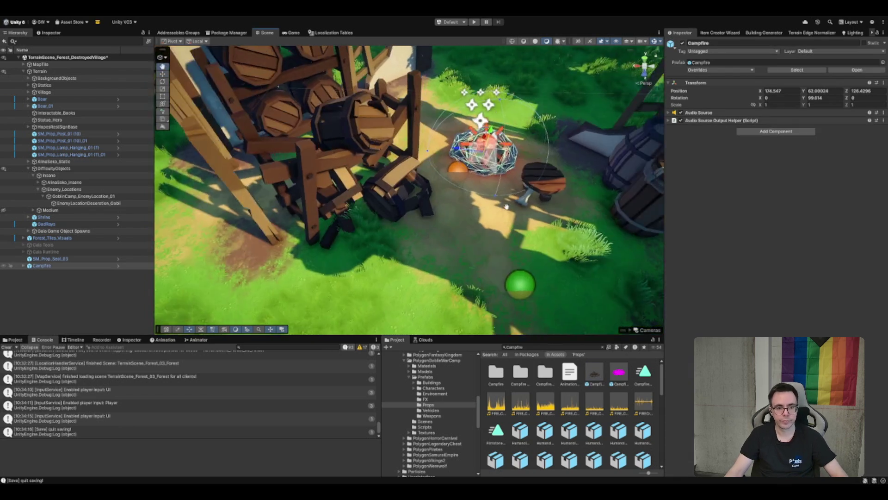
mouse_move(435, 203)
mouse_down()
mouse_move(431, 148)
mouse_move(447, 164)
mouse_move(419, 224)
mouse_move(446, 217)
mouse_up()
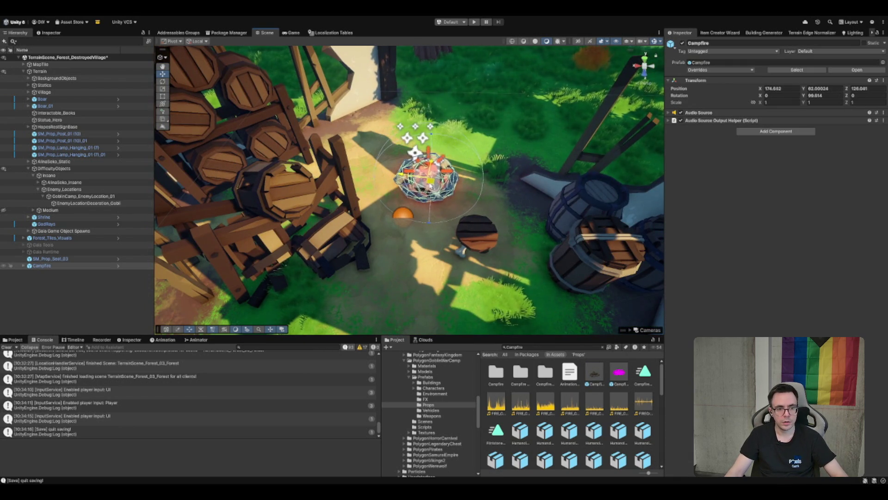
click(492, 241)
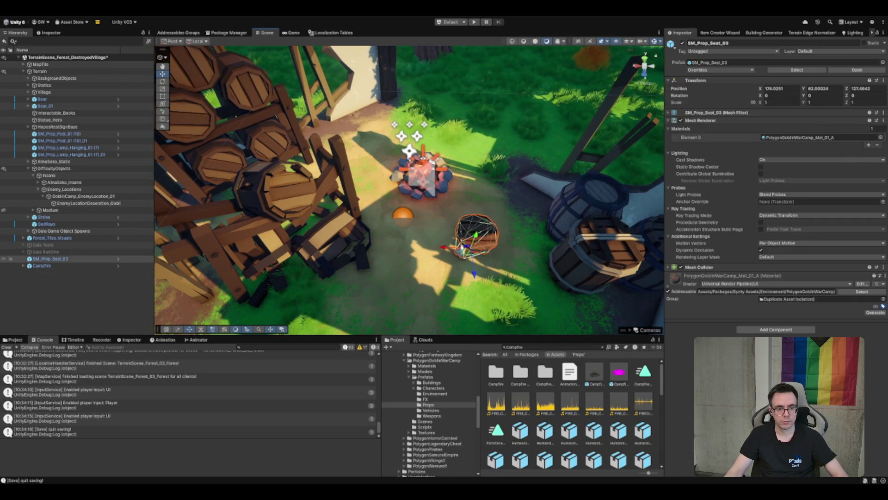
Place the seat behind the campfire, rotated about −49° and lowered to Y 61.931, then clear the search
mouse_move(467, 253)
mouse_down()
mouse_move(439, 158)
mouse_move(464, 176)
mouse_up()
key(e)
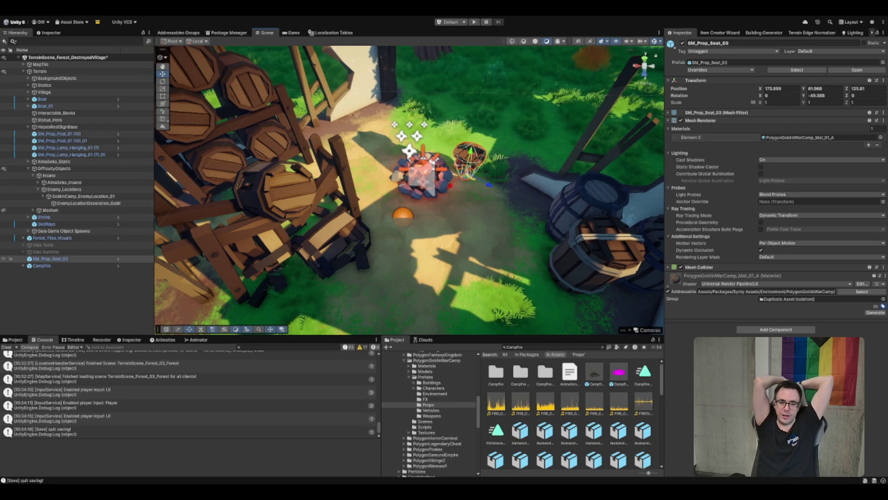
key(f)
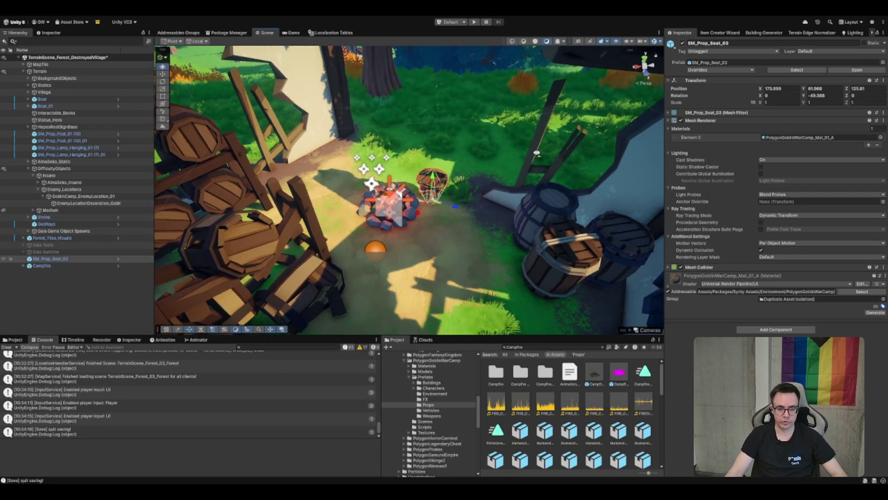
key(f)
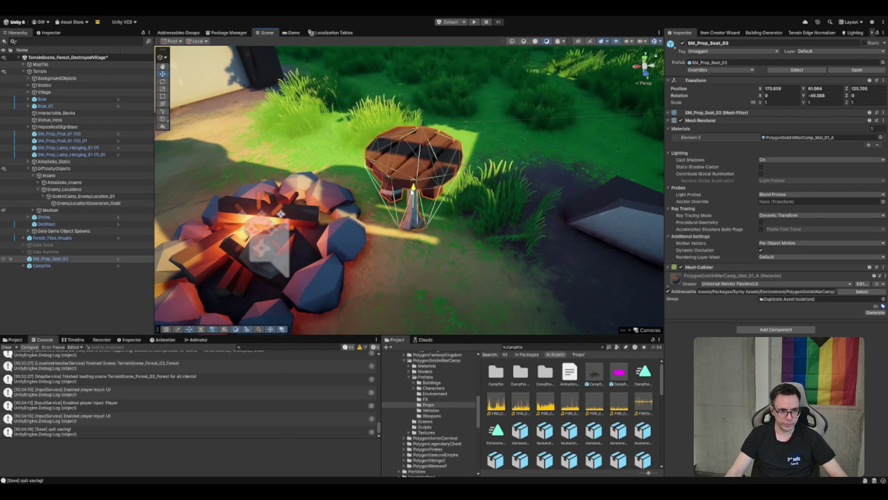
drag(412, 190, 412, 194)
scroll(402, 252, down, 3)
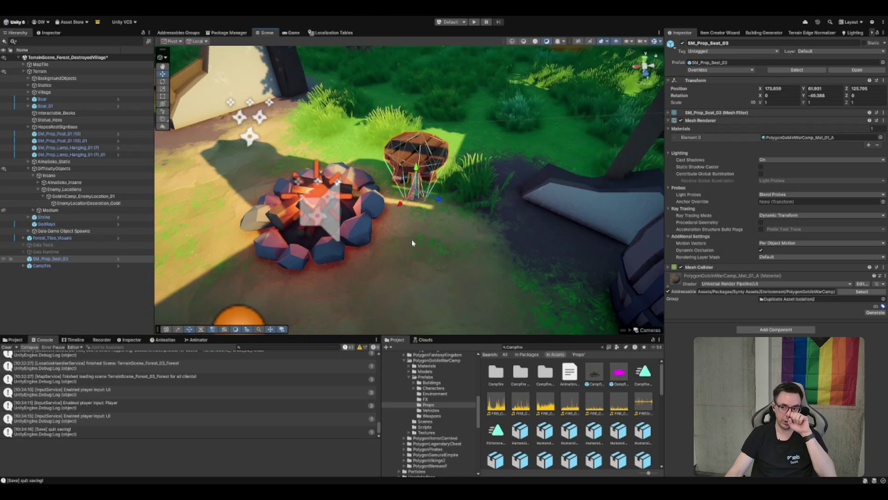
mouse_move(413, 243)
mouse_down()
mouse_move(351, 89)
mouse_move(370, 107)
mouse_up()
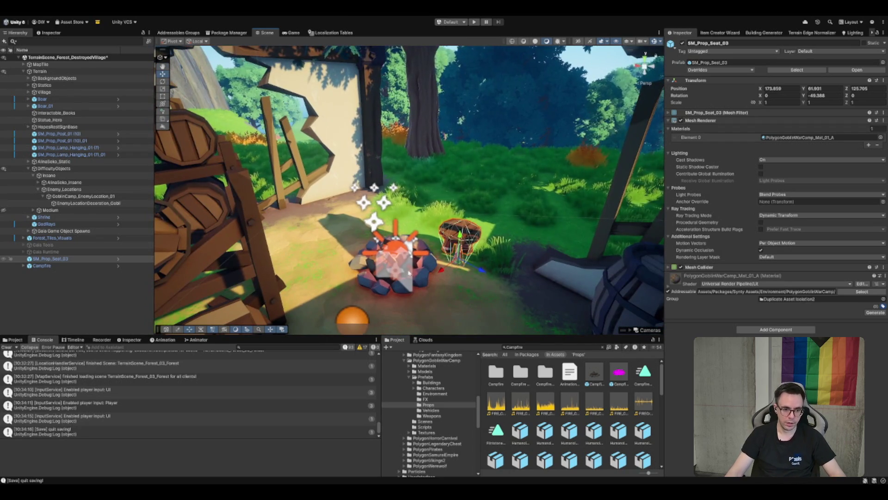
click(453, 382)
key(Down)
key(Down)
key(Down)
click(519, 378)
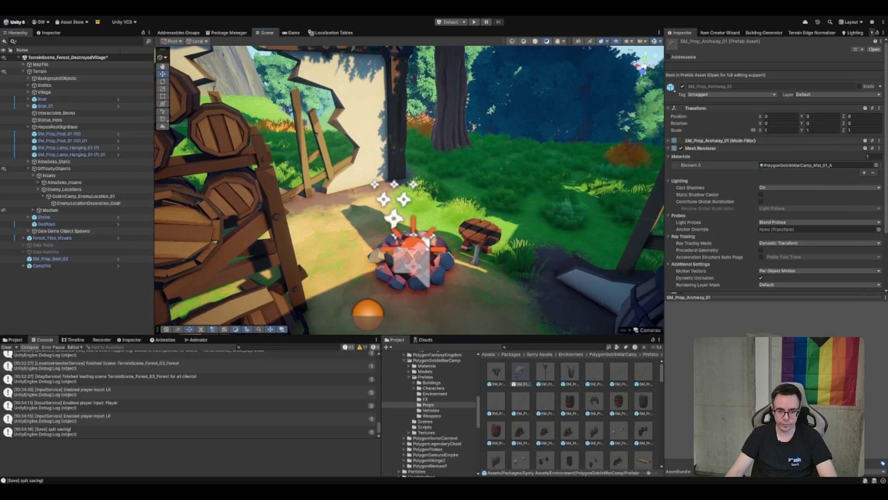
click(504, 371)
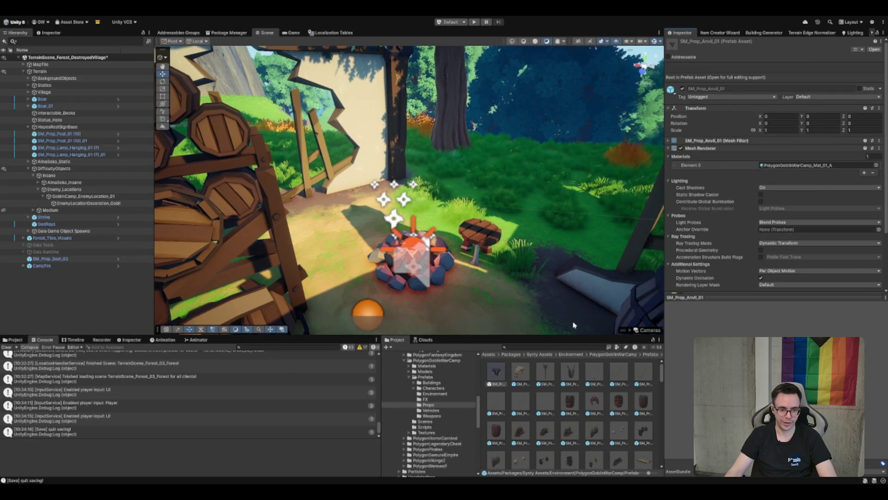
mouse_move(379, 190)
mouse_down()
mouse_move(361, 282)
mouse_move(308, 257)
mouse_move(467, 208)
mouse_up()
key(f)
scroll(466, 209, up, 5)
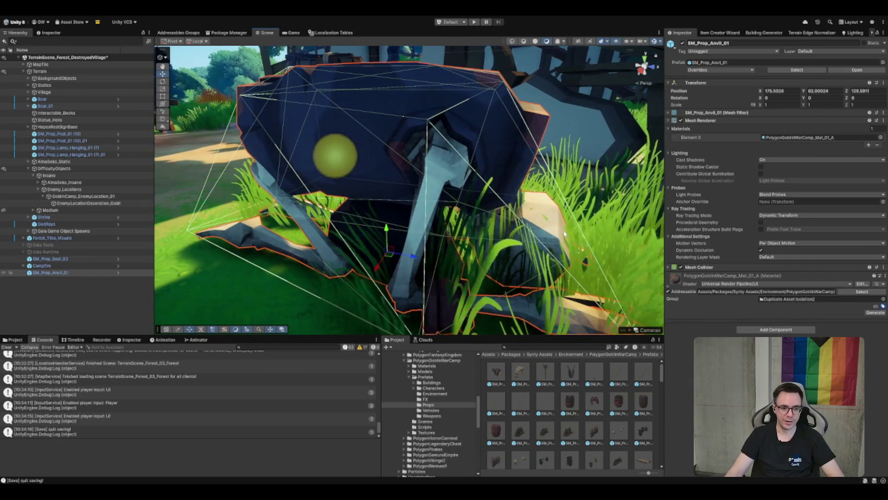
scroll(535, 224, up, 2)
scroll(534, 224, down, 3)
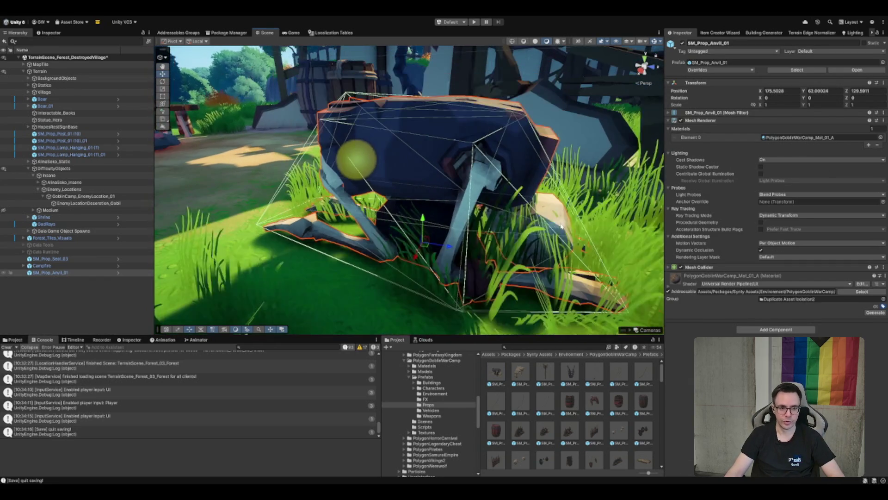
mouse_move(534, 224)
mouse_down()
mouse_move(440, 234)
mouse_move(439, 219)
mouse_up()
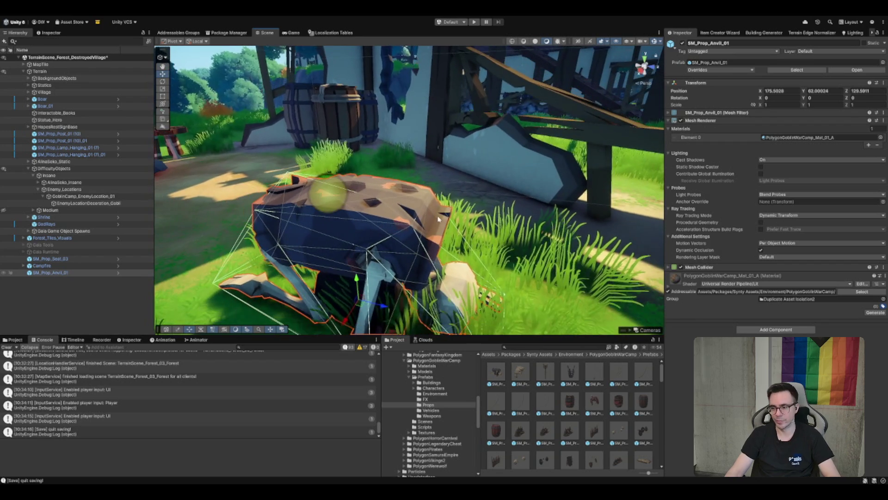
key(Delete)
scroll(539, 397, down, 3)
click(526, 430)
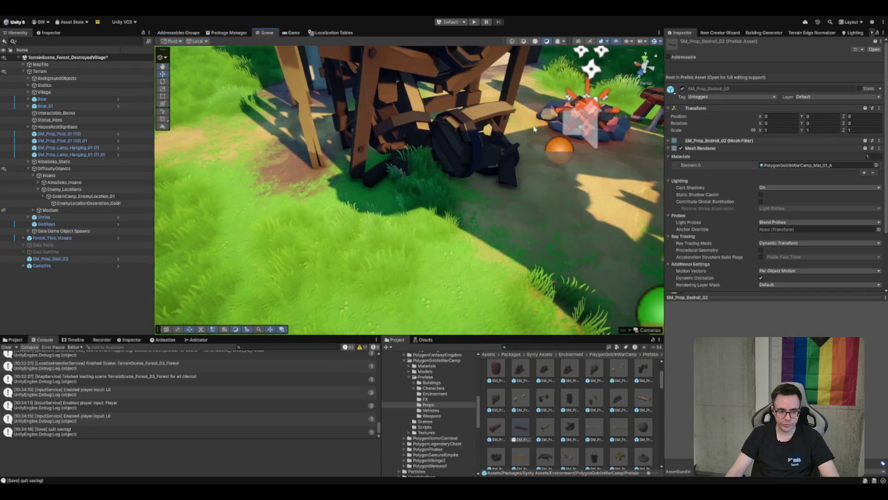
Place SM_Prop_Bedroll_02 by the campfire and turn it to about −150° on Y
mouse_move(520, 432)
mouse_down()
mouse_move(462, 323)
mouse_move(402, 241)
mouse_move(361, 259)
mouse_move(380, 275)
mouse_move(502, 214)
mouse_up()
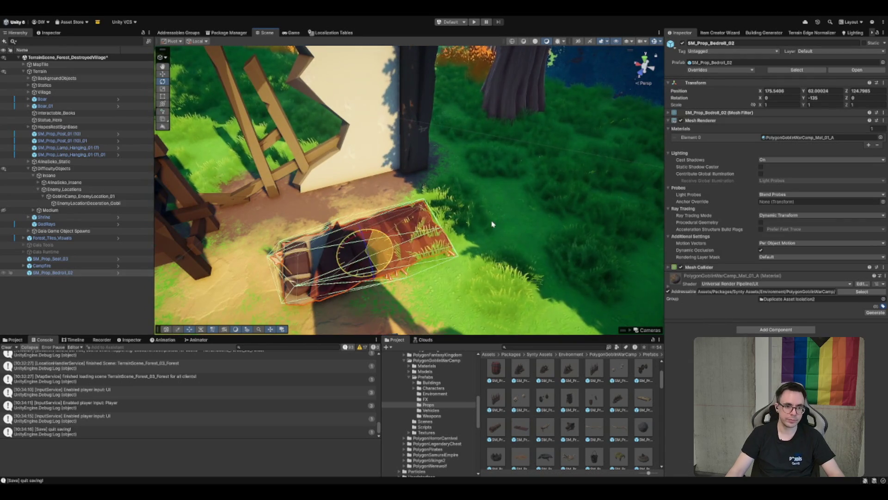
drag(449, 201, 417, 202)
key(e)
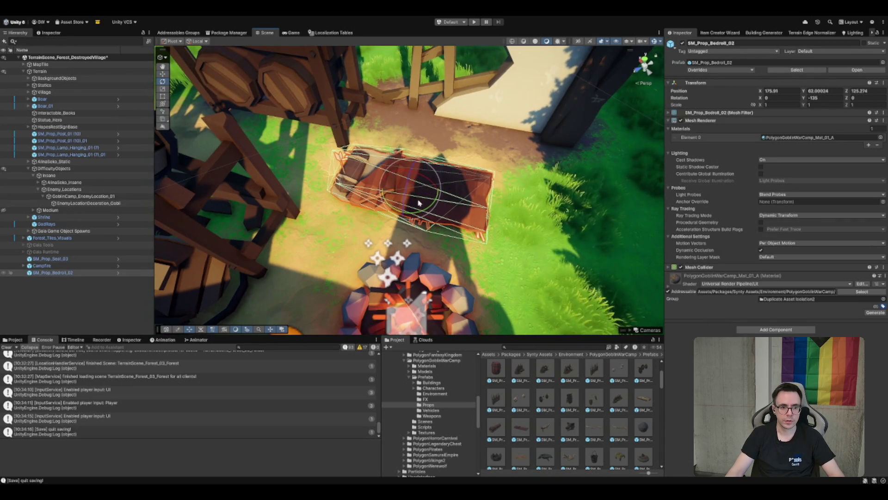
key(ctrl+z)
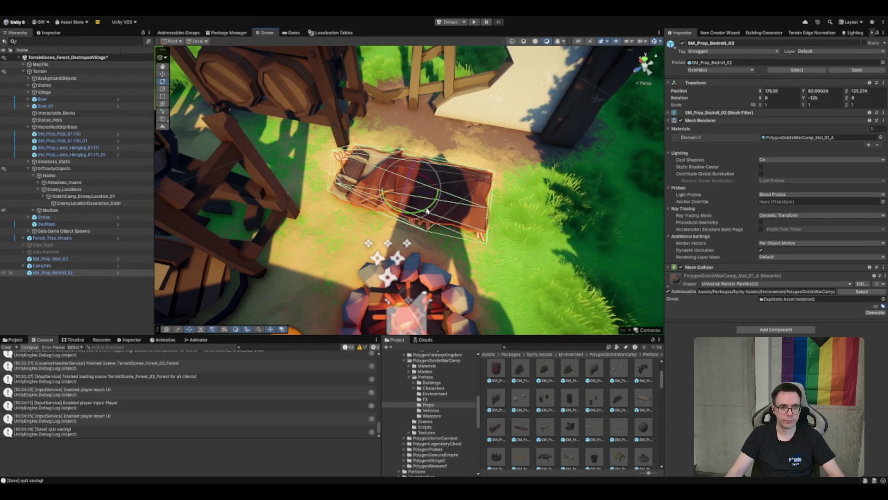
drag(427, 211, 410, 217)
Remove the bedroll's Mesh Collider and move it into its final spot
click(48, 274)
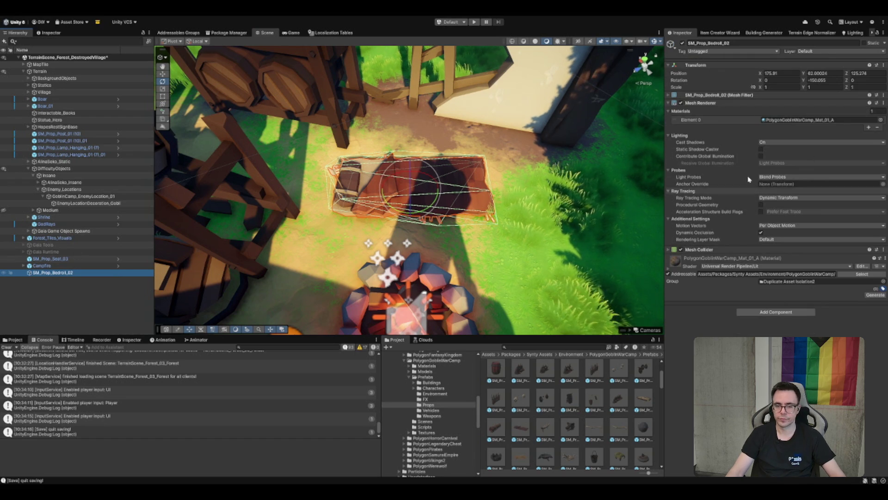
click(702, 268)
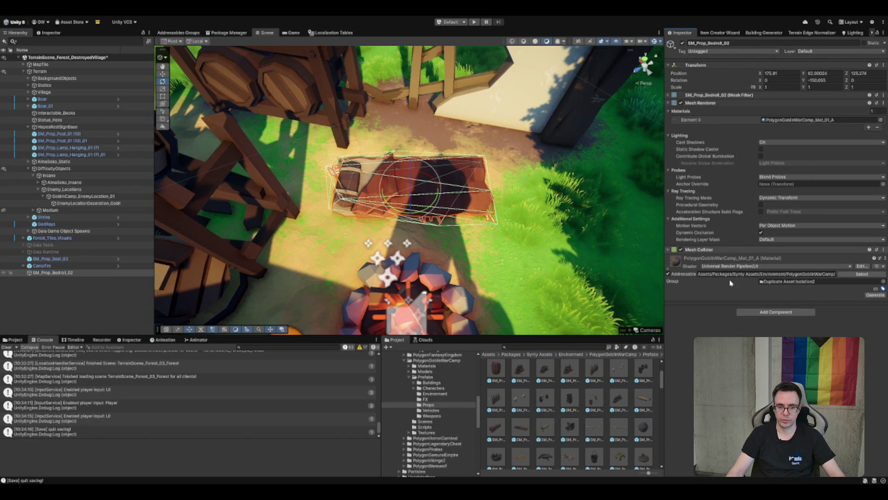
key(ctrl+z)
key(w)
mouse_move(410, 197)
mouse_down()
mouse_move(474, 200)
mouse_move(504, 218)
mouse_move(527, 187)
mouse_move(568, 181)
mouse_up()
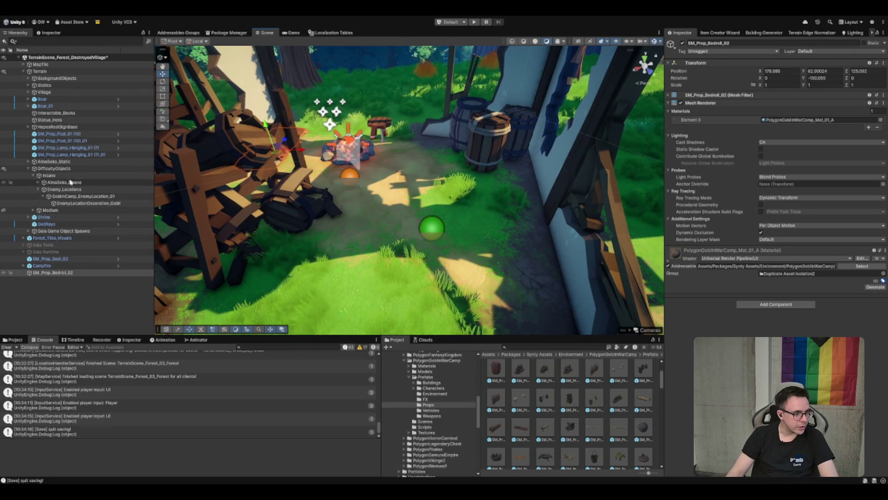
Expand the Medium group in the Hierarchy and select AlinaSeko_Medium
click(50, 175)
click(50, 210)
key(Right)
click(65, 217)
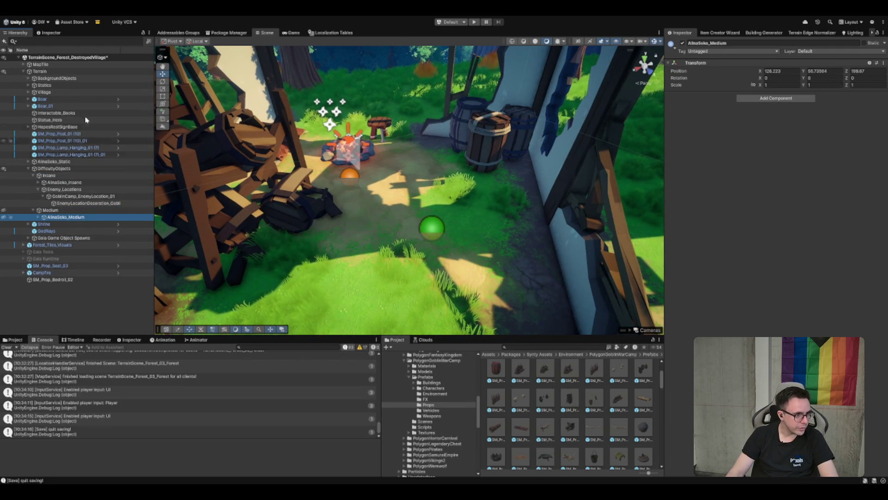
Move the barrel loot location from MapTile's LootItemLocations into the Medium group
click(69, 65)
key(Right)
click(55, 78)
key(Right)
mouse_move(81, 92)
mouse_down()
mouse_move(93, 226)
mouse_move(78, 253)
mouse_up()
key(Left)
key(Left)
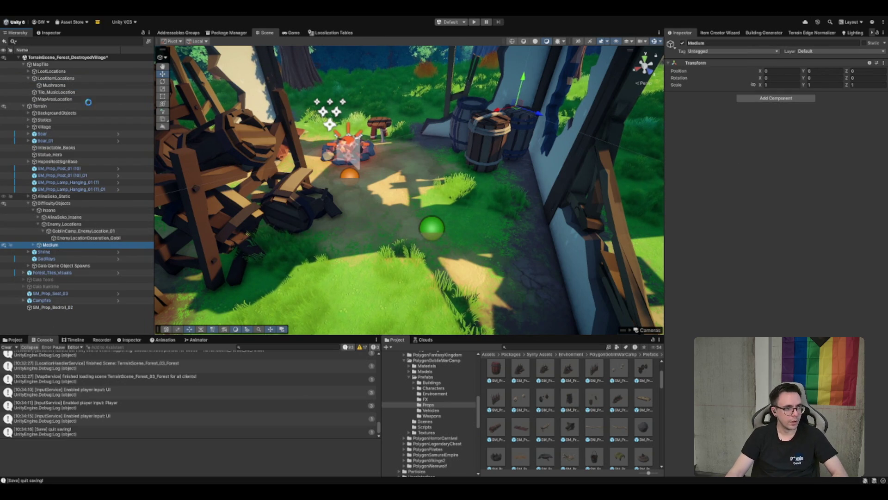
click(97, 77)
key(Left)
key(Left)
key(Left)
key(Down)
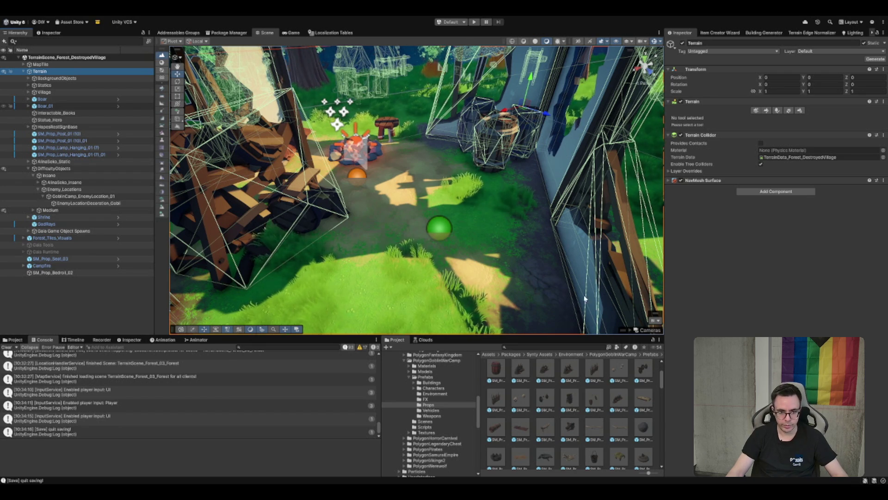
Add the TravelLoot_Barrel_Helga_World prefab under the barrel loot location in Medium
double_click(88, 202)
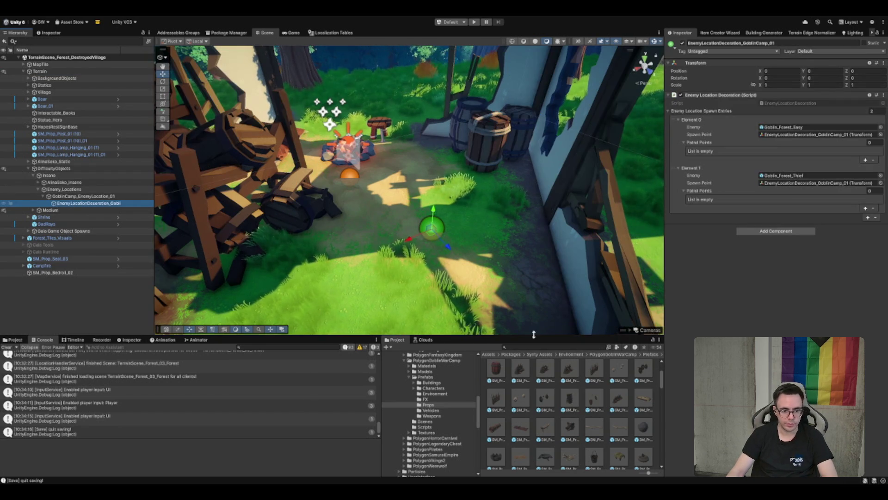
click(99, 210)
key(Right)
key(Down)
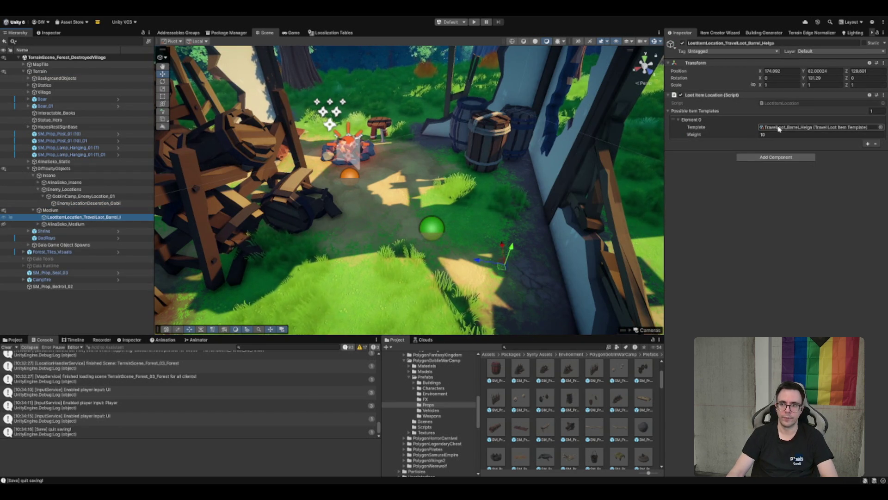
click(780, 127)
click(123, 218)
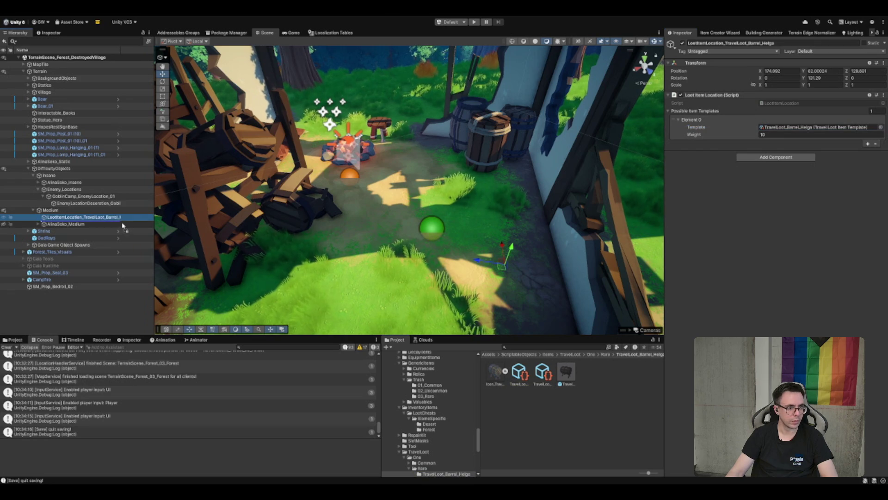
drag(124, 223, 123, 219)
Set the barrel's Position X and Z to 0 and frame it
click(782, 89)
text(0)
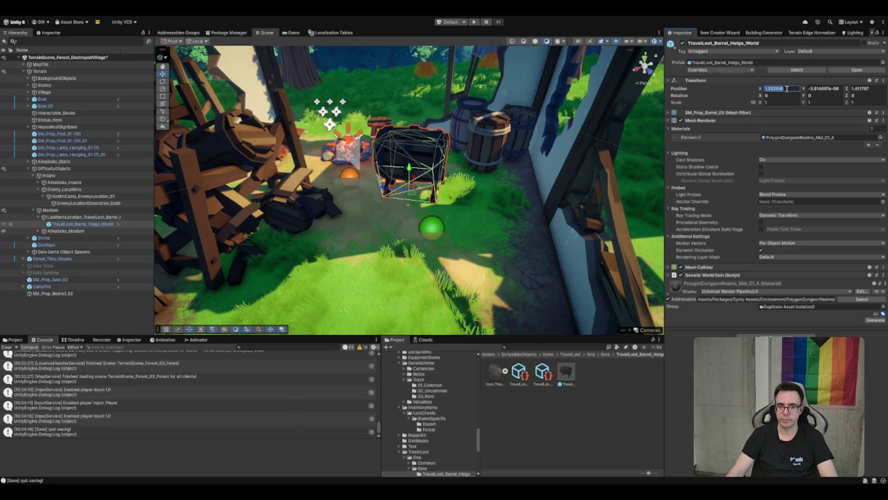
key(Tab)
click(861, 88)
text(0)
key(Return)
key(f)
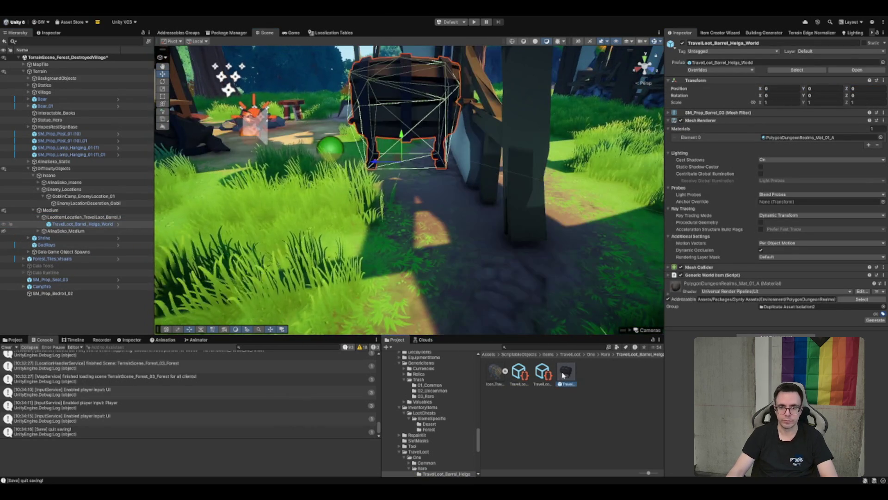
Inspect the barrel's prefab and material, then browse the PolygonDungeonRealms Props prefabs
click(563, 373)
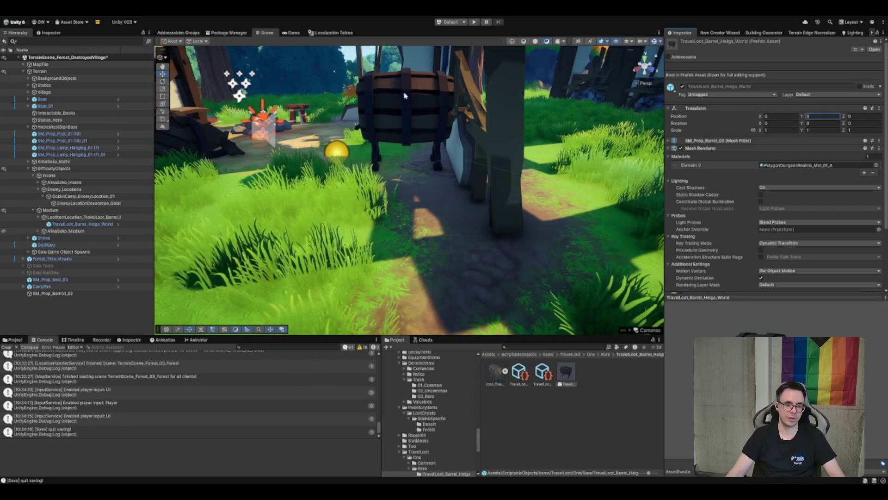
scroll(475, 143, down, 5)
click(475, 142)
key(f)
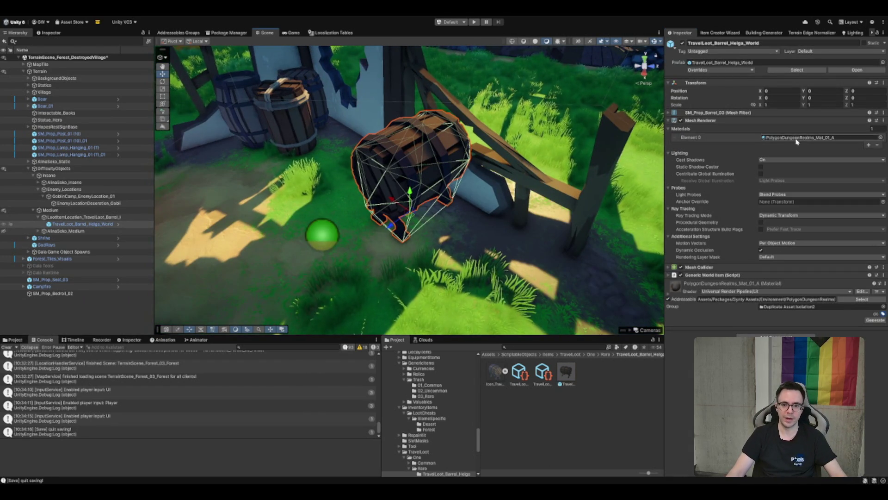
click(803, 138)
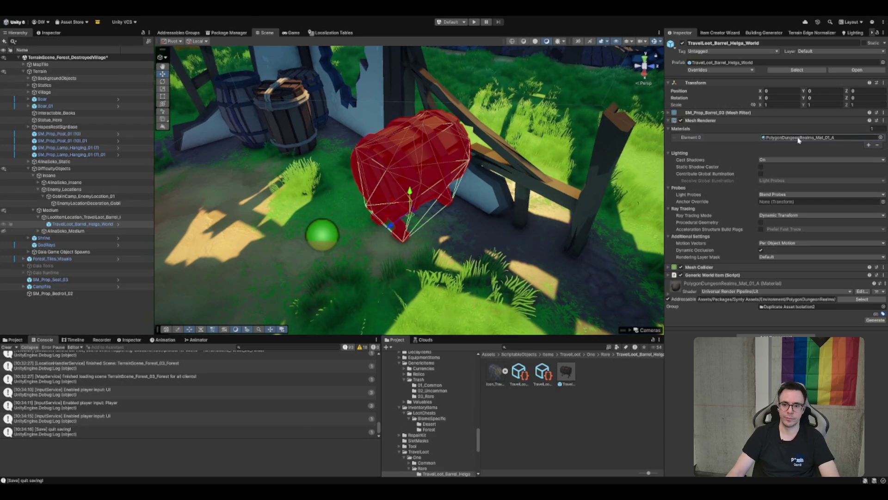
click(701, 121)
click(700, 122)
click(700, 123)
click(429, 398)
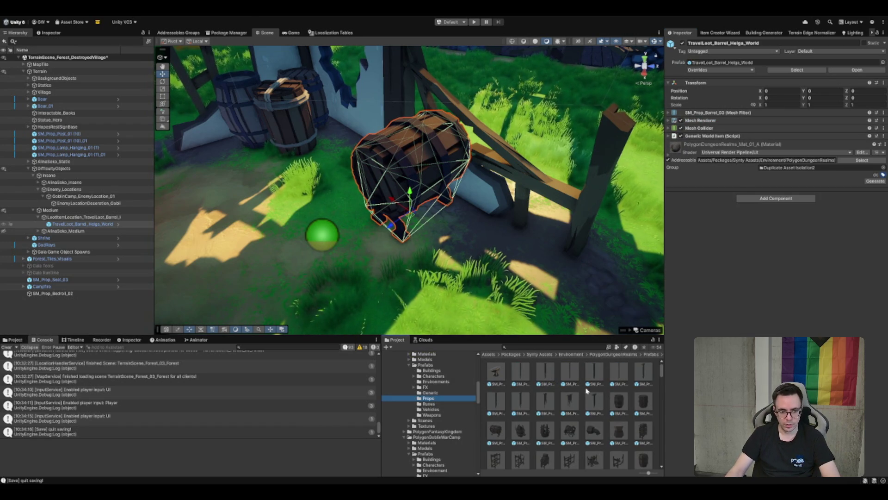
scroll(577, 440, down, 3)
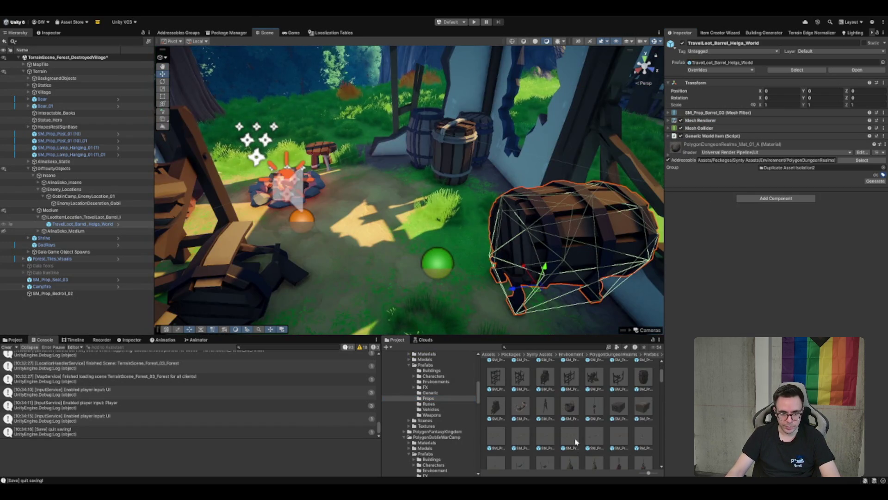
Place SM_Prop_Barrel_Broken_03 beside the large barrel, rotated about −56°
click(570, 399)
mouse_move(573, 396)
mouse_down()
mouse_move(376, 304)
mouse_move(398, 273)
mouse_move(426, 301)
mouse_move(500, 319)
mouse_move(504, 255)
mouse_move(456, 310)
mouse_move(449, 288)
mouse_up()
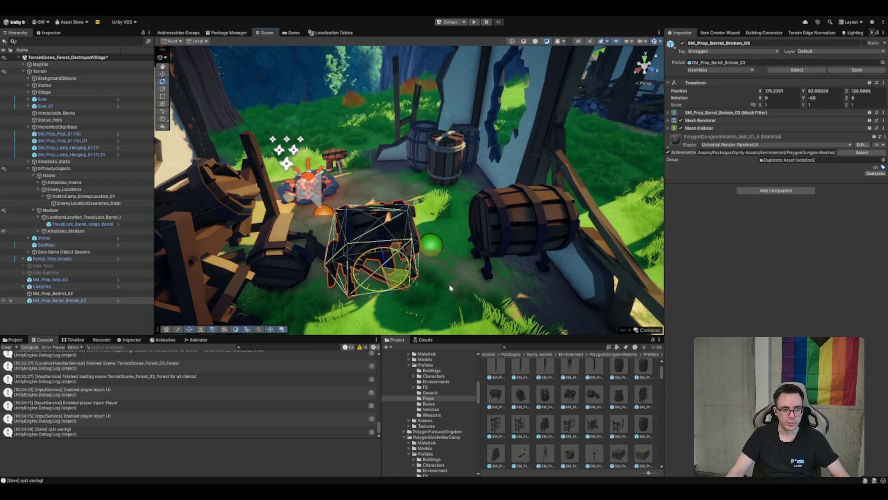
key(w)
mouse_move(383, 273)
mouse_down()
mouse_move(556, 264)
mouse_move(500, 278)
mouse_up()
key(e)
key(w)
drag(462, 230, 443, 225)
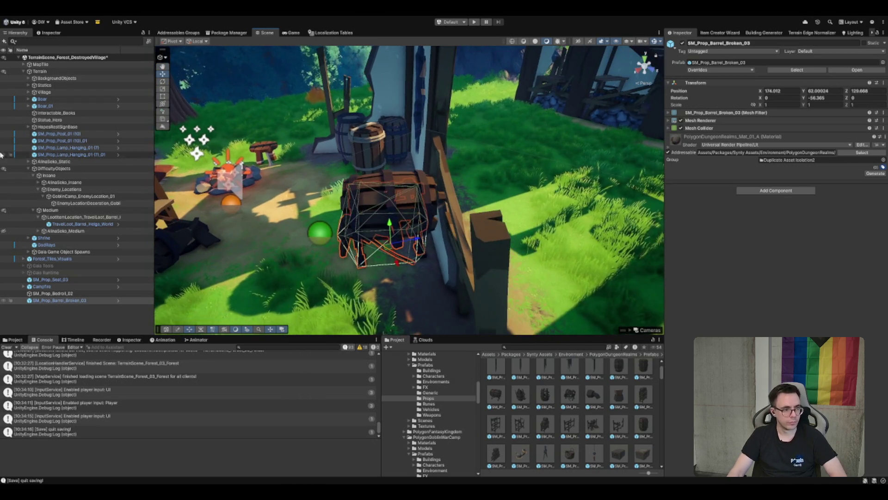
Delete the TravelLoot_Barrel_Helga_World preview and file the broken barrel under the Insane group
click(409, 200)
key(Delete)
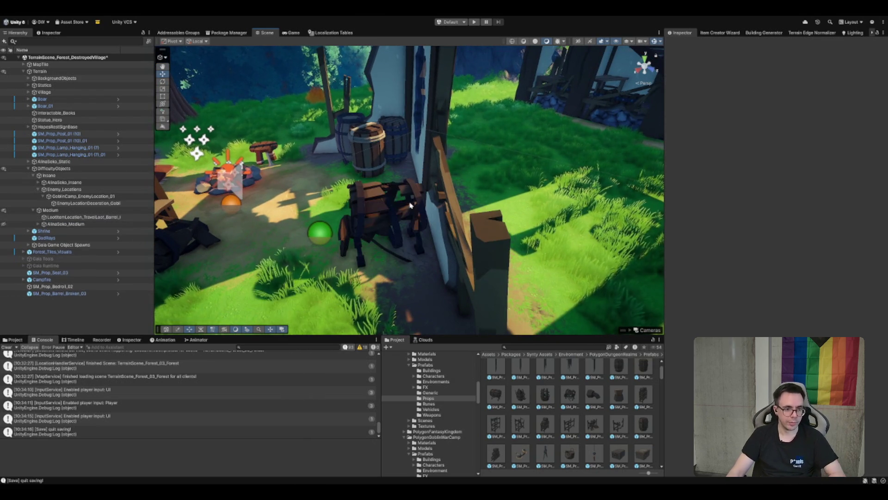
click(374, 211)
drag(73, 294, 79, 187)
click(83, 294)
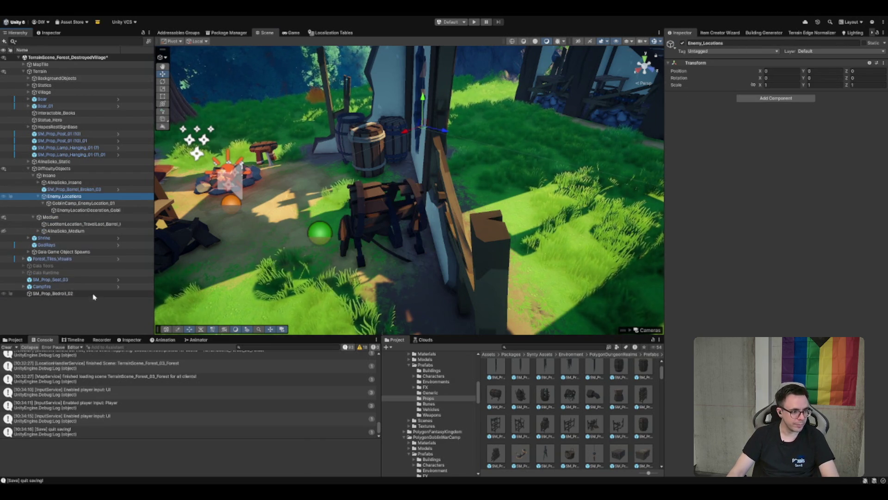
Move the seat, campfire and bedroll under Insane and add an empty child named Static
shift+click(81, 281)
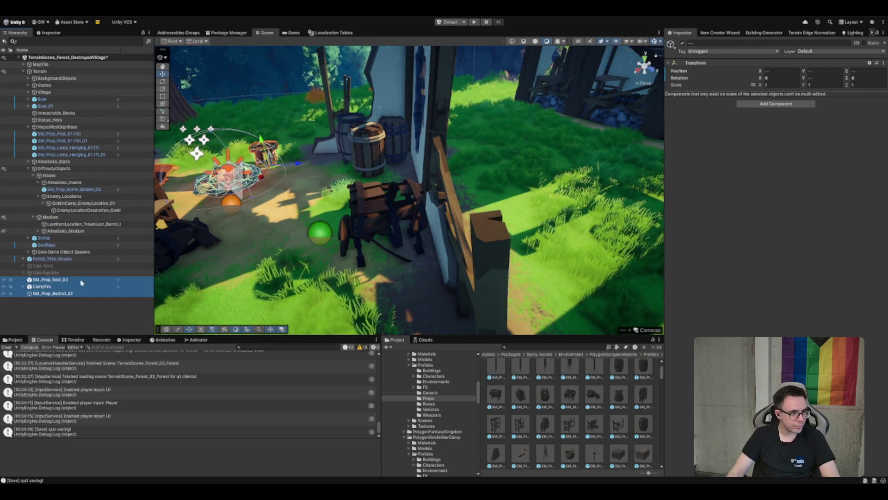
drag(94, 189, 94, 187)
click(118, 175)
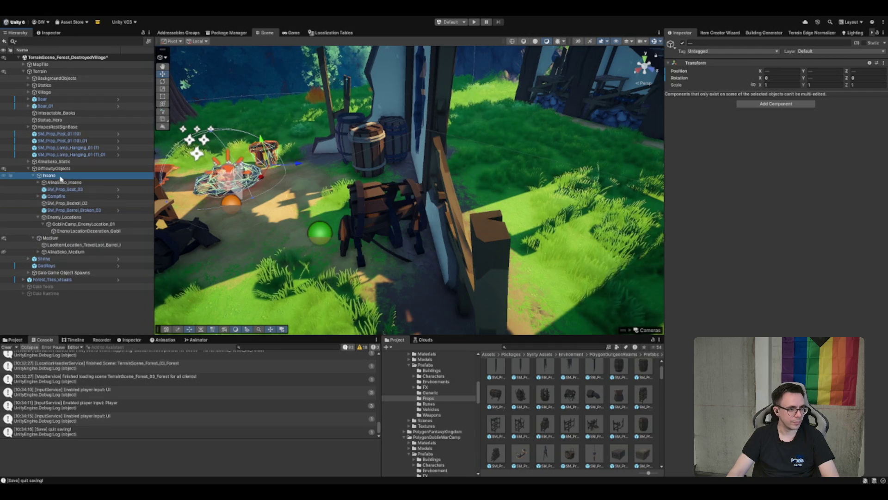
key(alt+shift+n)
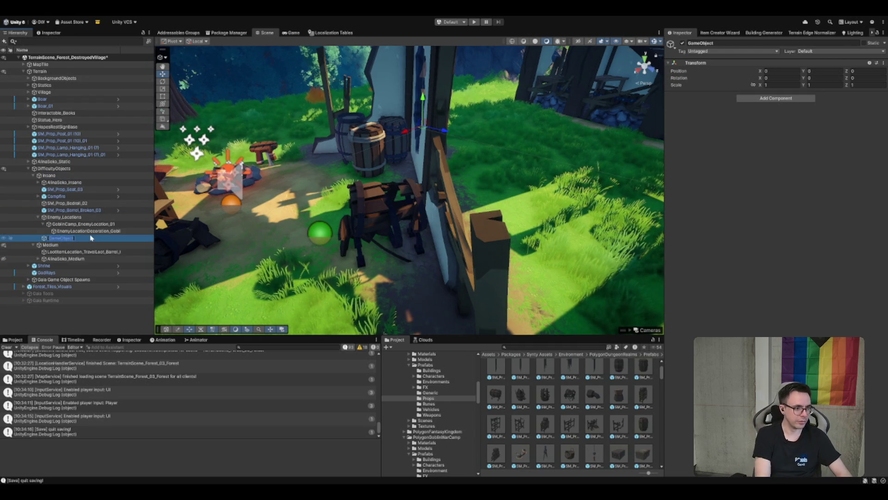
text(Static)
key(Return)
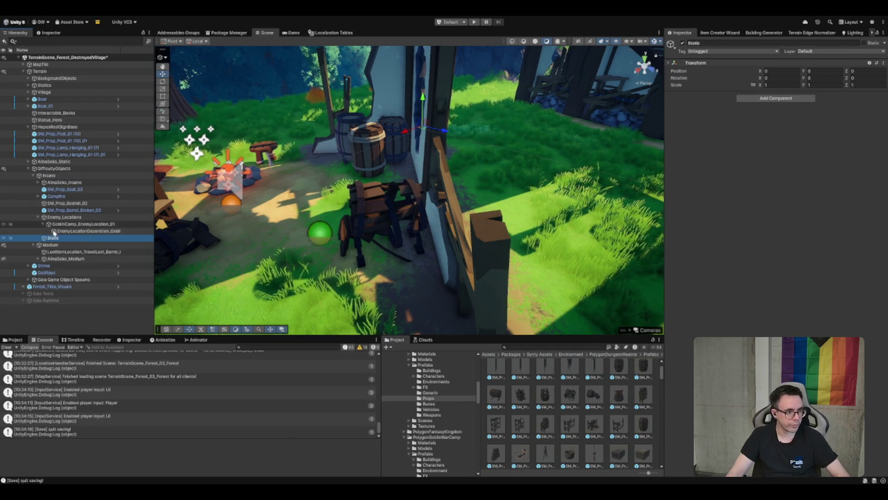
Parent Campfire, Bedroll_02 and Barrel_Broken_03 under the Static object
click(62, 210)
shift+click(65, 196)
drag(70, 240, 58, 238)
Deactivate the campfire's Point Light_01
click(68, 225)
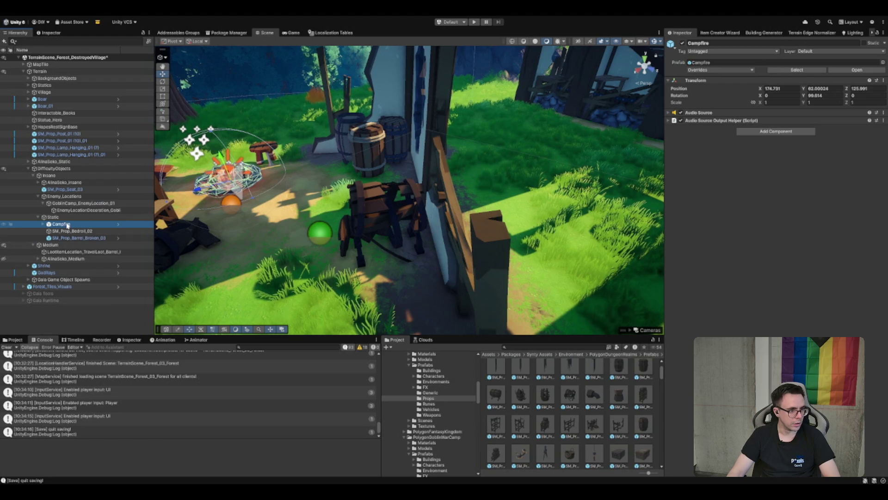
key(Right)
click(75, 231)
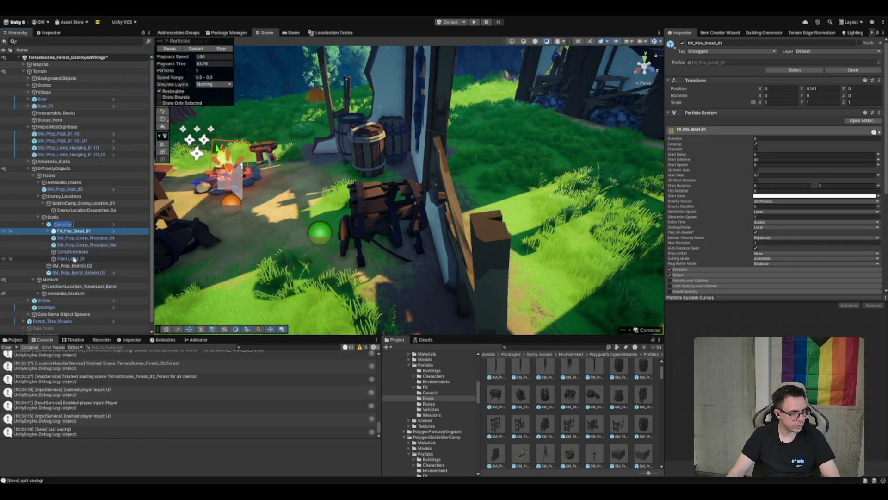
click(75, 260)
click(683, 44)
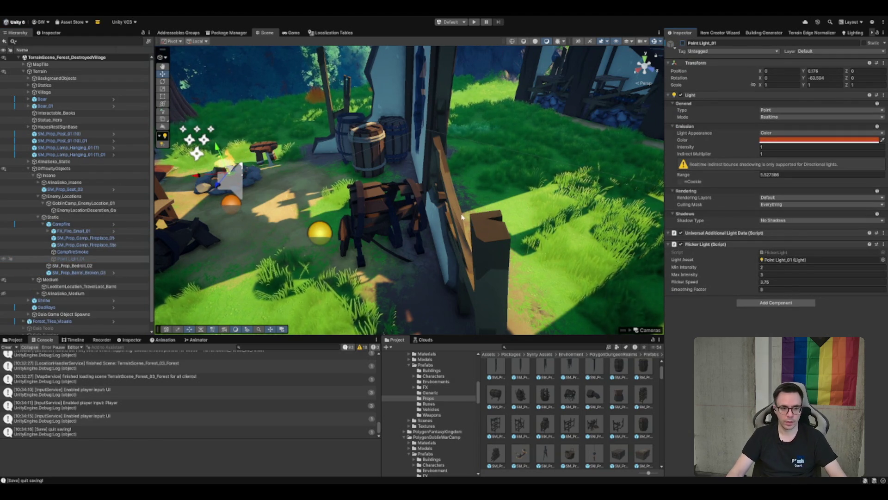
Collapse the Campfire and Static hierarchy entries and select GoblinCamp_EnemyLocation_01
scroll(462, 217, up, 3)
scroll(456, 195, up, 3)
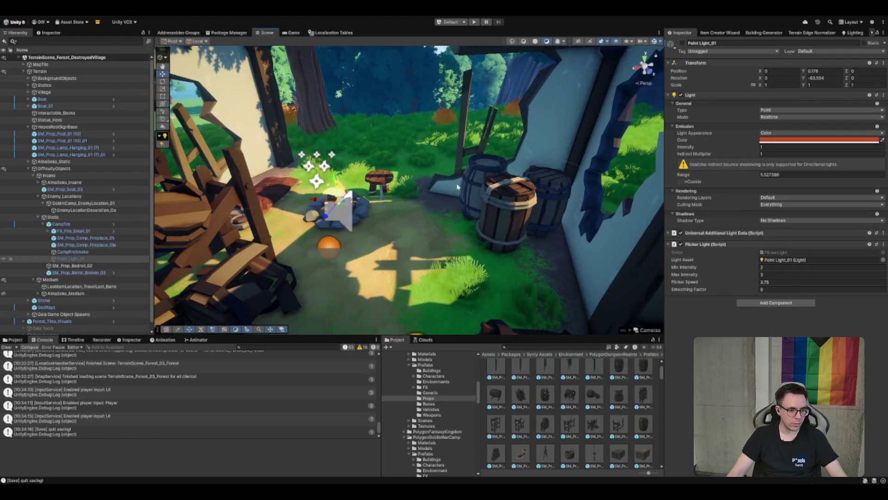
click(43, 224)
click(68, 223)
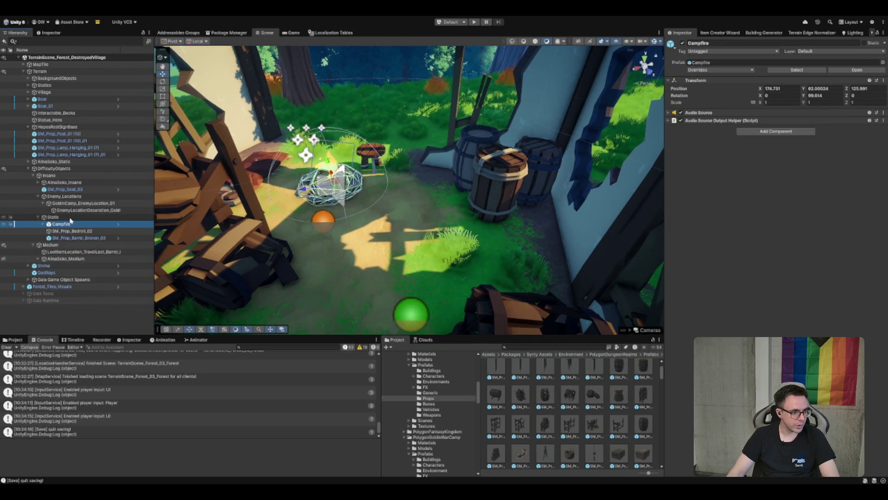
key(Left)
key(Left)
key(Down)
key(Down)
key(Down)
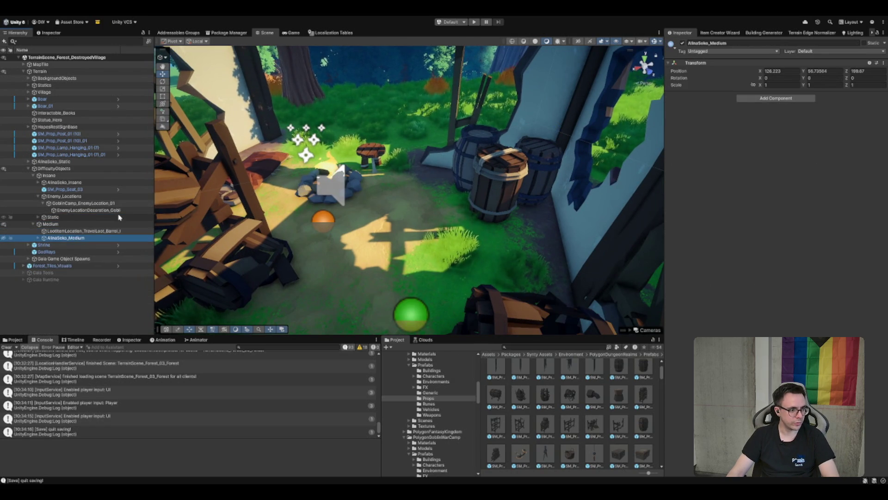
click(85, 204)
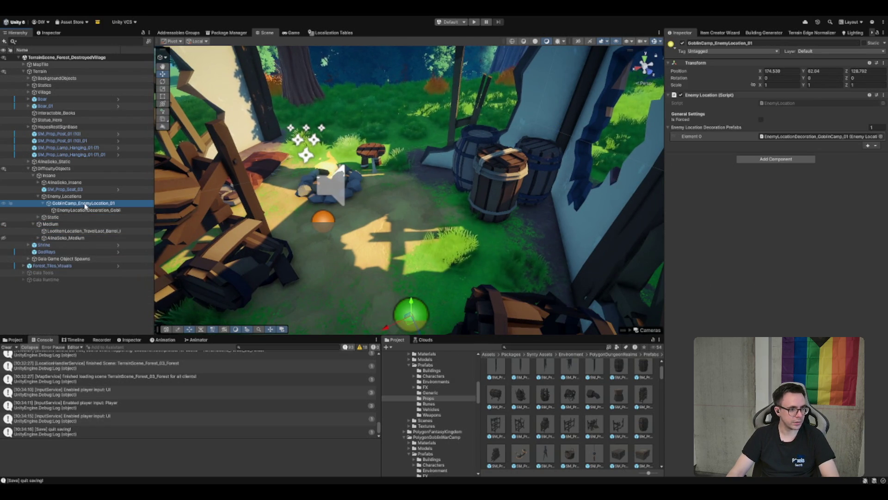
Move GoblinCamp_EnemyLocation_01 closer to the campfire and frame it
key(f)
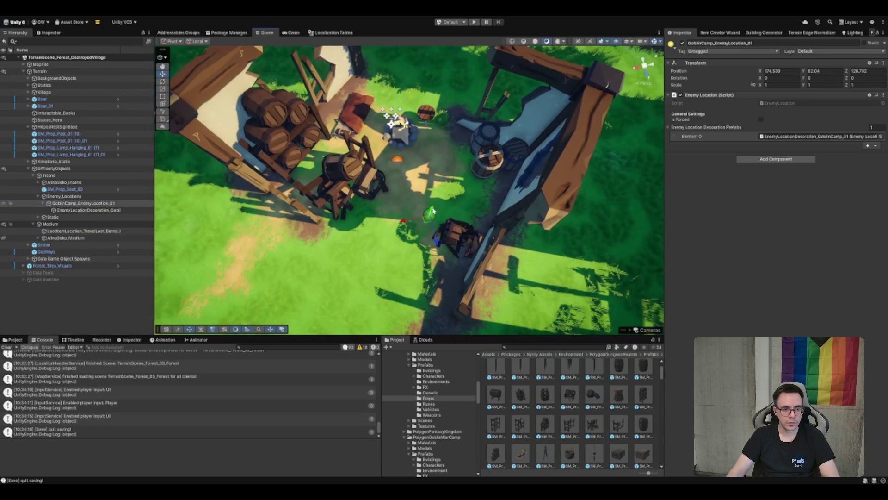
mouse_move(433, 211)
mouse_down()
mouse_move(347, 119)
mouse_move(428, 111)
mouse_up()
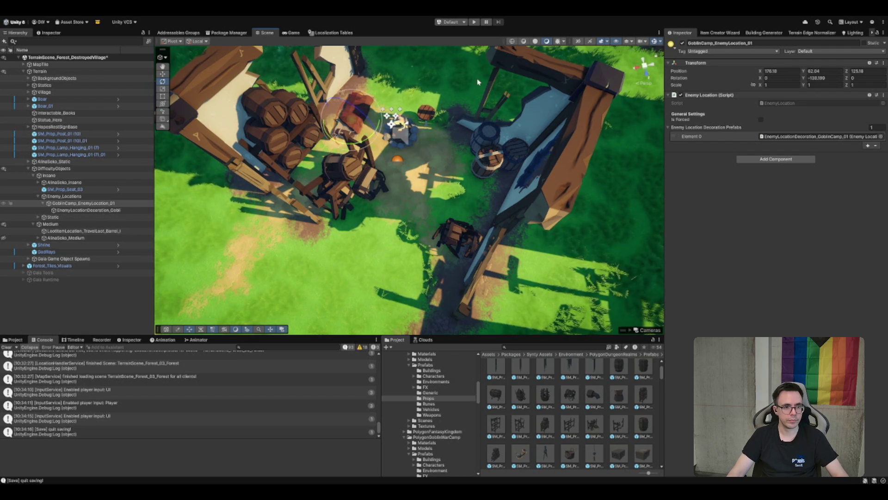
key(f)
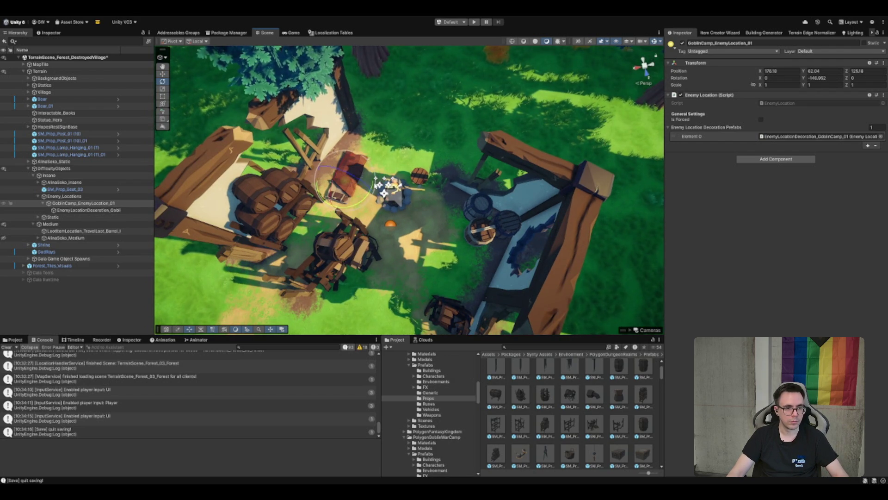
Shift the barrel beside the campfire slightly sideways
key(w)
scroll(410, 190, down, 2)
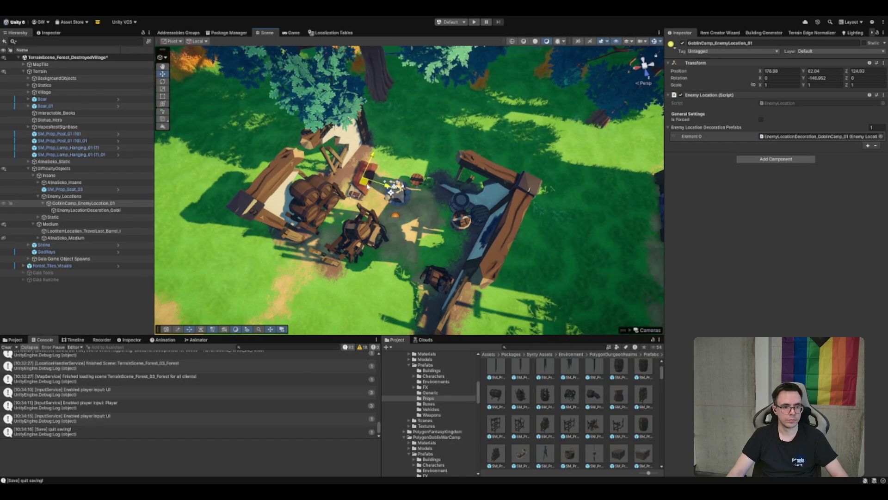
drag(366, 187, 455, 170)
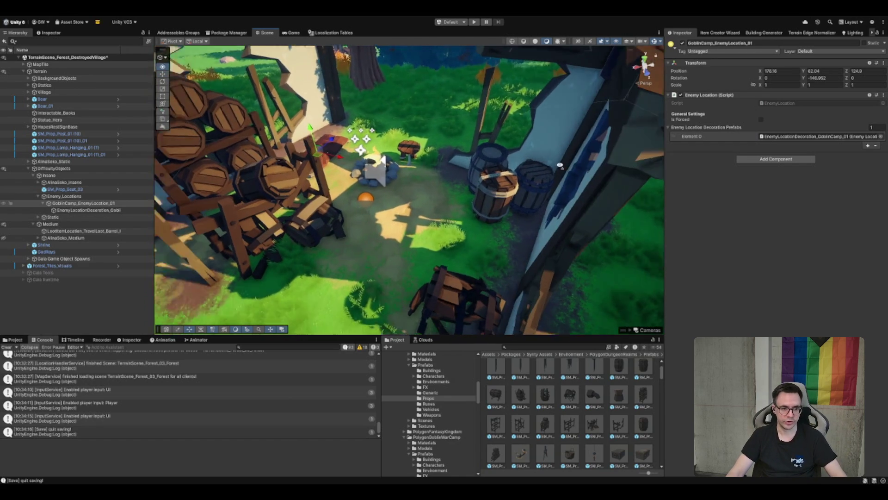
click(366, 176)
shift+click(341, 102)
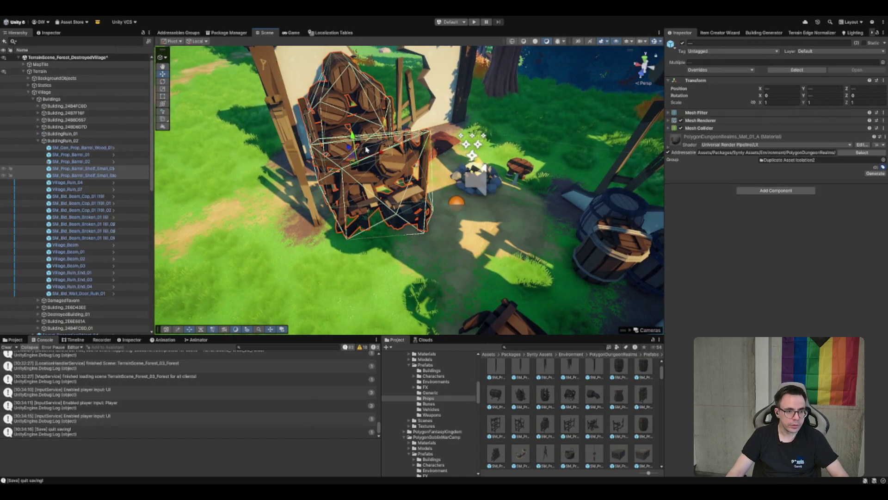
click(437, 144)
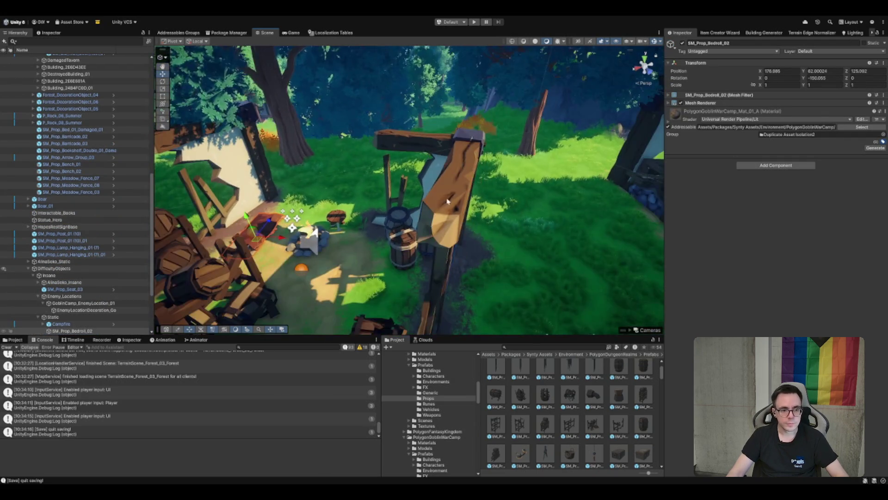
click(435, 235)
mouse_move(435, 235)
mouse_down()
mouse_move(465, 236)
mouse_move(401, 239)
mouse_move(411, 234)
mouse_up()
Nudge the left barrel into place with the Move tool
scroll(401, 240, up, 3)
key(w)
click(355, 251)
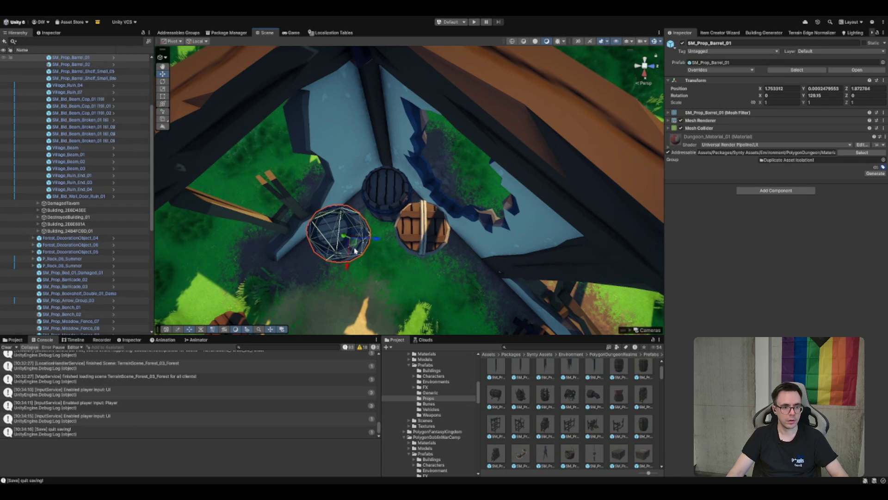
mouse_move(355, 245)
mouse_down()
mouse_move(445, 194)
mouse_move(497, 233)
mouse_move(466, 193)
mouse_up()
scroll(356, 241, down, 5)
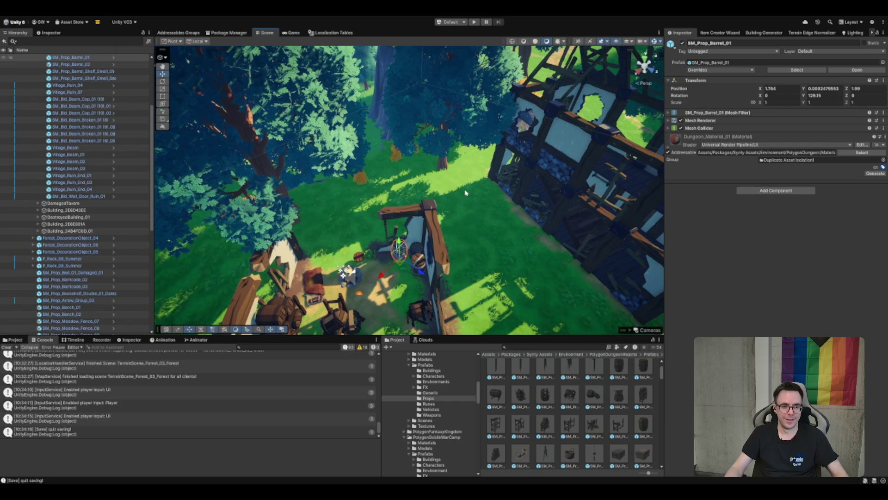
scroll(380, 280, up, 5)
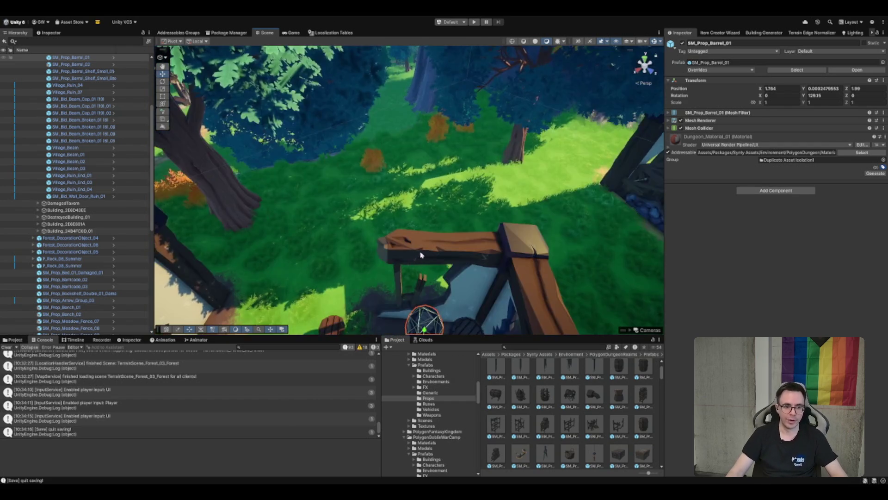
Frame the seat beside the campfire and view it from a low angle near the trees
click(388, 267)
key(f)
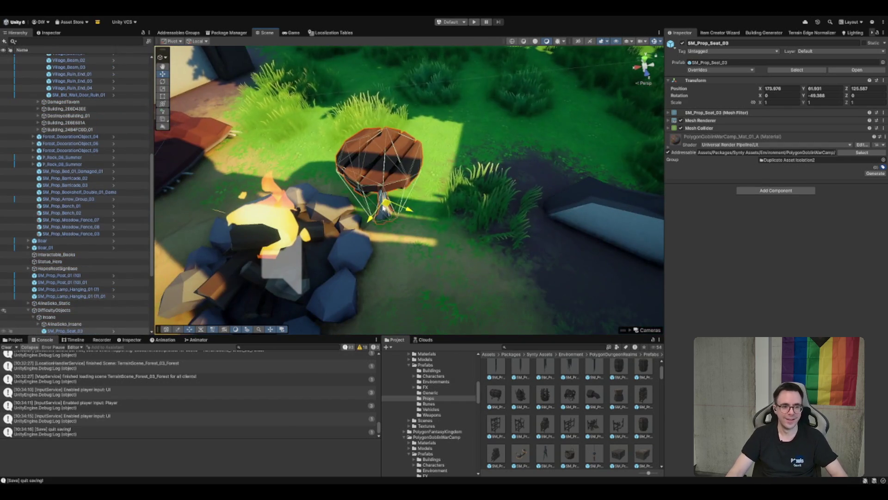
scroll(383, 206, down, 6)
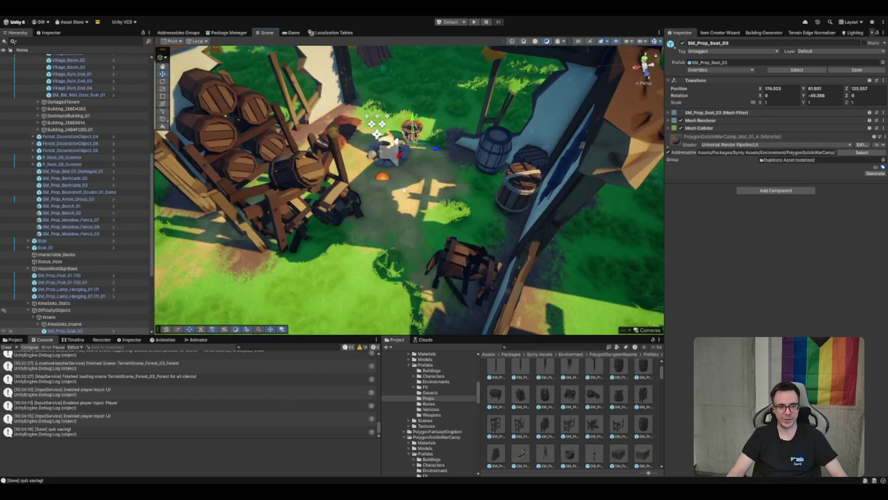
mouse_move(404, 190)
mouse_down()
mouse_move(450, 192)
mouse_move(404, 185)
mouse_move(401, 197)
mouse_up()
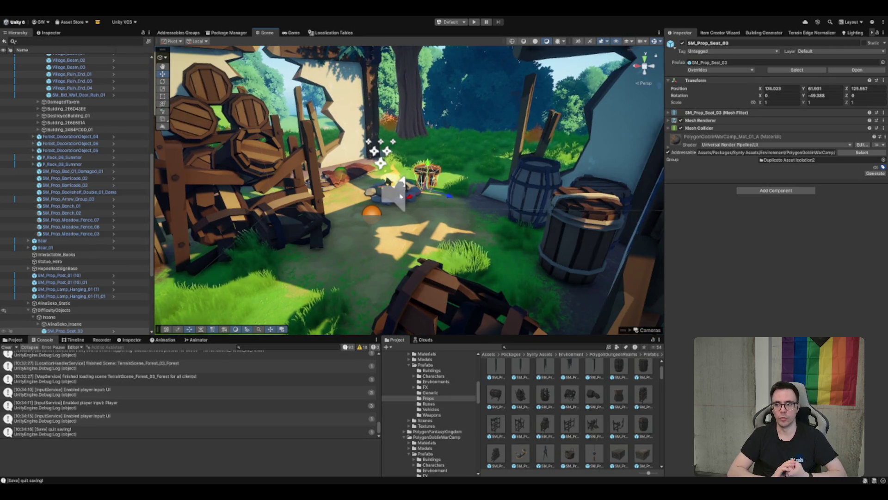
scroll(422, 153, up, 2)
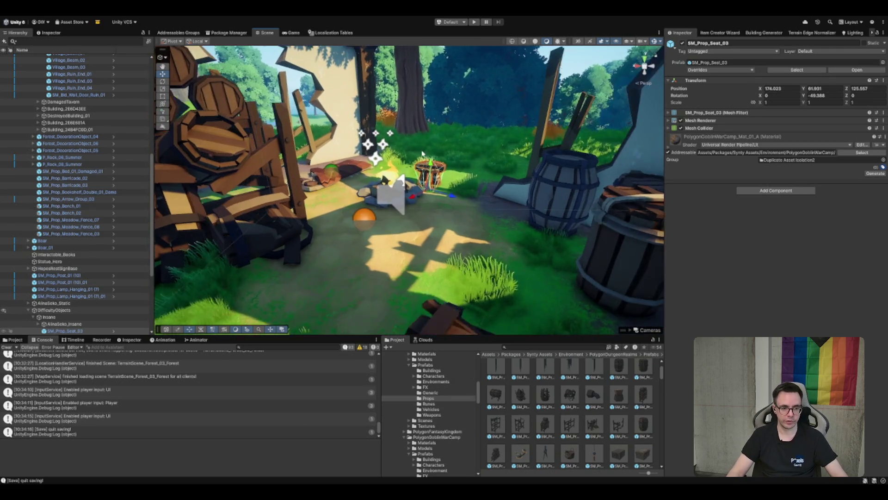
drag(424, 154, 424, 190)
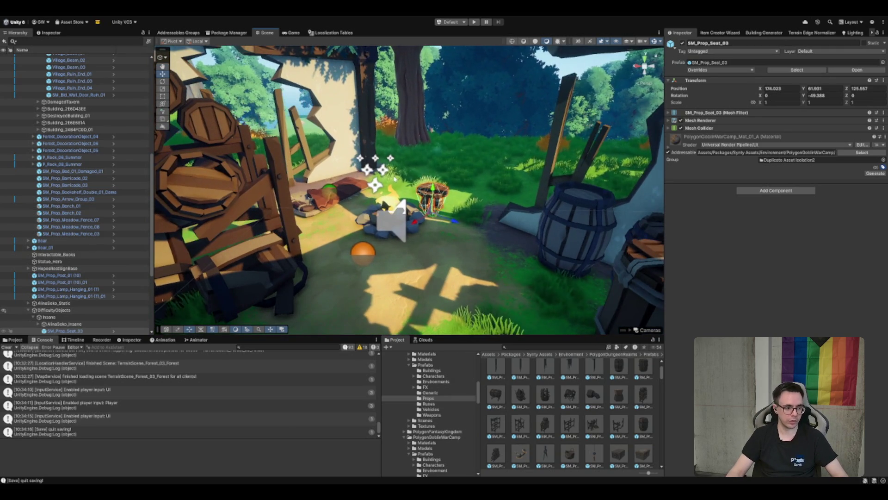
Clear the Console log and select SM_Prop_Post_01 (10)
click(7, 347)
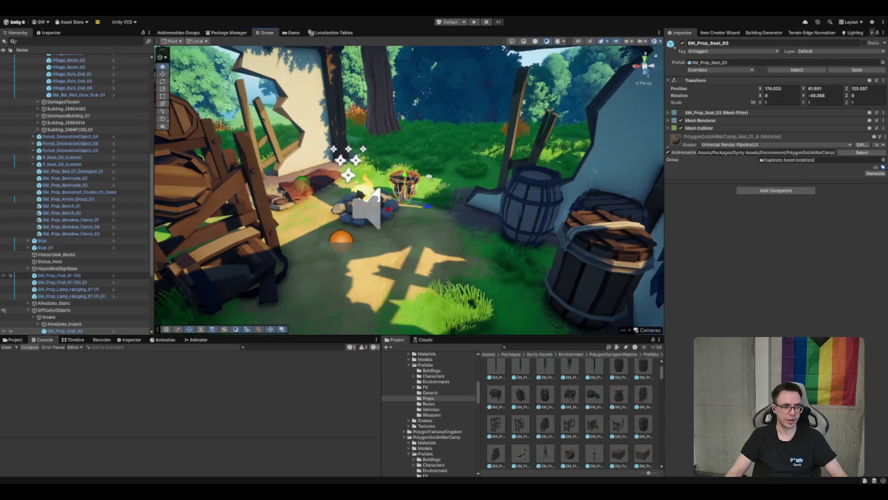
click(78, 275)
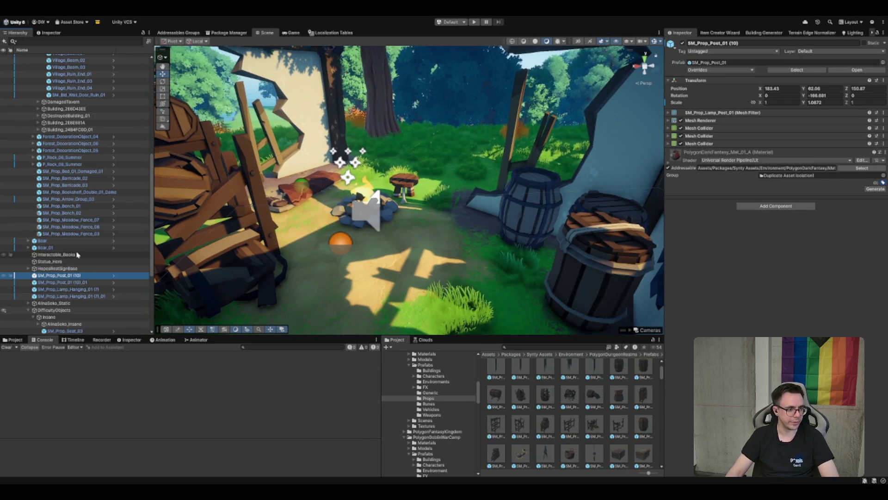
scroll(69, 278, down, 5)
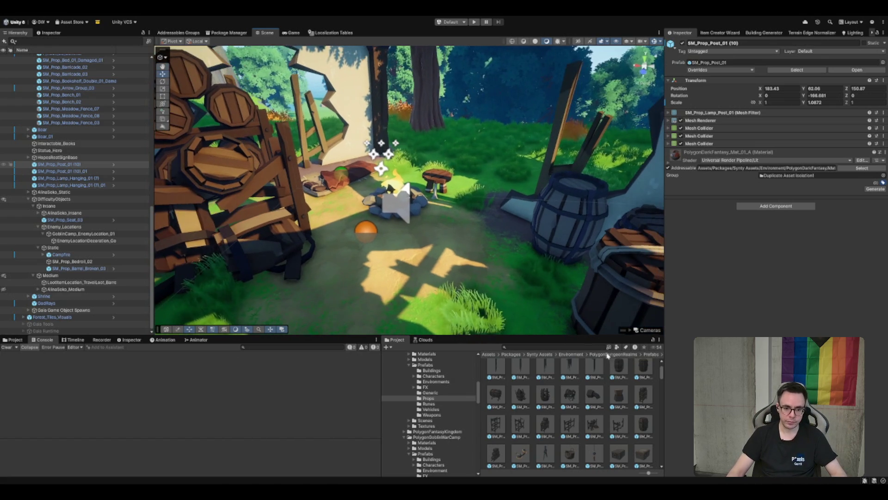
scroll(612, 386, down, 1)
drag(393, 241, 352, 227)
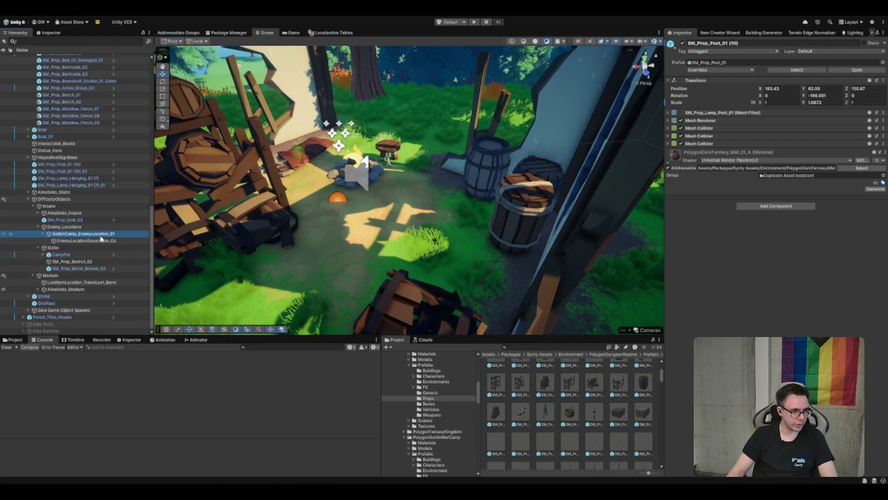
Frame the goblin camp enemy location and inspect its decoration's spawn entries
click(102, 241)
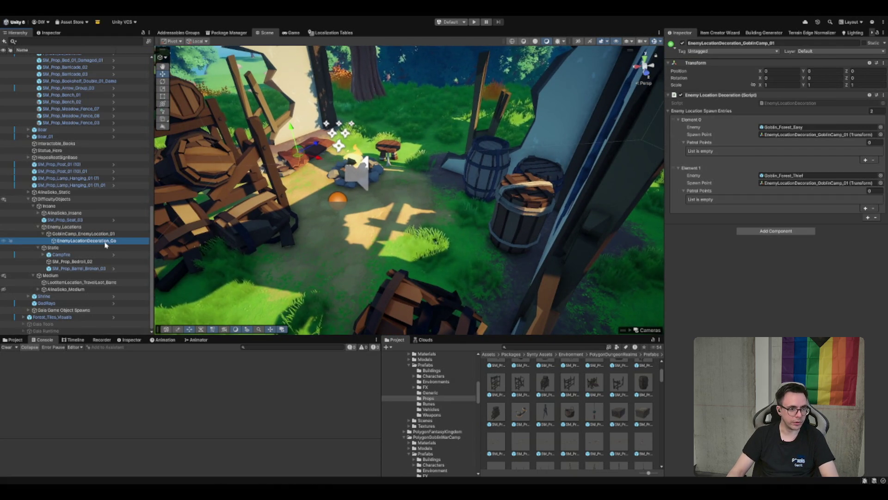
double_click(110, 240)
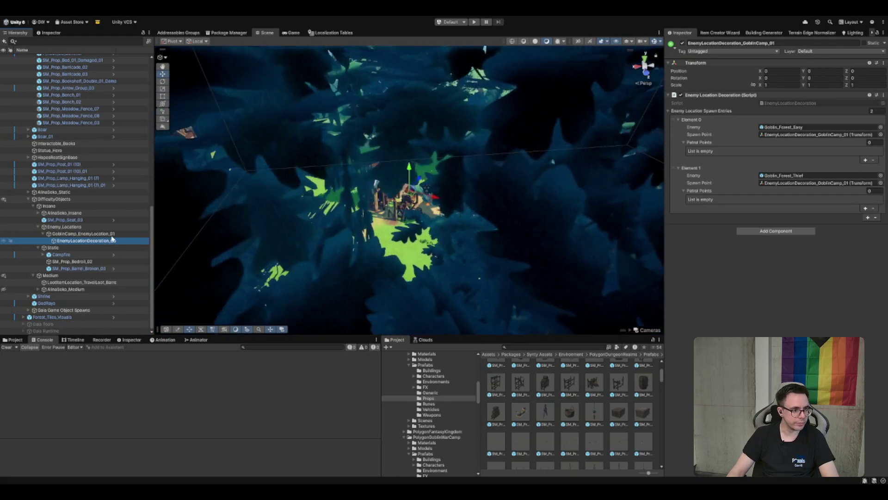
double_click(109, 234)
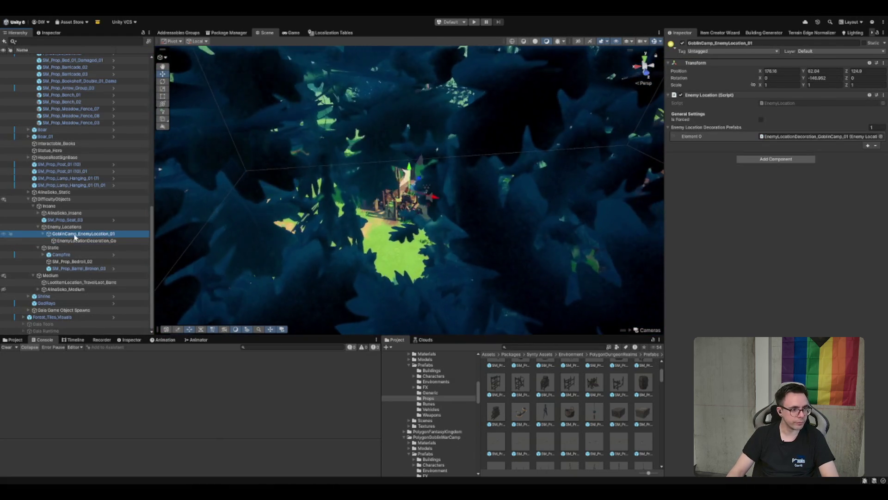
scroll(403, 143, down, 5)
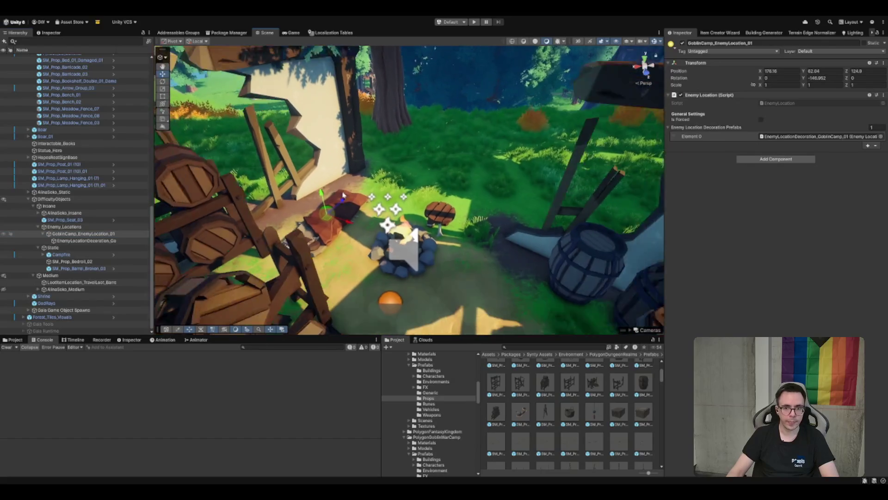
click(91, 248)
click(90, 241)
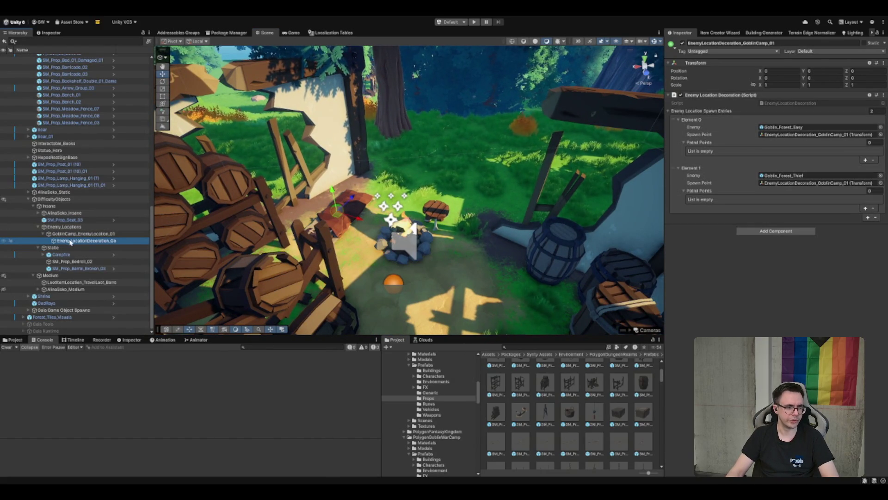
Ping the linked decoration prefab in GoblinCamp and drop a copy under the enemy location
click(85, 234)
click(816, 136)
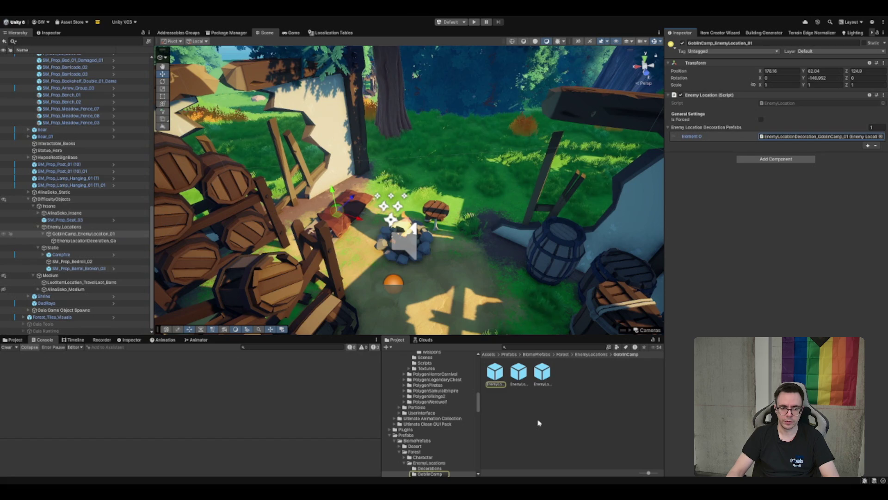
click(500, 378)
mouse_move(497, 380)
mouse_down()
mouse_move(161, 325)
mouse_move(97, 241)
mouse_up()
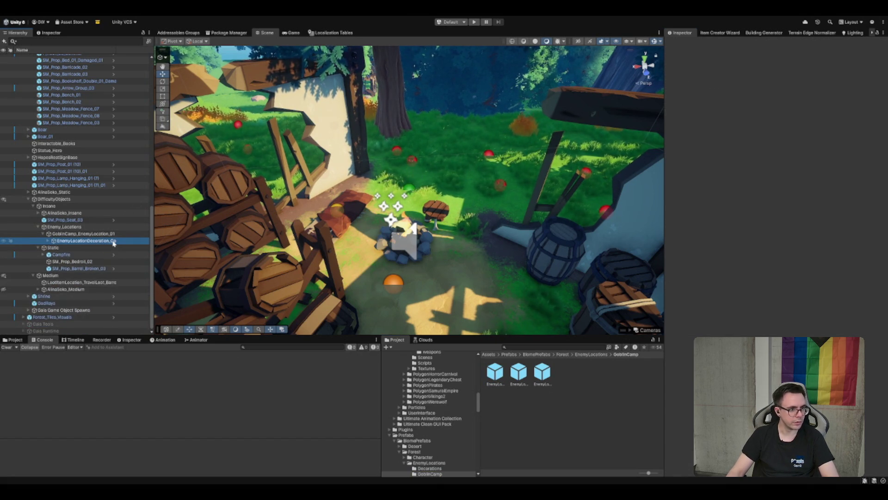
click(809, 43)
text(EnemyLocationDecoration_DestroyedVillage_01)
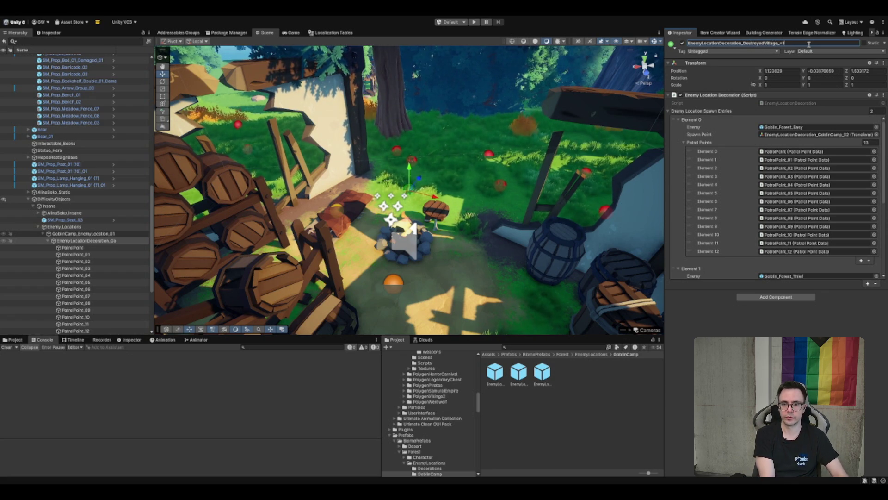
Name it EnemyLocationDecoration_DestroyedVillage_01 and delete PatrolPoint_01 through PatrolPoint_12
key(Return)
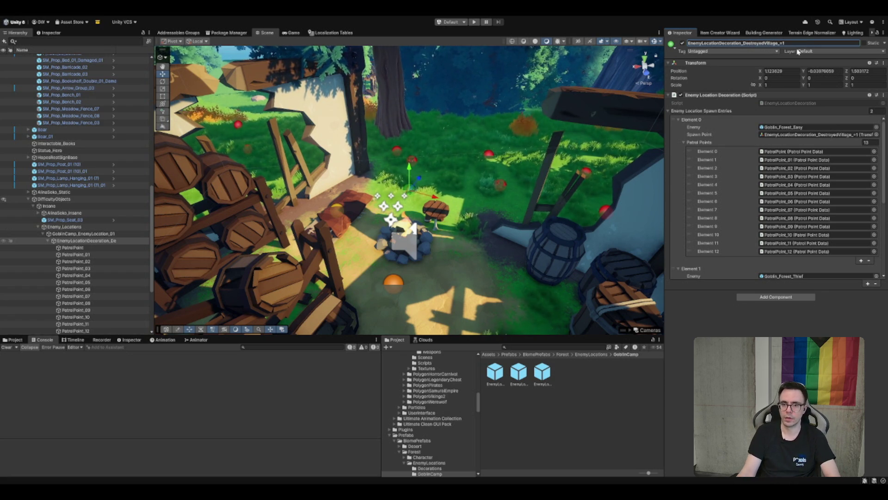
click(806, 41)
text(0)
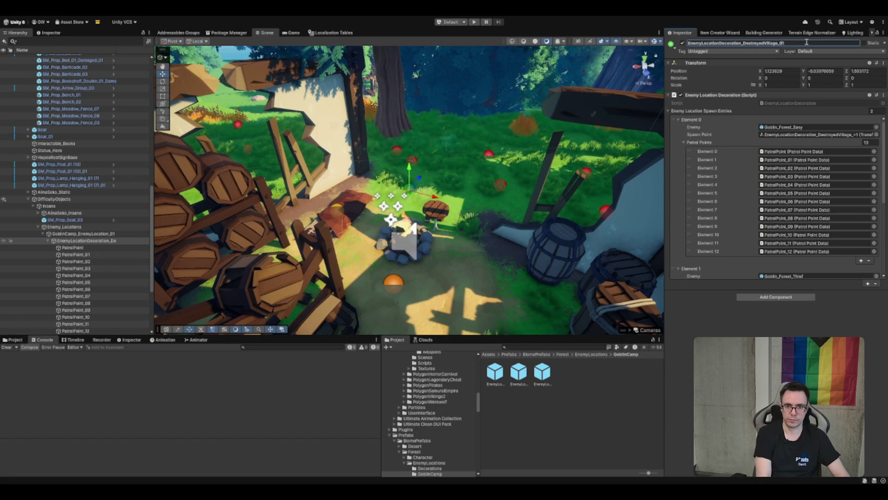
drag(437, 180, 411, 183)
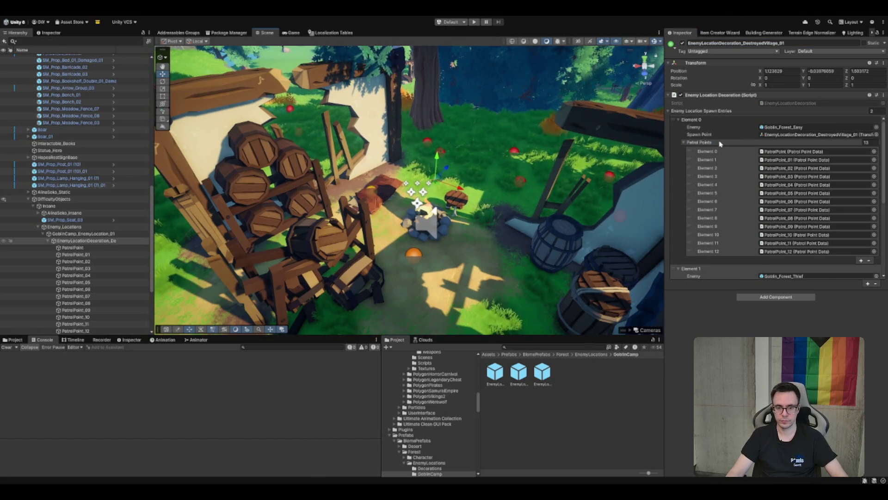
click(684, 142)
click(684, 173)
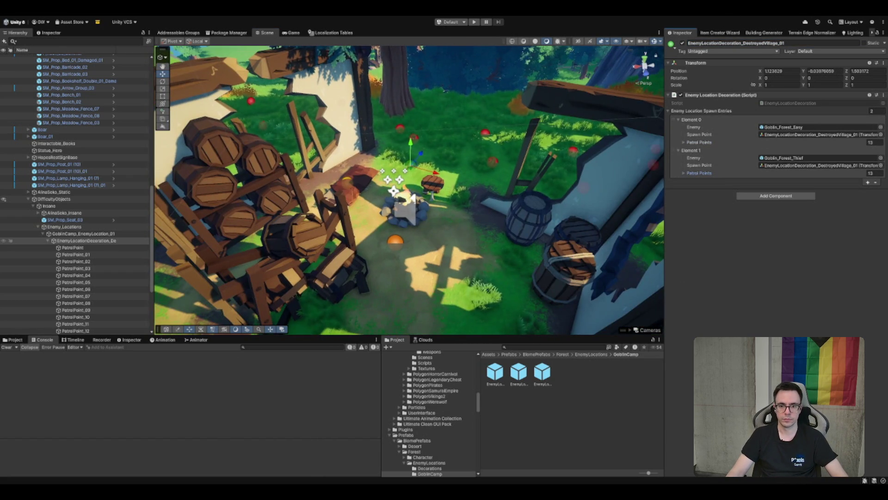
click(93, 254)
shift+click(76, 331)
key(Delete)
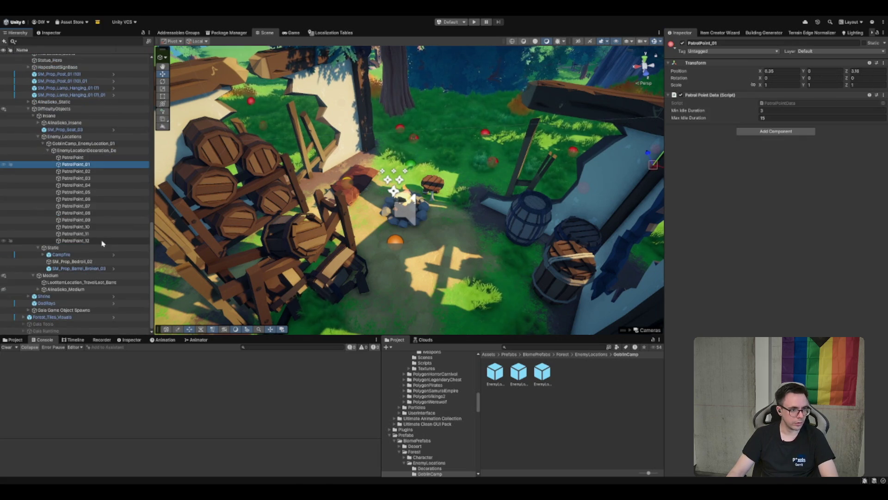
Set the DestroyedVillage decoration's X position to 0
click(86, 234)
click(853, 71)
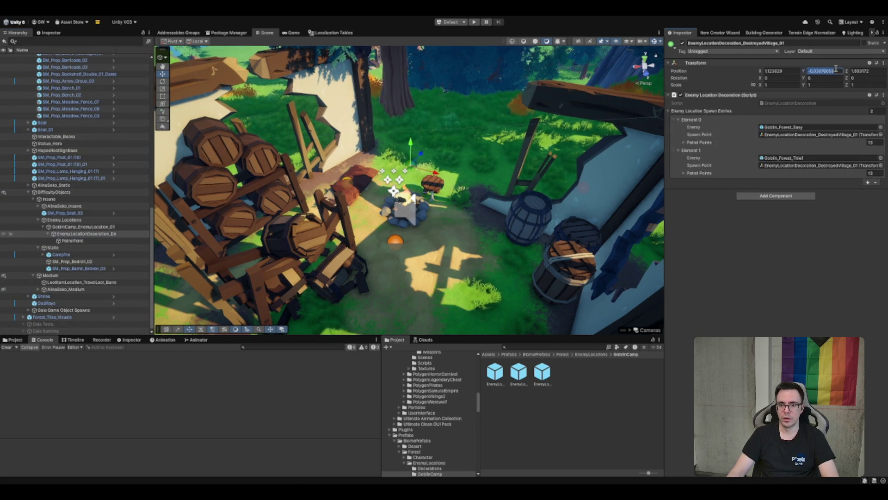
text(0)
click(106, 232)
Move the remaining PatrolPoint beside the campfire
click(73, 241)
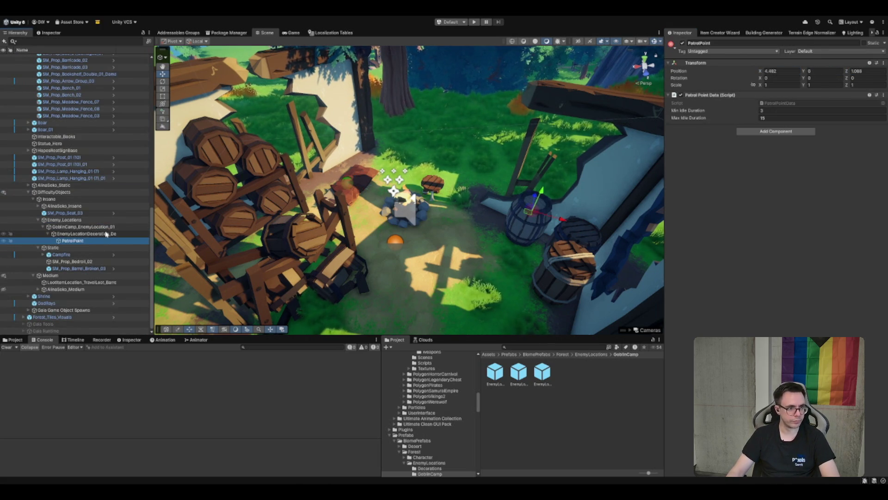
drag(532, 213, 446, 240)
scroll(447, 241, down, 4)
drag(451, 177, 437, 195)
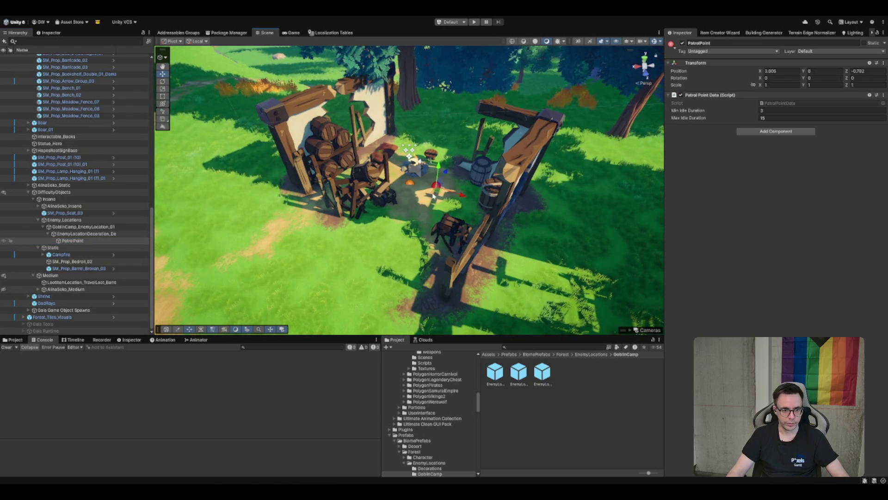
scroll(437, 196, up, 2)
drag(416, 208, 388, 256)
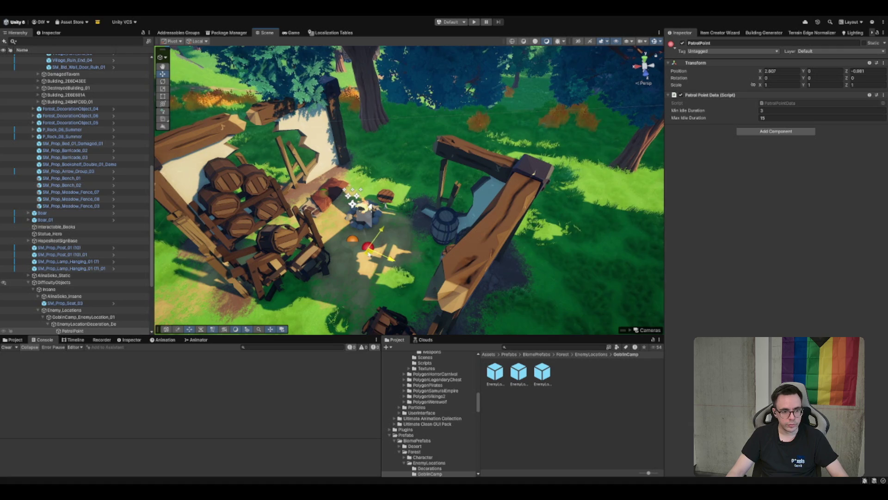
click(355, 243)
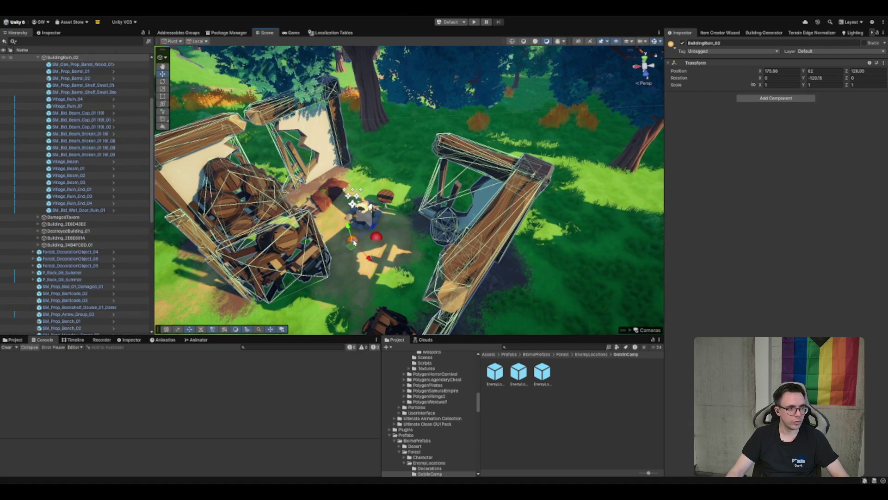
click(367, 244)
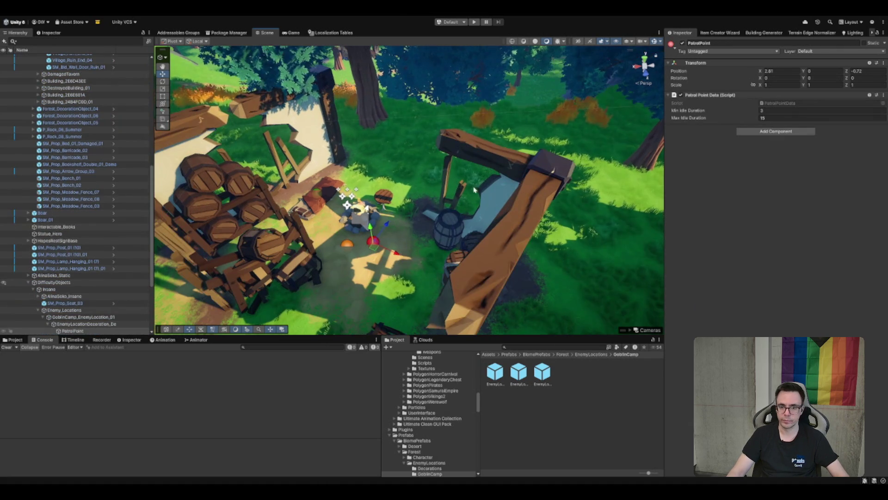
Rotate PatrolPoint about -45° and set its idle duration to 10 min, 60 max
key(e)
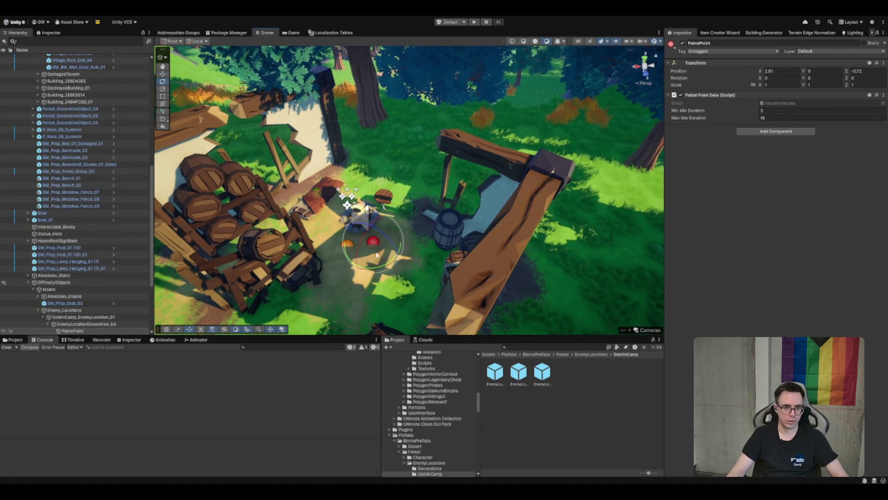
click(786, 111)
text(10)
click(787, 118)
text(60)
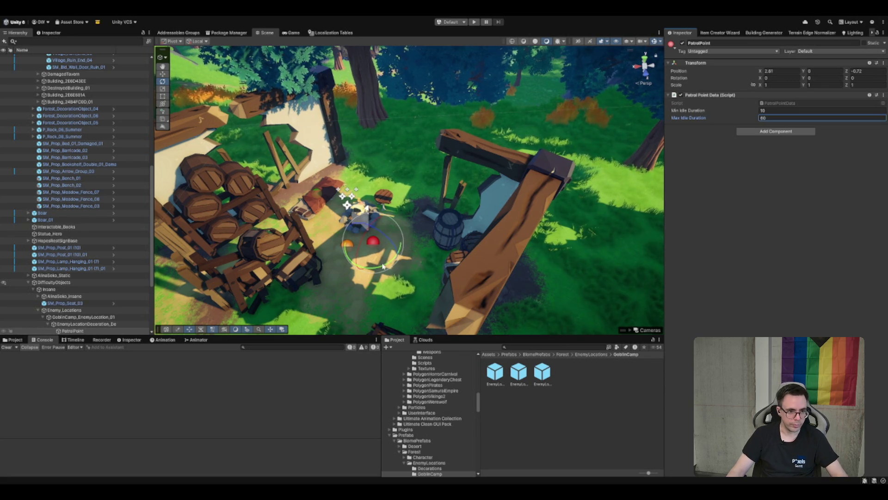
drag(383, 266, 376, 257)
key(w)
scroll(349, 207, down, 5)
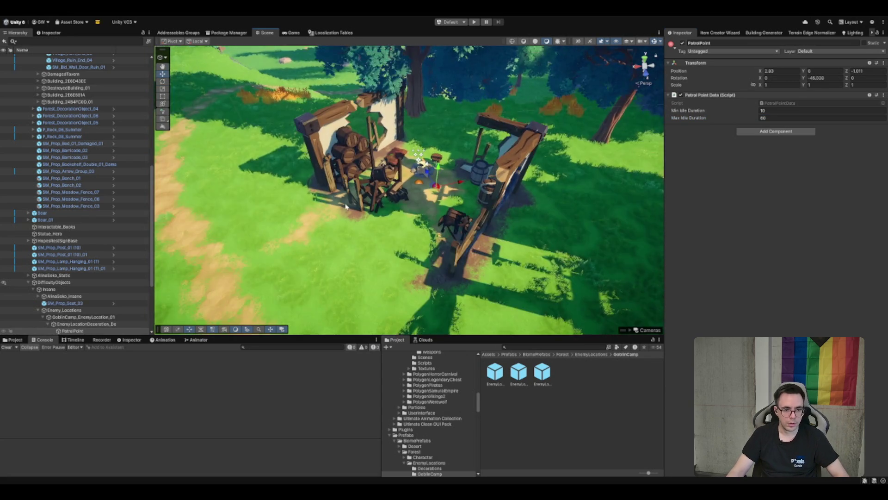
Duplicate the patrol point several times, spreading copies along the path beside the camp
scroll(350, 207, down, 10)
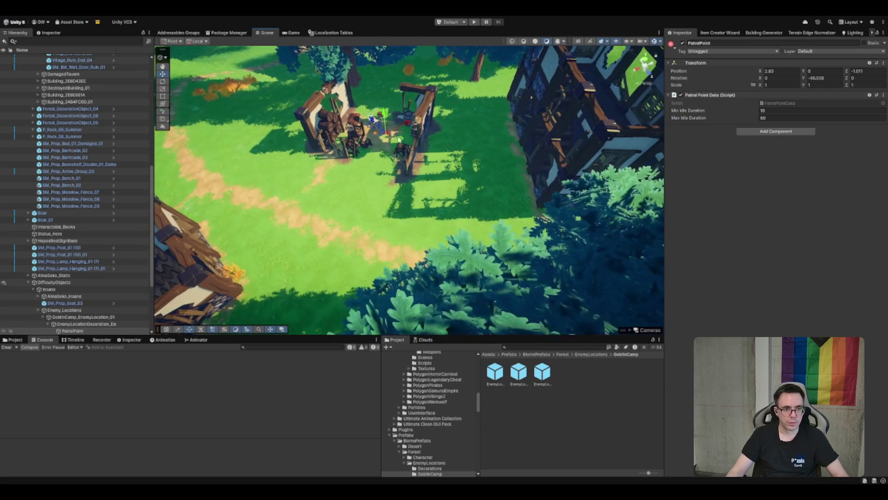
mouse_move(397, 142)
mouse_down()
mouse_move(479, 164)
mouse_move(431, 211)
mouse_move(317, 212)
mouse_move(280, 181)
mouse_up()
key(ctrl+d)
key(ctrl+d)
key(ctrl+d)
key(ctrl+d)
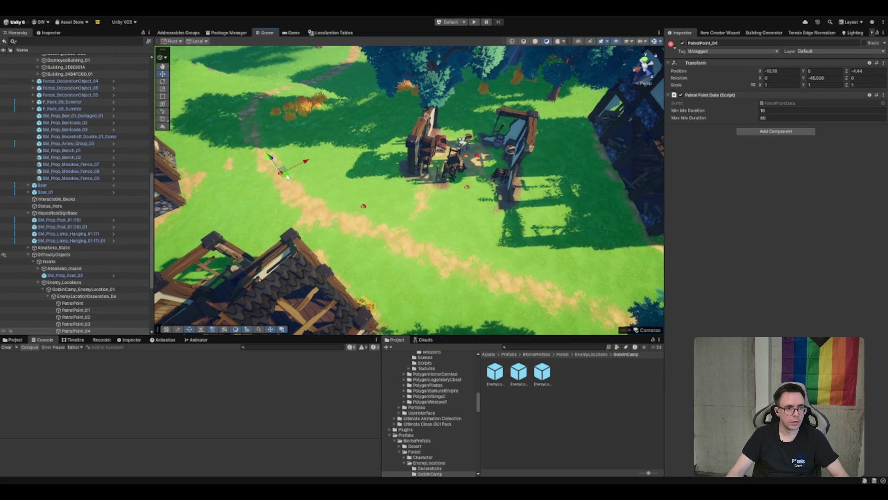
key(f)
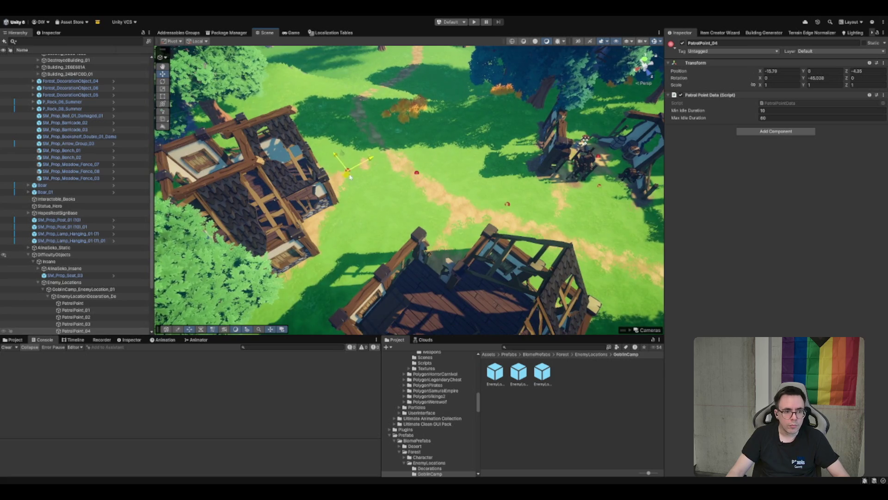
key(ctrl+d)
mouse_move(420, 178)
mouse_down()
mouse_move(418, 189)
mouse_move(508, 236)
mouse_up()
key(ctrl+d)
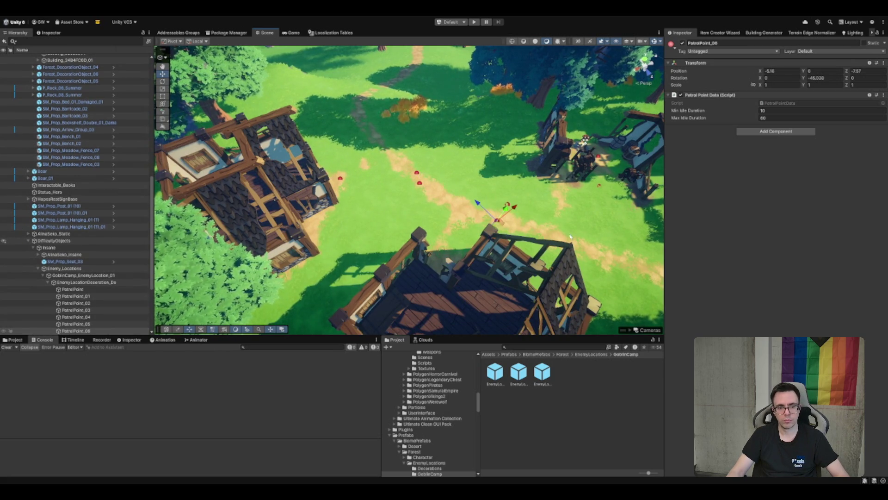
key(ctrl+d)
mouse_move(316, 201)
mouse_down()
mouse_move(361, 206)
mouse_move(509, 257)
mouse_move(513, 210)
mouse_move(555, 157)
mouse_move(360, 206)
mouse_up()
key(ctrl+d)
key(ctrl+d)
scroll(496, 232, up, 3)
Delete the extra ninth patrol point and the stray PatrolPoint_08
key(Delete)
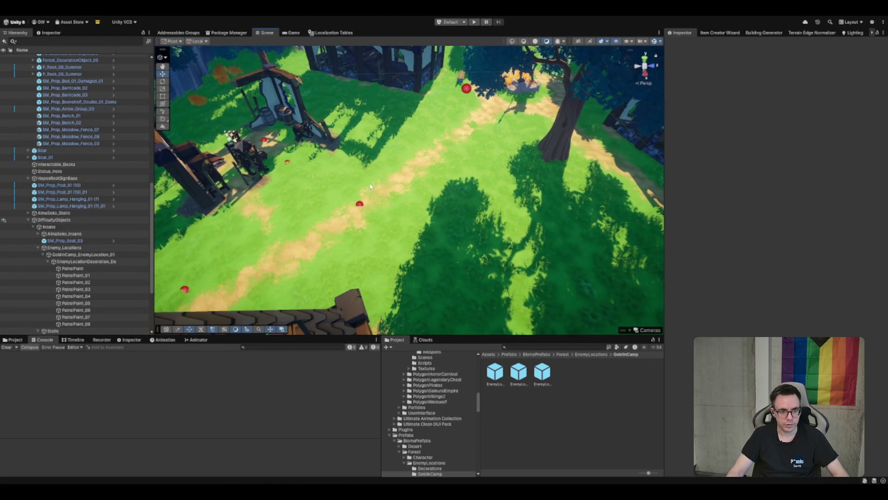
click(467, 89)
key(Delete)
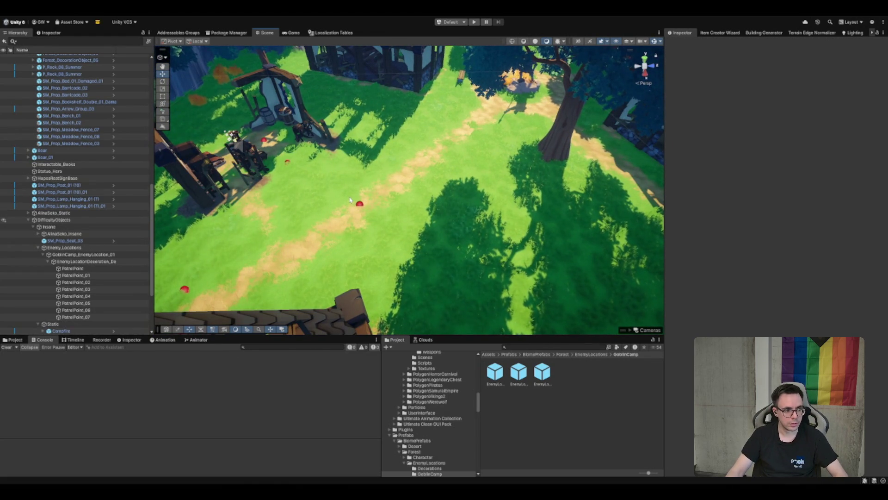
key(ctrl+z)
key(Delete)
Duplicate PatrolPoint_07 into new eighth and ninth points further up the path
click(360, 204)
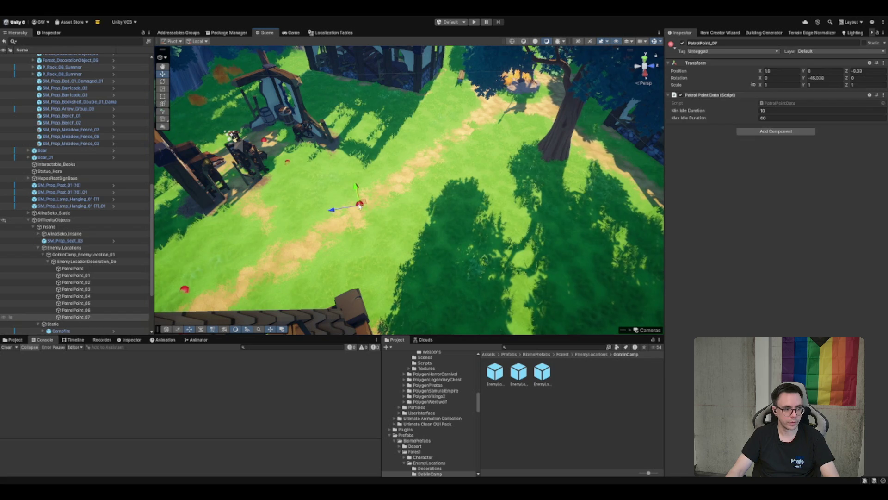
key(ctrl+d)
mouse_move(360, 204)
mouse_down()
mouse_move(413, 144)
mouse_move(435, 155)
mouse_up()
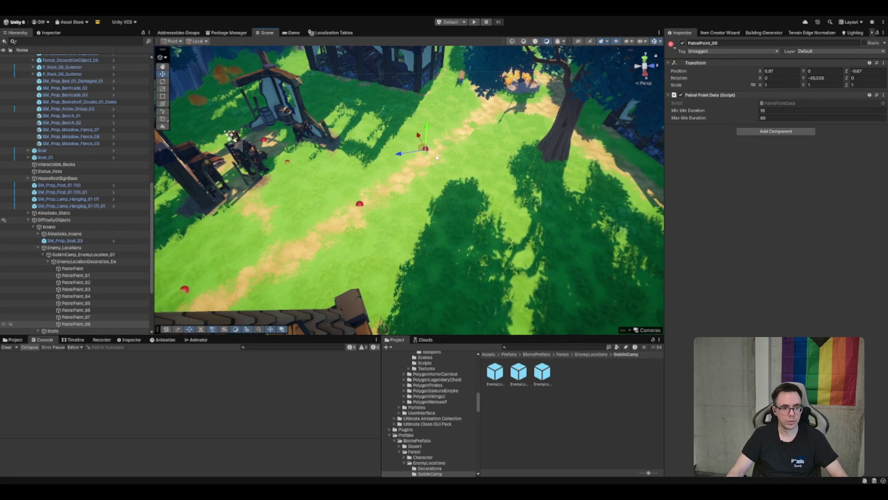
mouse_move(435, 252)
mouse_down()
mouse_move(451, 254)
mouse_move(462, 226)
mouse_move(481, 214)
mouse_up()
key(ctrl+d)
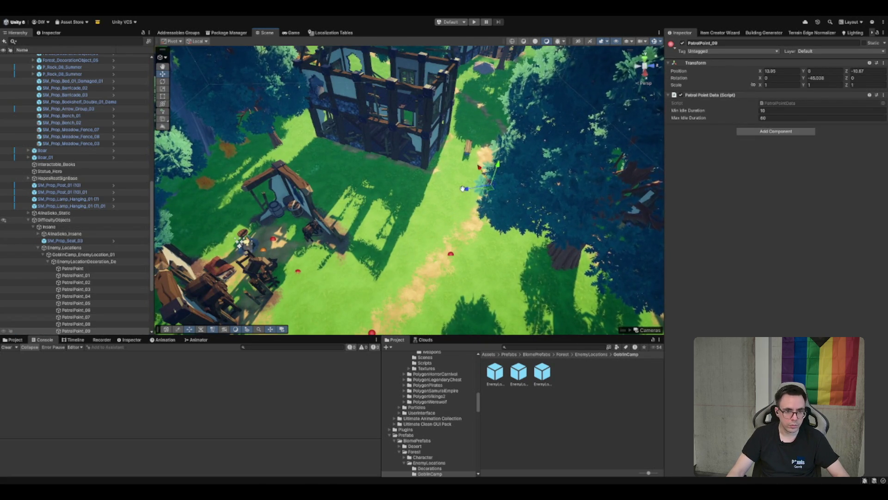
scroll(461, 189, up, 5)
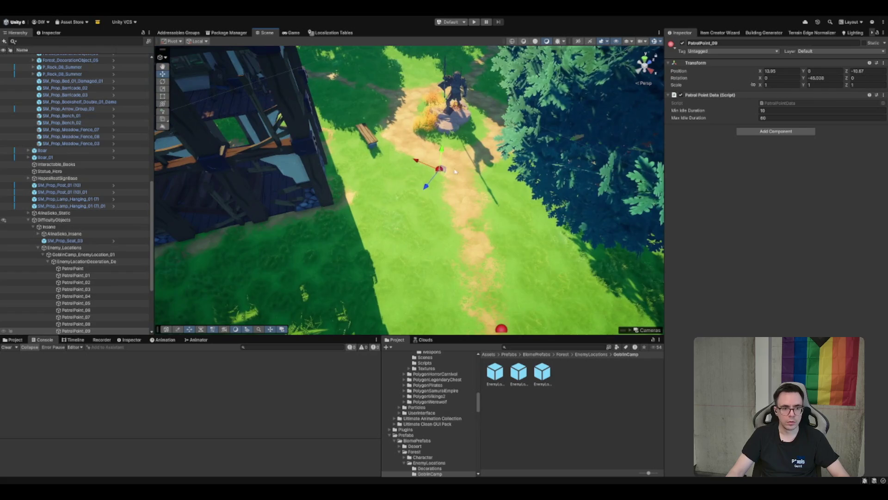
Nudge and rotate PatrolPoint_09, then select PatrolPoint_02 through PatrolPoint_08
drag(457, 153, 457, 154)
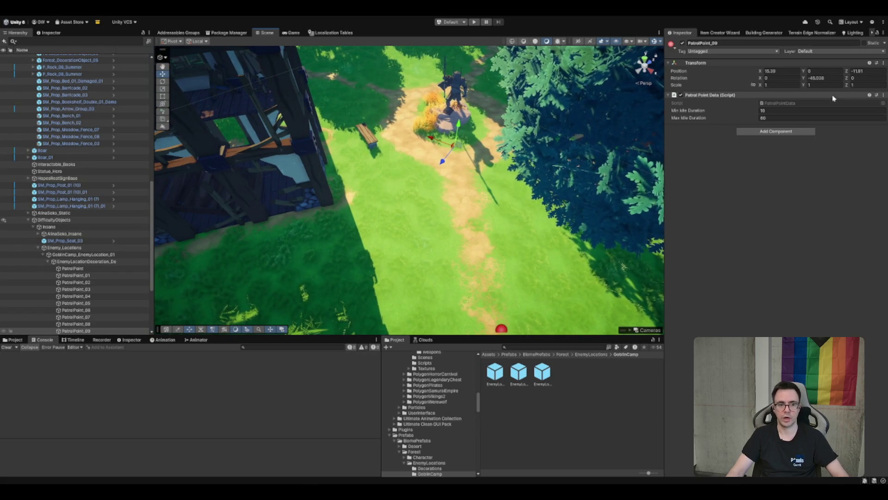
key(e)
key(e)
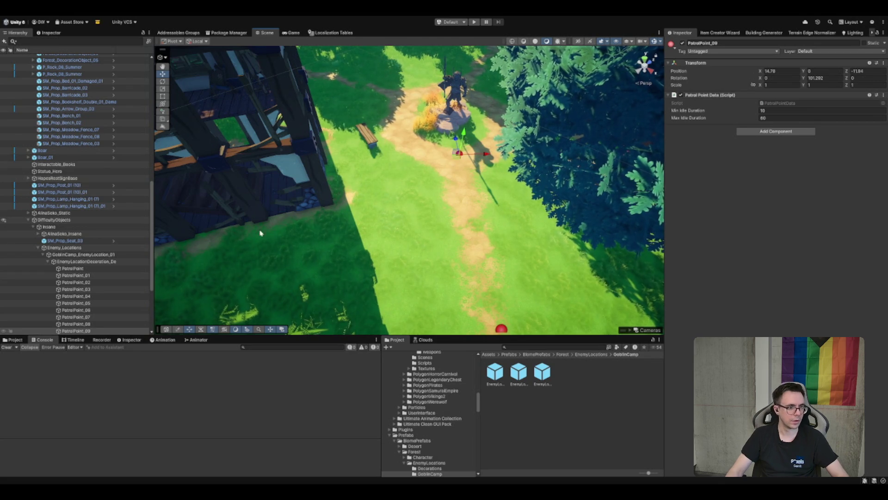
scroll(95, 232, down, 3)
click(95, 249)
shift+click(98, 209)
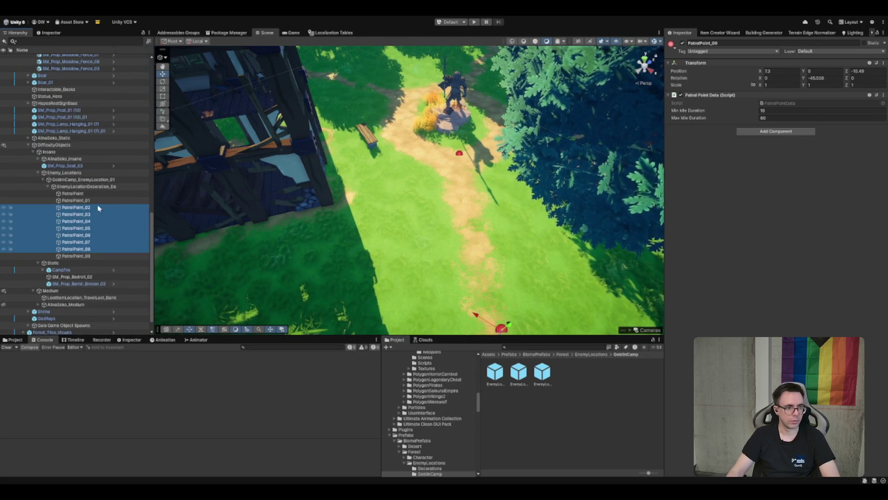
Edit Max Idle Duration for PatrolPoint_01 through _08, then frame PatrolPoint_09
shift+click(76, 200)
click(772, 117)
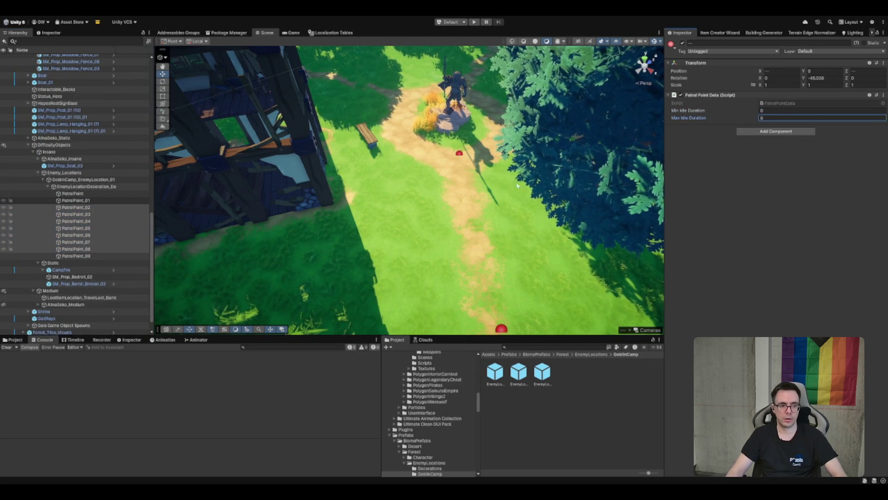
click(111, 256)
key(f)
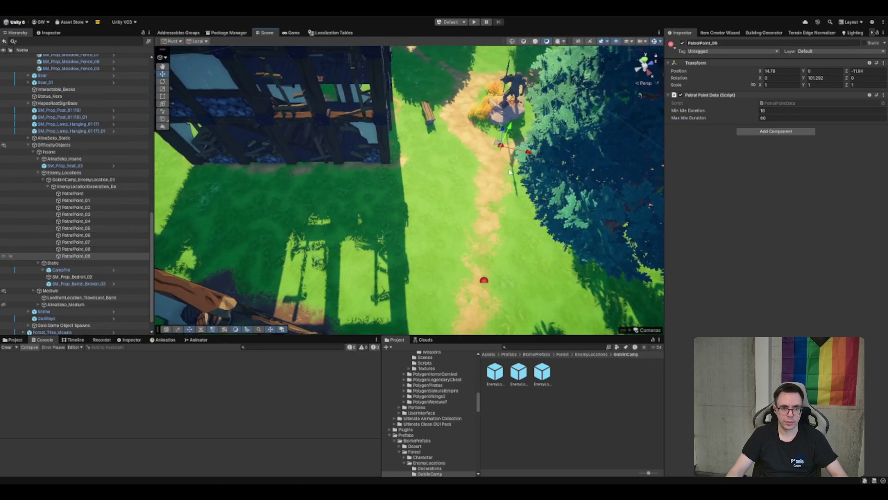
Duplicate PatrolPoint_09 into PatrolPoint_10–12 spread leftward, then lock the decoration's Inspector
key(ctrl+d)
mouse_move(445, 238)
mouse_down()
mouse_move(419, 242)
mouse_move(419, 226)
mouse_up()
key(ctrl+d)
mouse_move(460, 199)
mouse_down()
mouse_move(412, 261)
mouse_move(338, 253)
mouse_up()
key(ctrl+d)
click(102, 186)
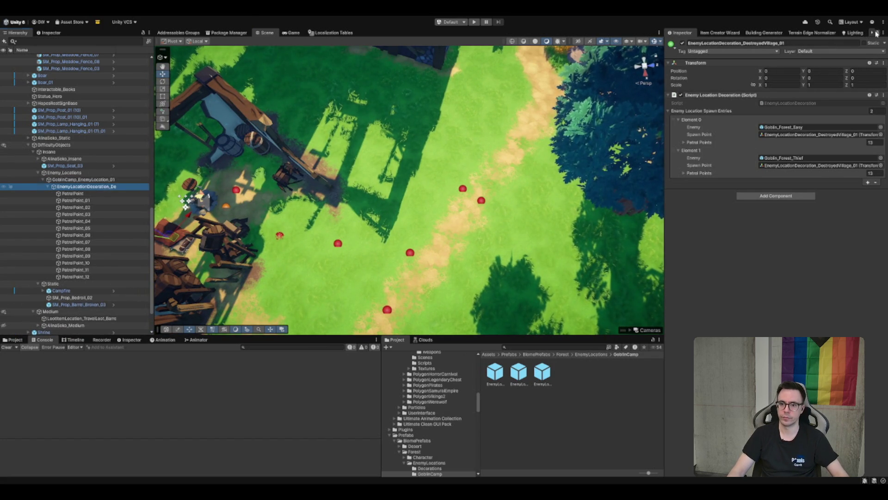
click(863, 71)
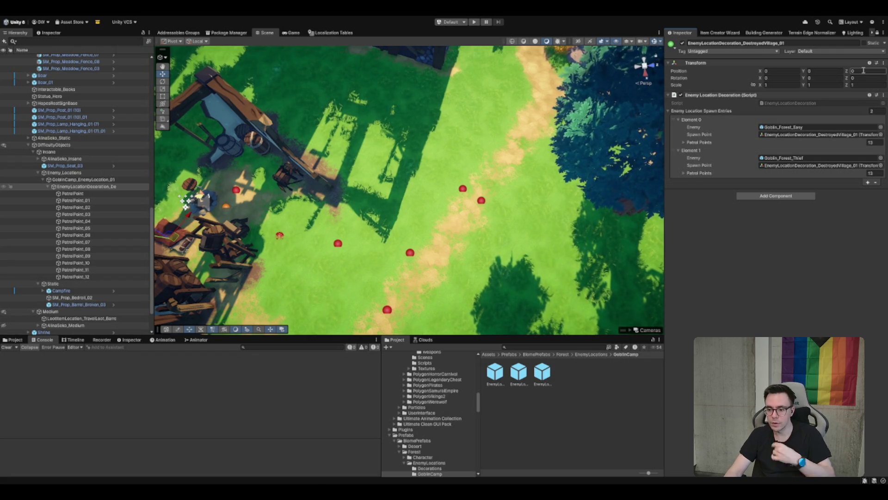
Select PatrolPoint through PatrolPoint_12 and reset both entries' Patrol Points sizes to 0
click(105, 194)
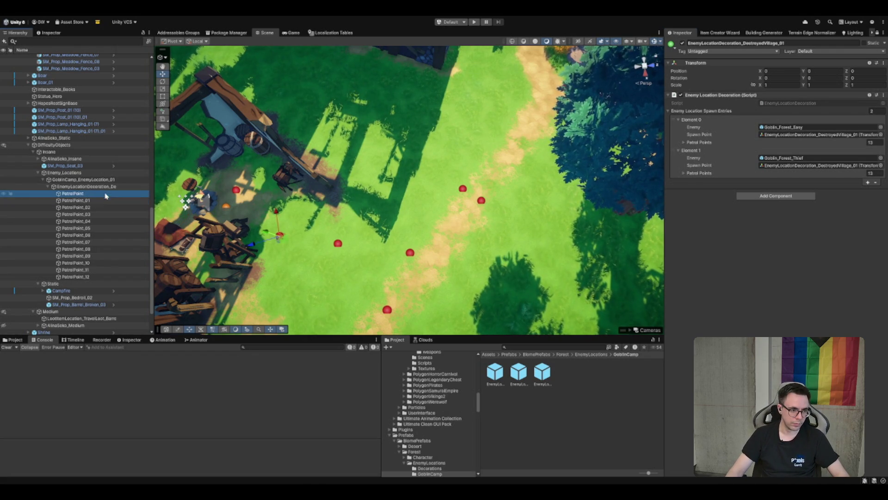
shift+click(88, 277)
mouse_move(83, 227)
mouse_down()
mouse_move(771, 129)
mouse_move(782, 142)
mouse_up()
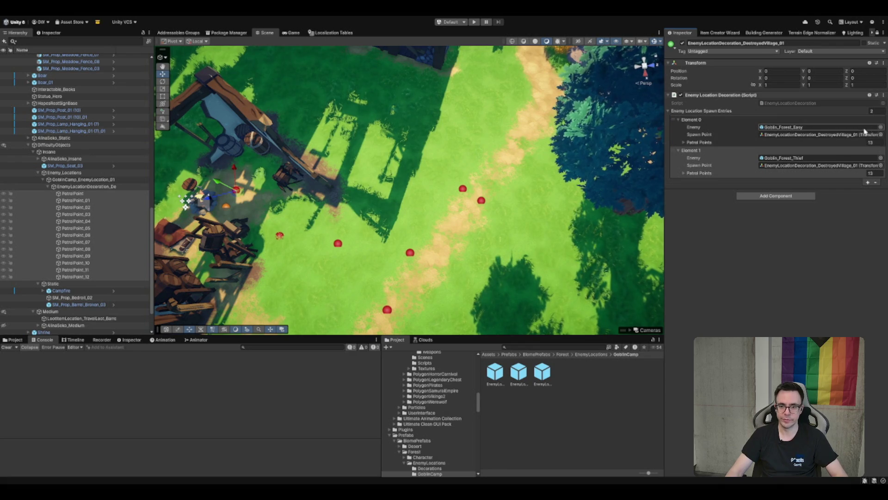
click(872, 142)
text(0)
click(874, 173)
text(0)
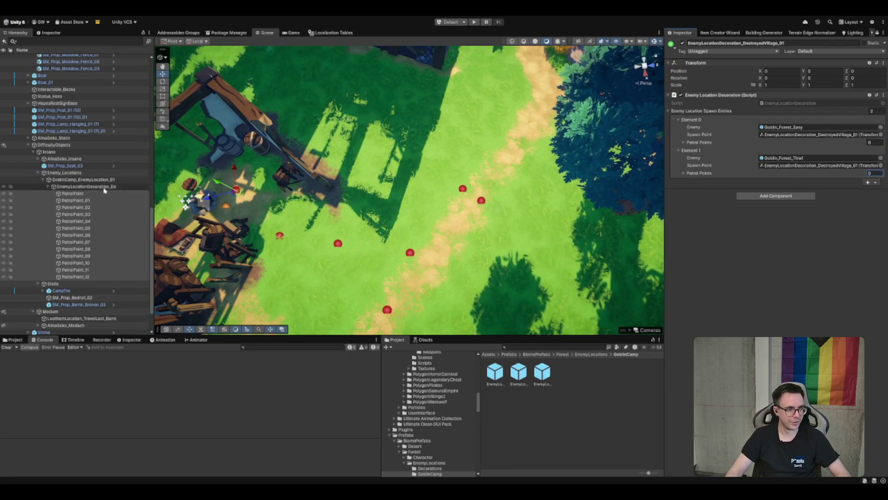
Drop the 13 selected patrol points onto both goblin spawn entries' Patrol Points lists
drag(695, 145, 695, 145)
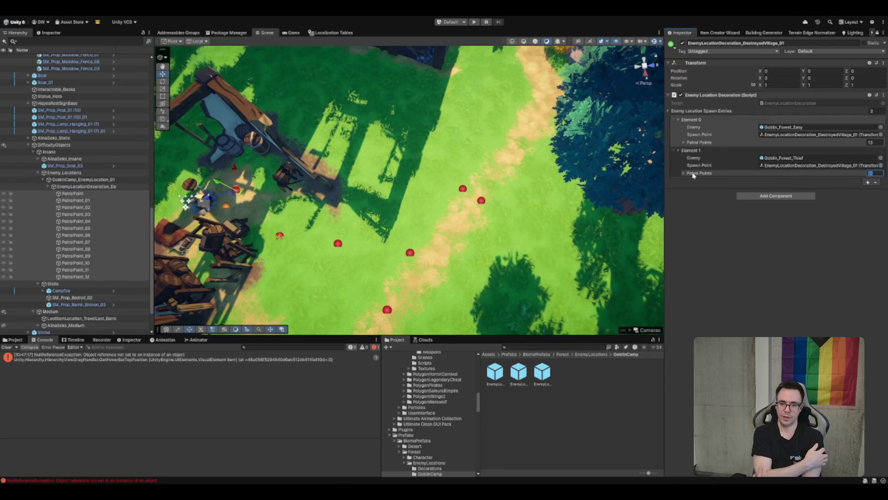
drag(693, 175, 694, 175)
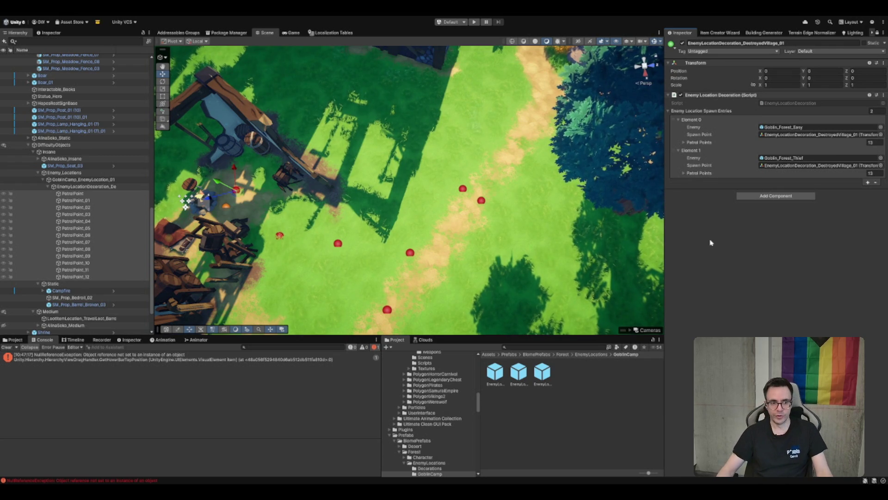
mouse_move(407, 166)
mouse_down()
mouse_move(391, 172)
mouse_move(379, 162)
mouse_up()
mouse_move(528, 292)
mouse_down()
mouse_move(540, 272)
mouse_move(422, 229)
mouse_move(368, 224)
mouse_move(611, 264)
mouse_move(648, 259)
mouse_up()
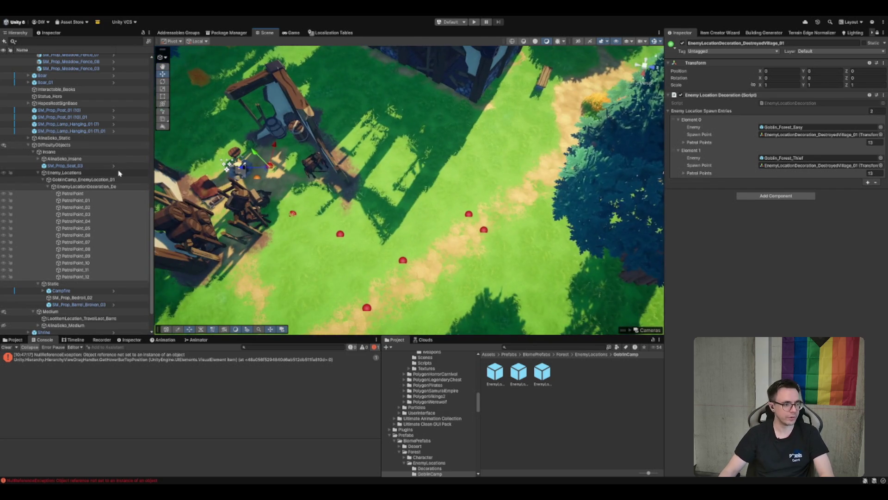
Orbit the Scene view around the goblin camp to show the trees, horizon and ruined house
click(109, 185)
key(Left)
drag(370, 185, 543, 190)
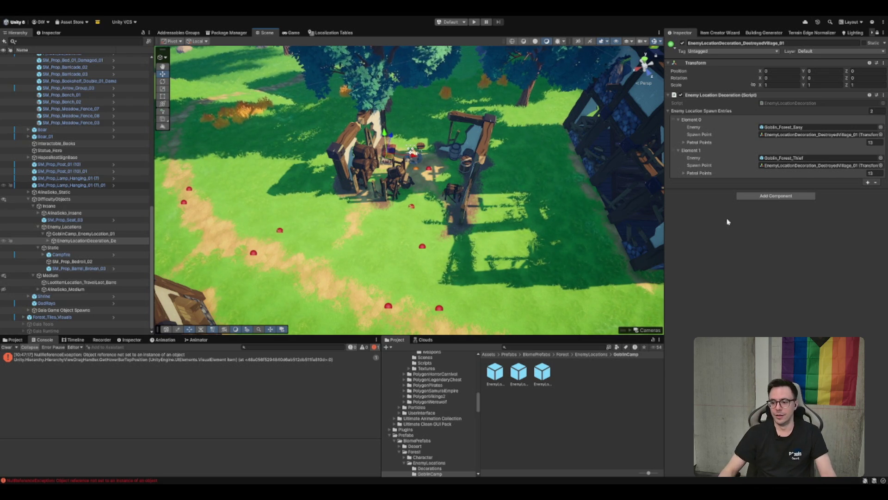
drag(555, 208, 555, 171)
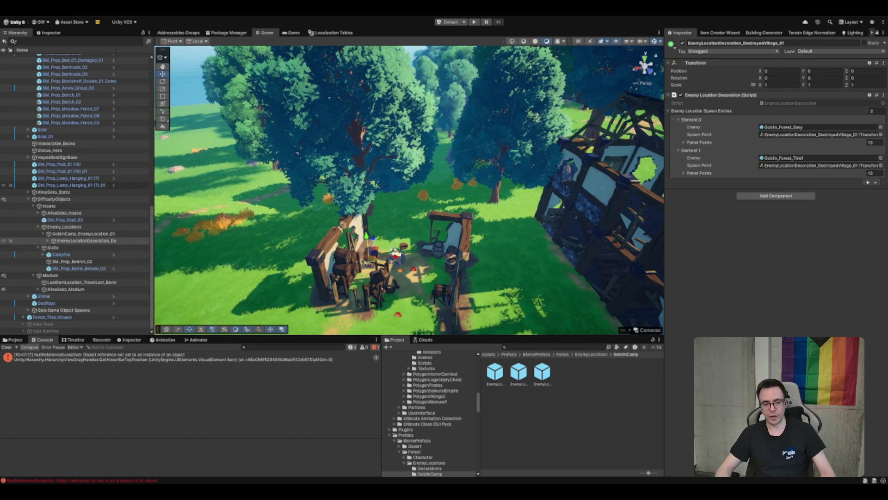
mouse_move(452, 204)
mouse_down()
mouse_move(452, 240)
mouse_move(452, 220)
mouse_move(565, 219)
mouse_move(470, 206)
mouse_move(483, 205)
mouse_up()
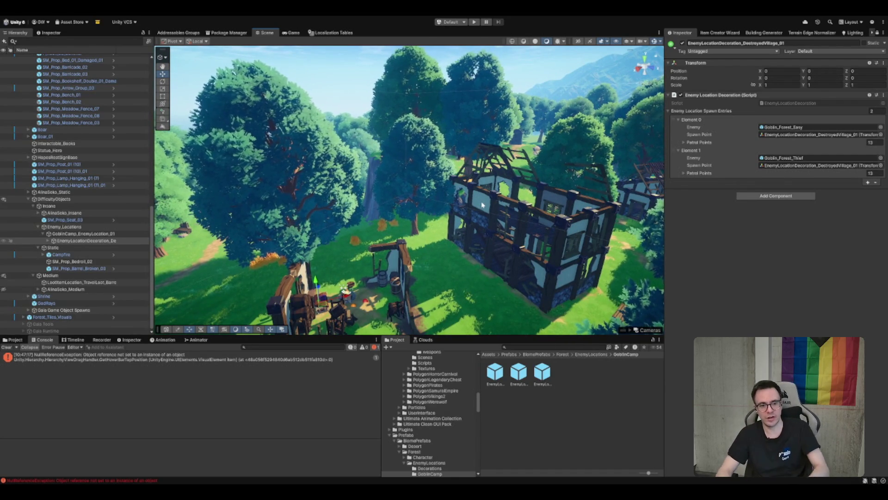
mouse_move(483, 205)
mouse_down()
mouse_move(435, 206)
mouse_move(531, 219)
mouse_up()
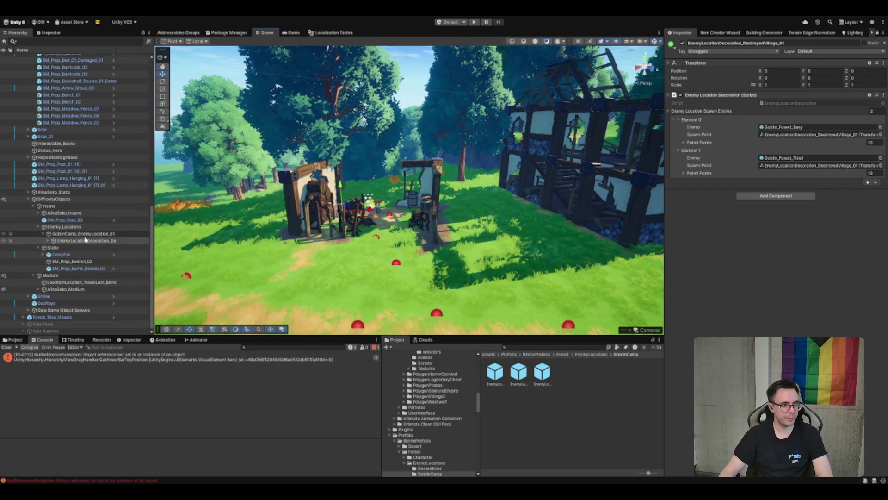
Select GoblinCamp_EnemyLocation_01 from a top-down view and unlock the Inspector to show its settings
click(83, 234)
click(87, 241)
drag(352, 232, 378, 241)
click(93, 241)
click(108, 234)
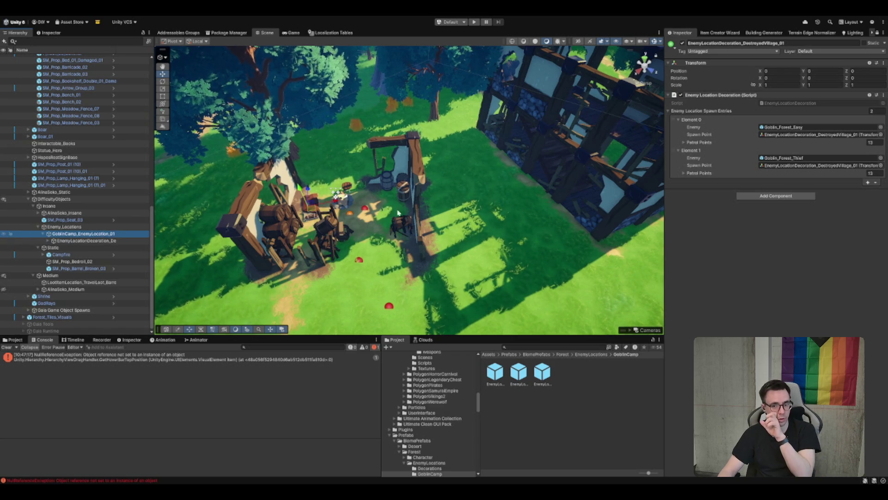
click(876, 33)
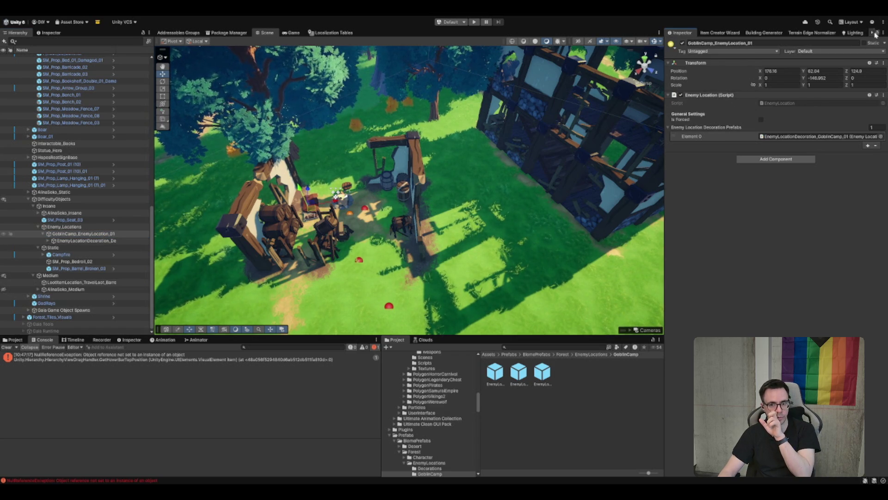
Expand DestroyedVillage_01's Element 0 Patrol Points list and ping its PatrolPoint entries in the scene
click(104, 242)
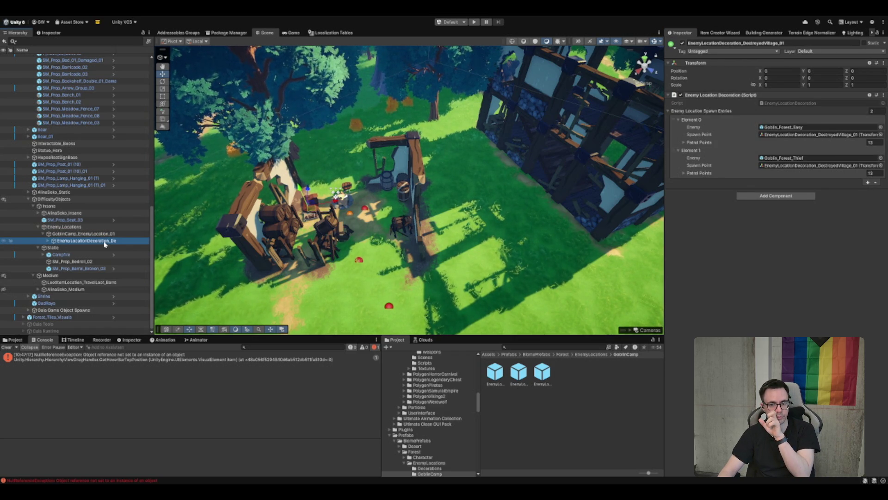
click(699, 142)
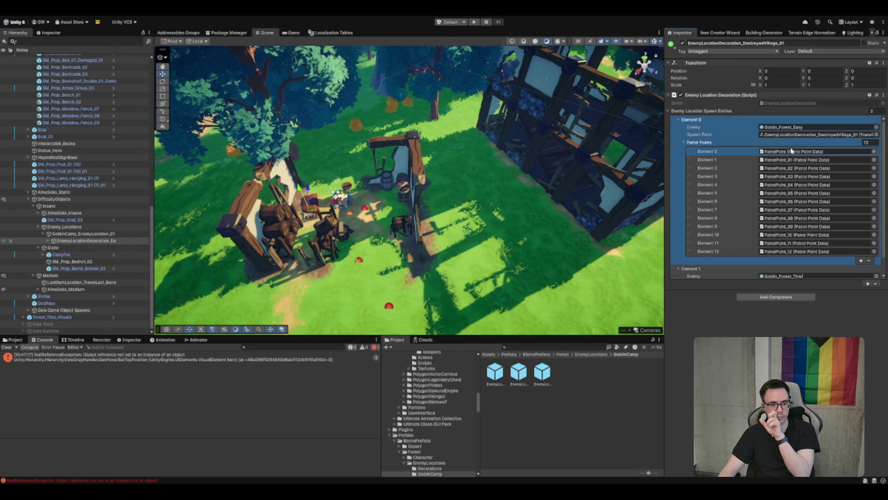
click(795, 202)
click(795, 218)
click(89, 242)
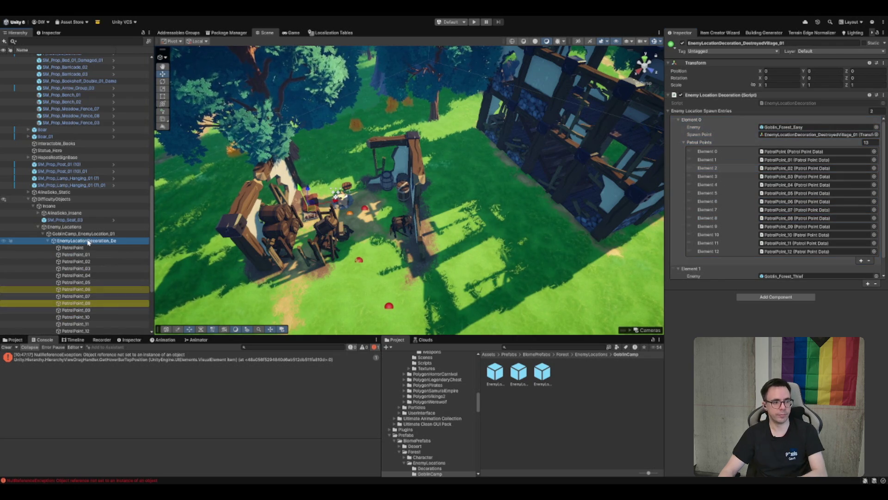
key(Left)
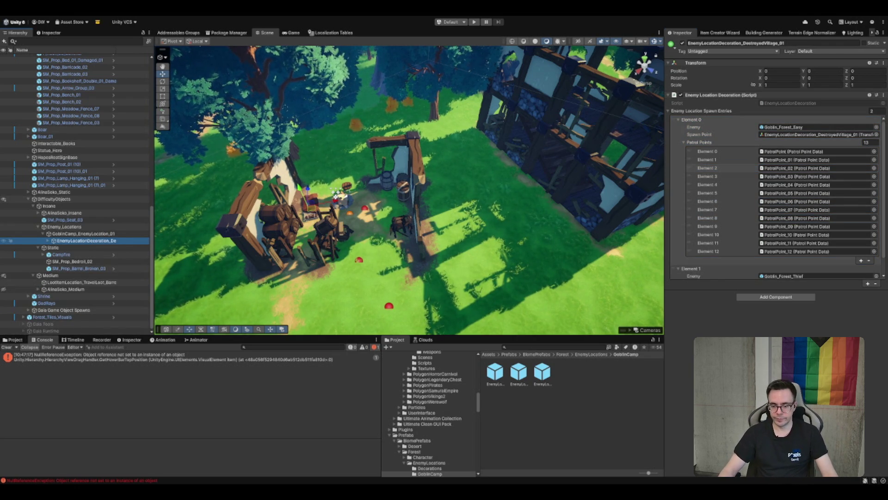
mouse_move(574, 281)
mouse_down()
mouse_move(449, 272)
mouse_move(438, 219)
mouse_up()
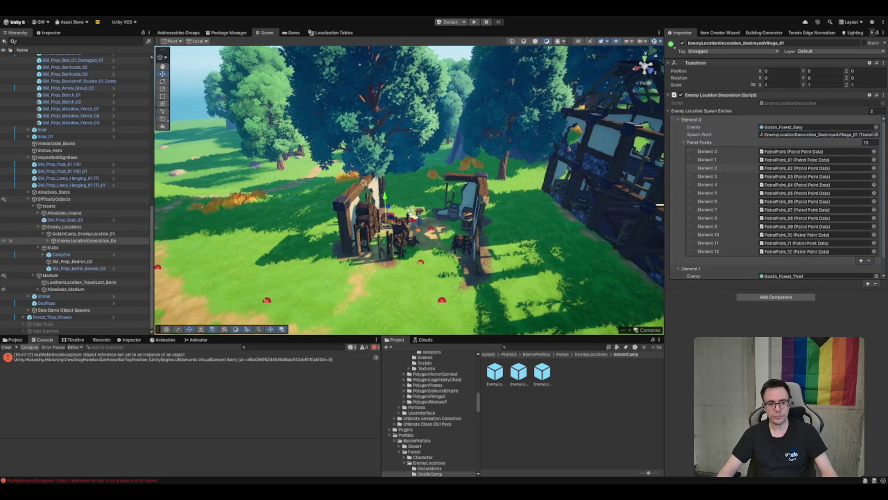
scroll(473, 238, up, 5)
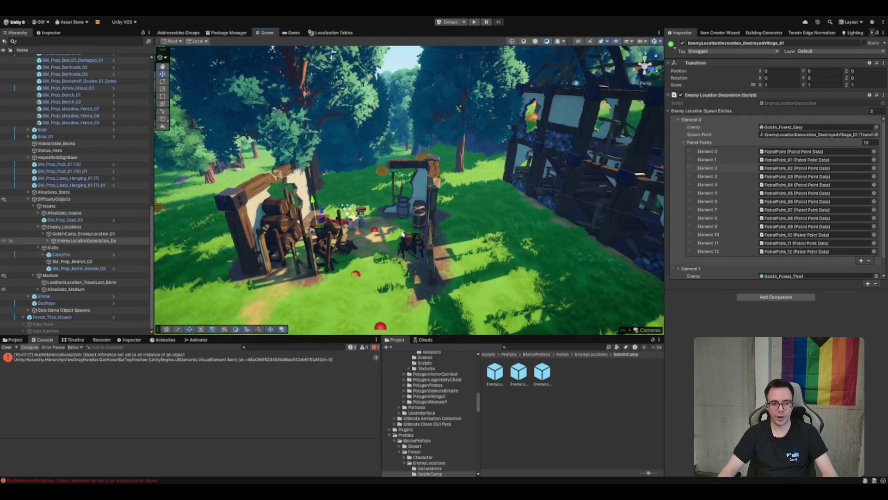
mouse_move(402, 234)
mouse_down()
mouse_move(496, 256)
mouse_move(562, 250)
mouse_up()
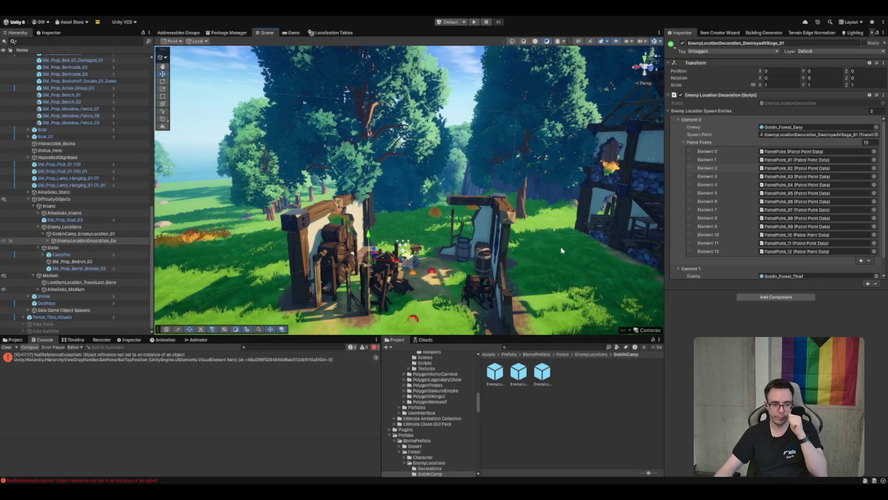
drag(556, 251, 504, 236)
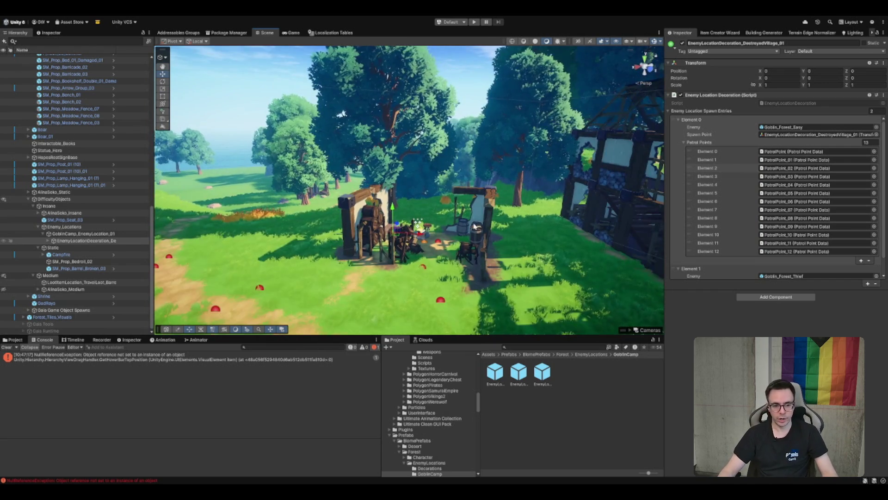
drag(541, 289, 516, 268)
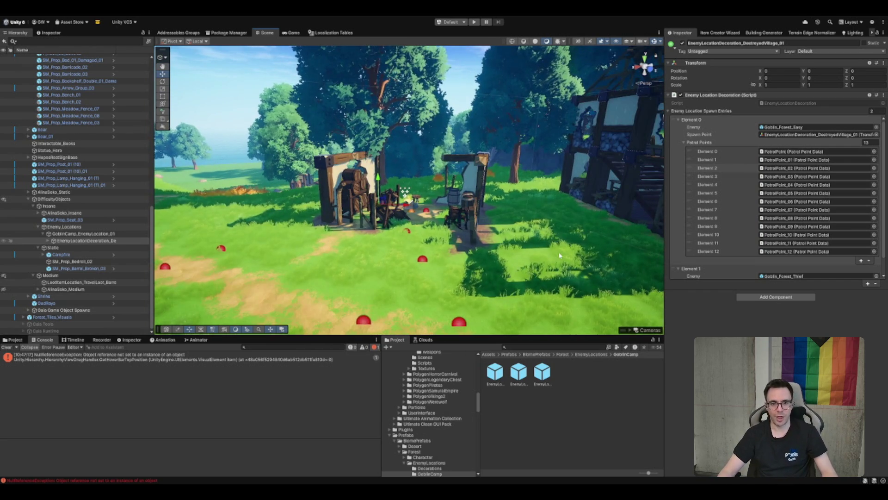
mouse_move(546, 235)
mouse_down()
mouse_move(496, 241)
mouse_move(460, 172)
mouse_move(418, 188)
mouse_move(515, 183)
mouse_up()
drag(510, 256, 474, 252)
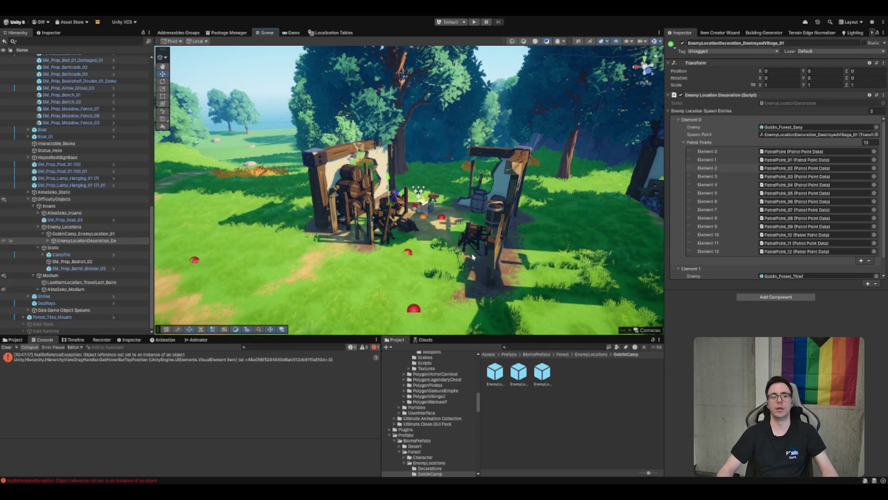
mouse_move(472, 191)
mouse_down()
mouse_move(397, 216)
mouse_move(421, 222)
mouse_move(412, 211)
mouse_move(392, 219)
mouse_up()
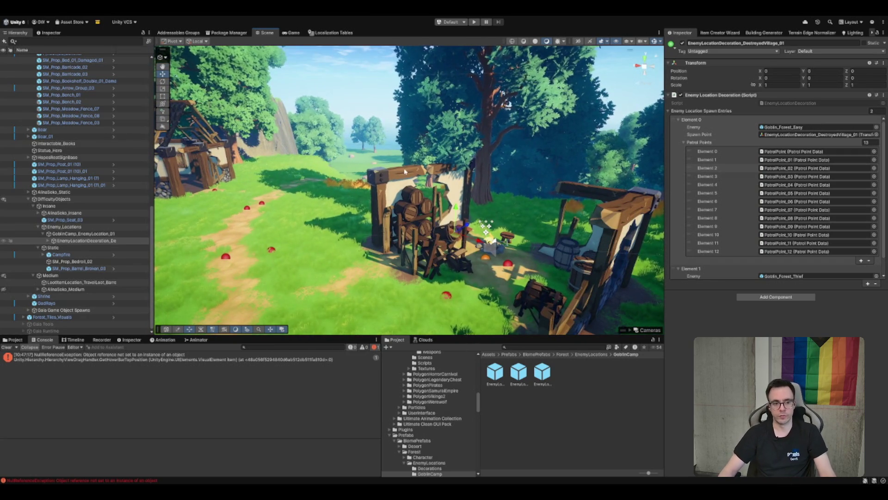
mouse_move(384, 170)
mouse_down()
mouse_move(437, 191)
mouse_move(433, 209)
mouse_up()
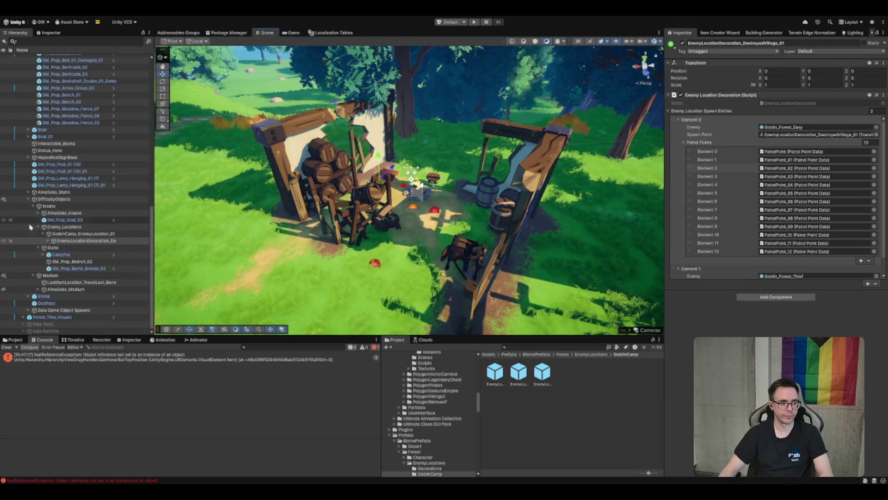
click(85, 242)
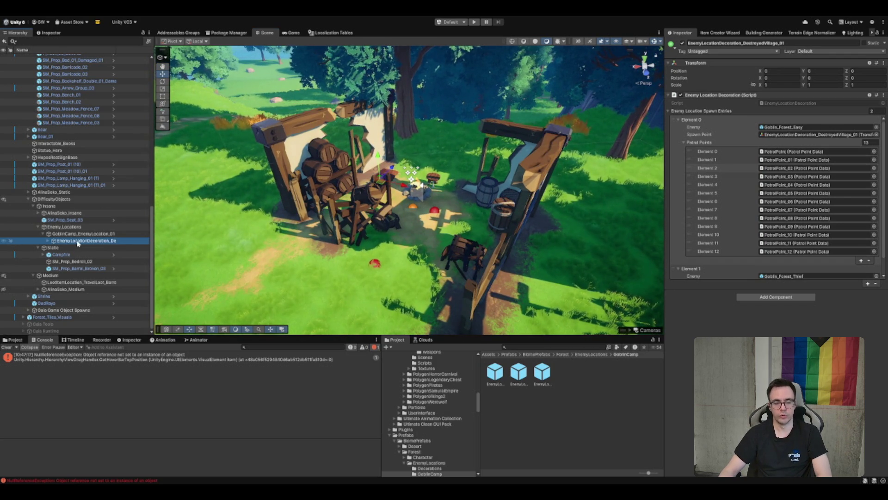
drag(350, 239, 514, 157)
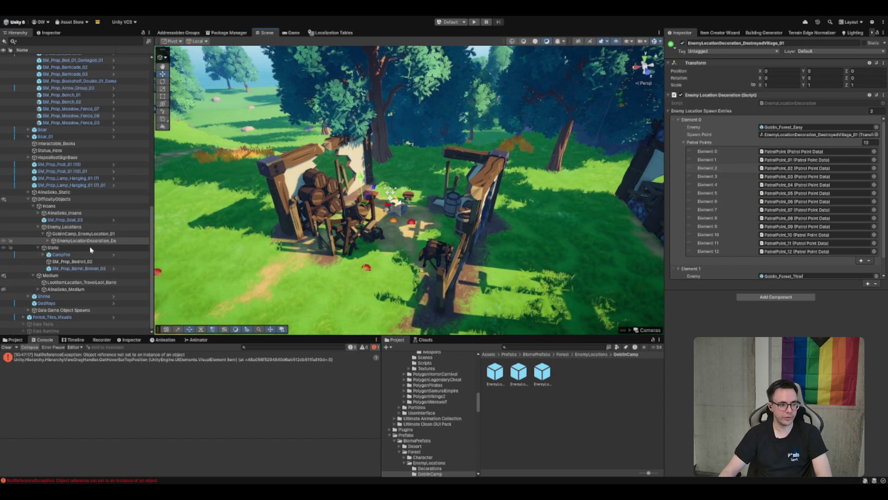
click(91, 248)
click(70, 255)
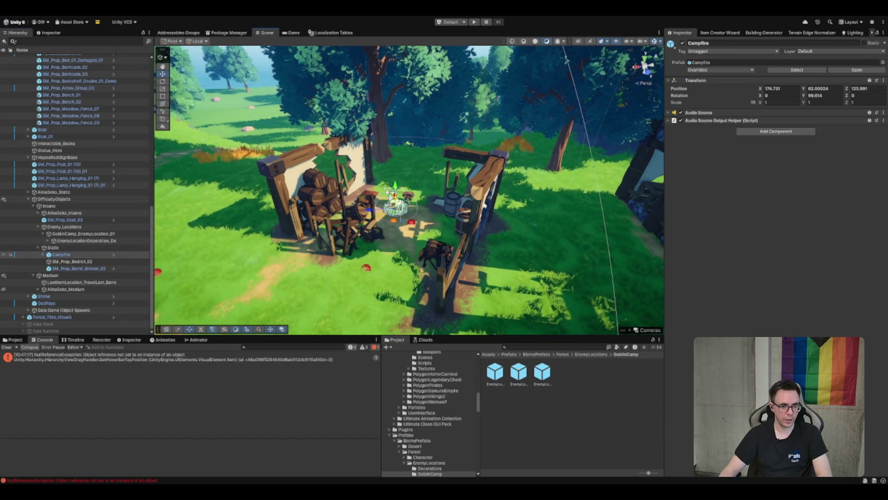
key(f)
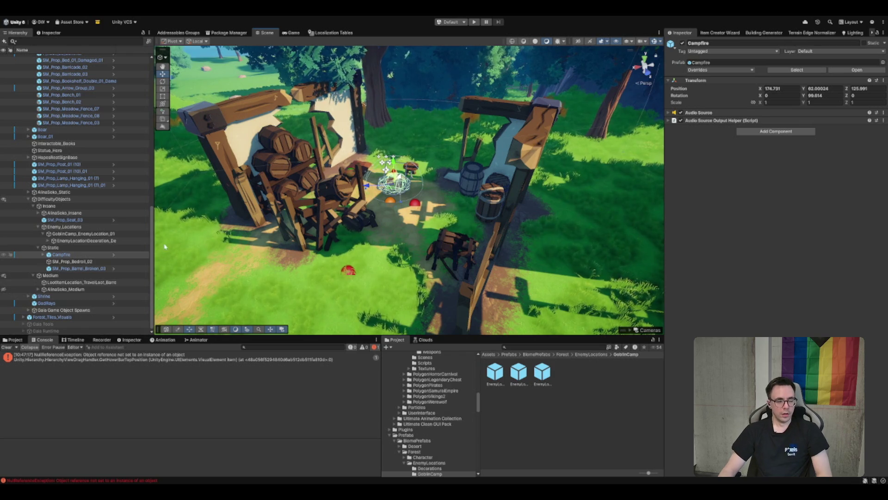
click(99, 262)
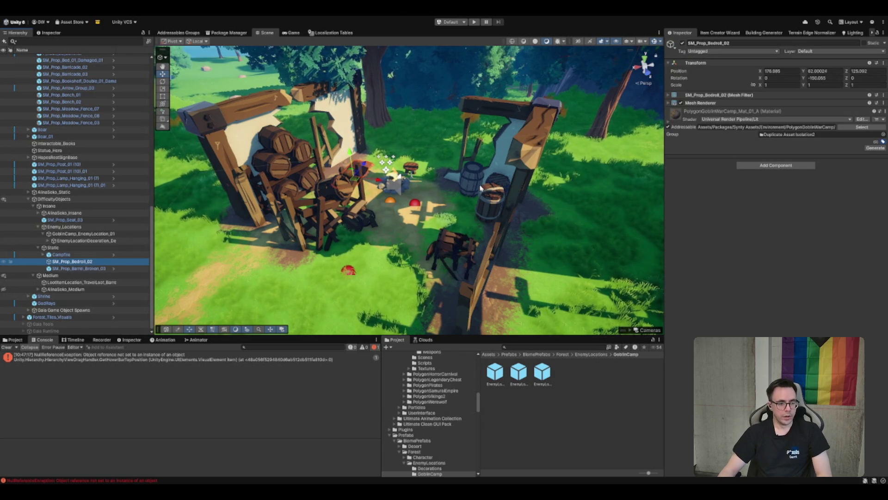
click(114, 241)
key(Right)
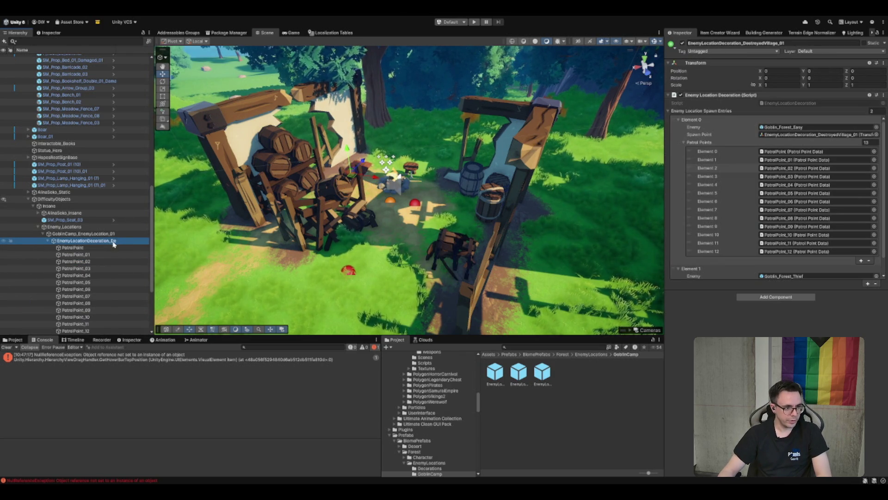
key(Left)
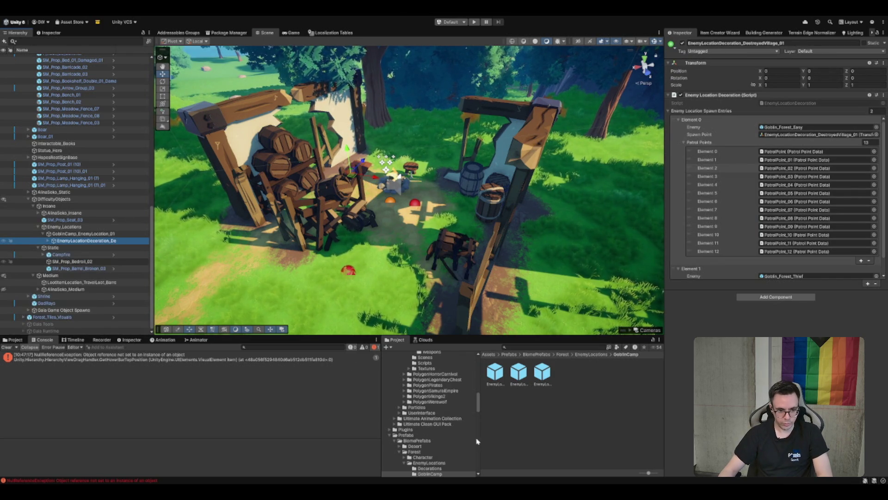
scroll(462, 451, down, 2)
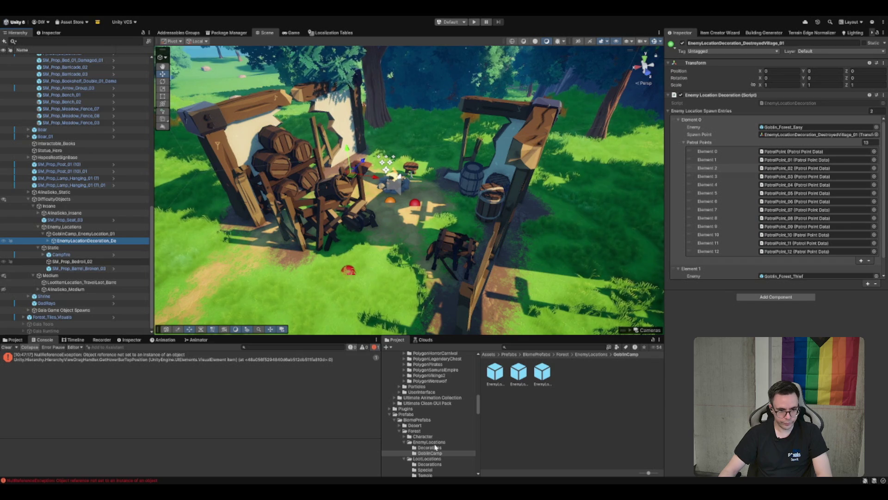
click(430, 443)
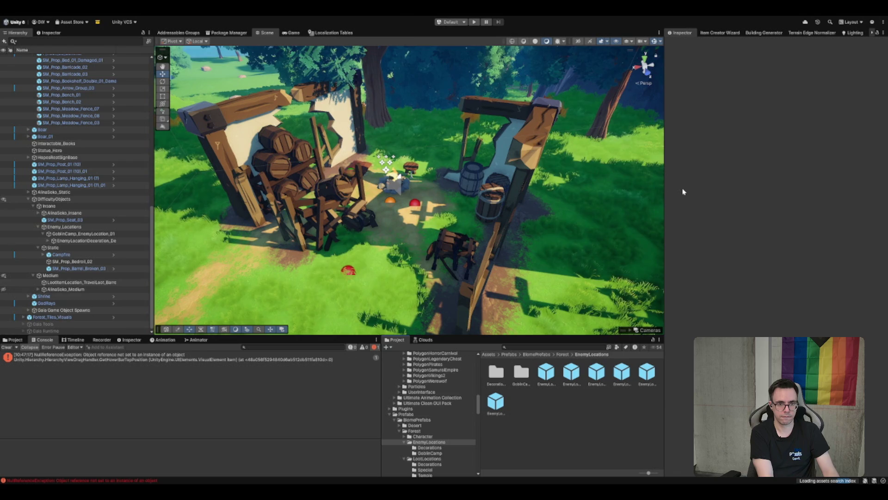
Add a new folder named DestroyedVillage inside the Forest EnemyLocations folder with Ctrl+Shift+N
click(611, 401)
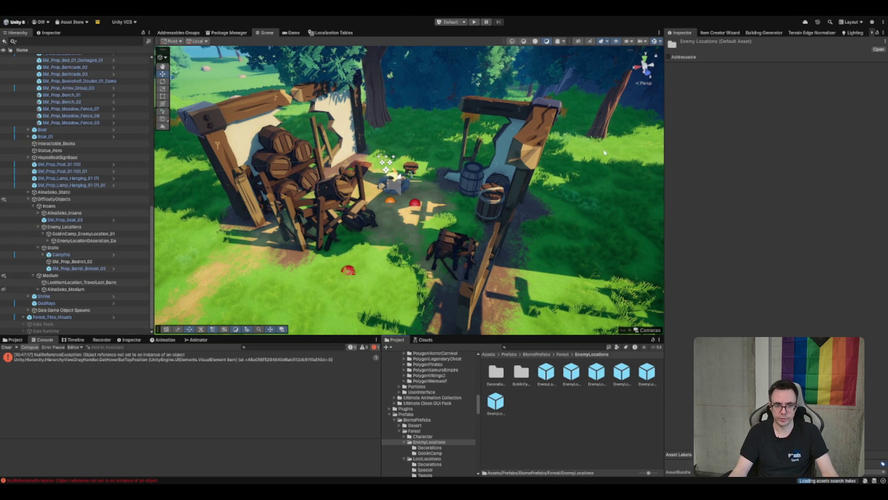
click(617, 429)
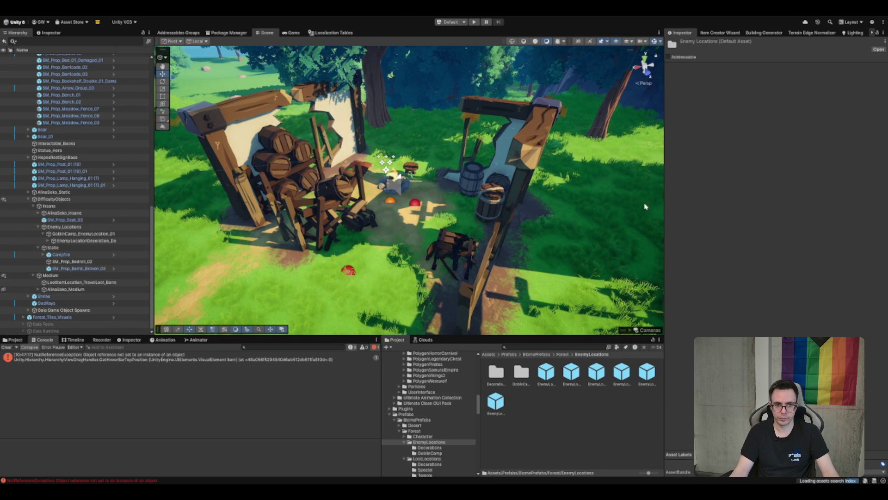
key(ctrl+shift+n)
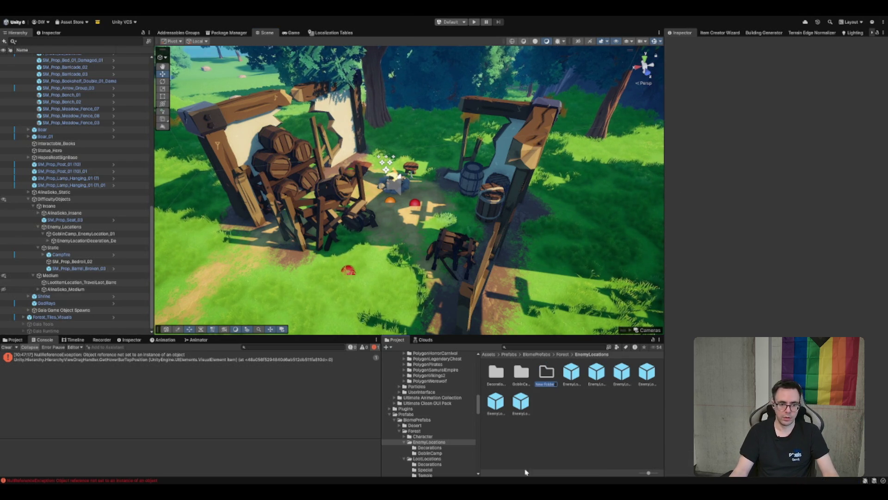
key(BackSpace)
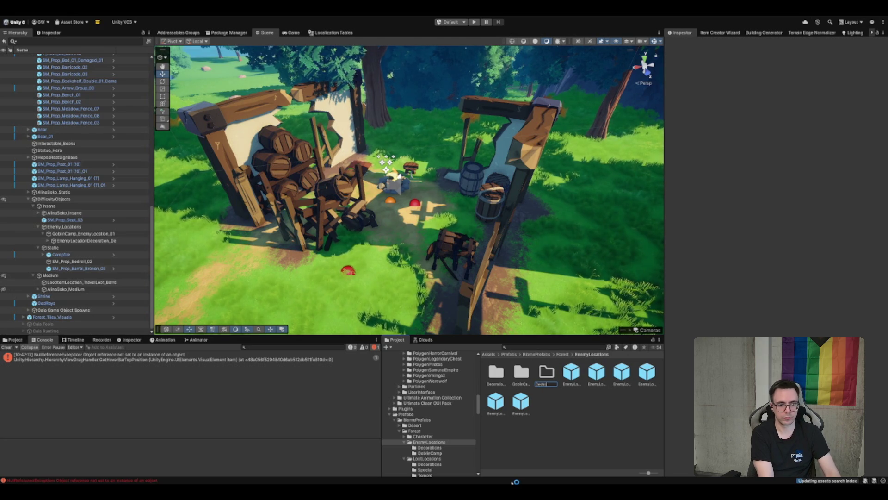
text(ertVillages)
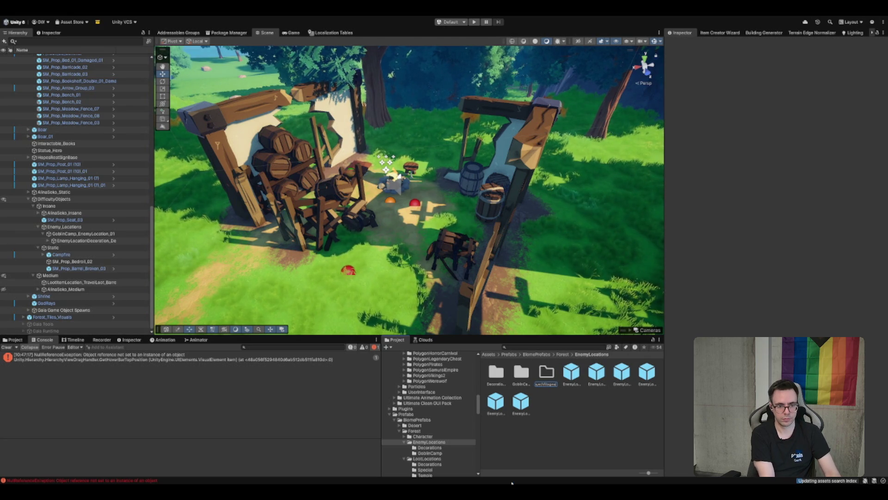
key(Return)
key(Return)
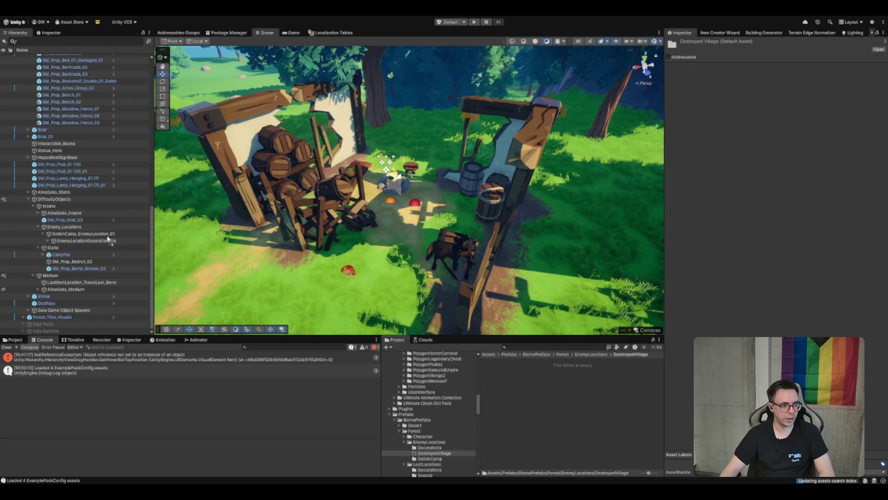
Assign the DestroyedVillage_01 decoration prefab to Element 0 of the camp's Enemy Location Decoration Prefabs
click(107, 235)
drag(495, 373, 821, 139)
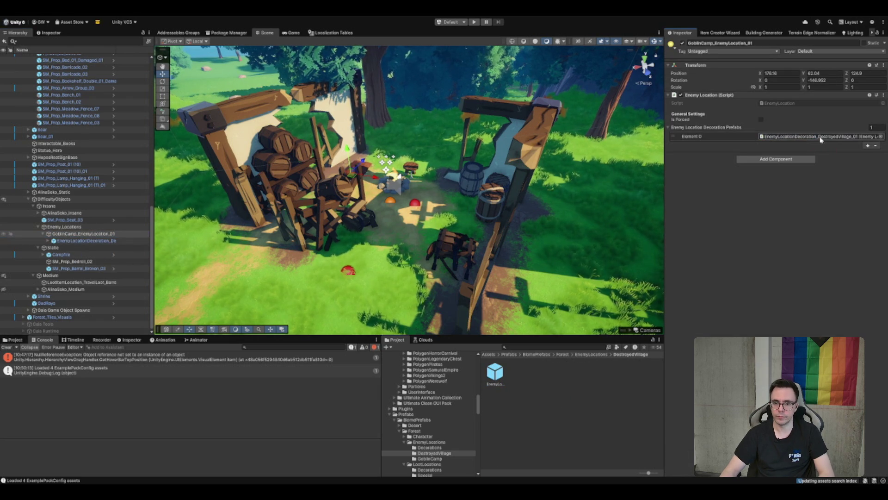
click(84, 234)
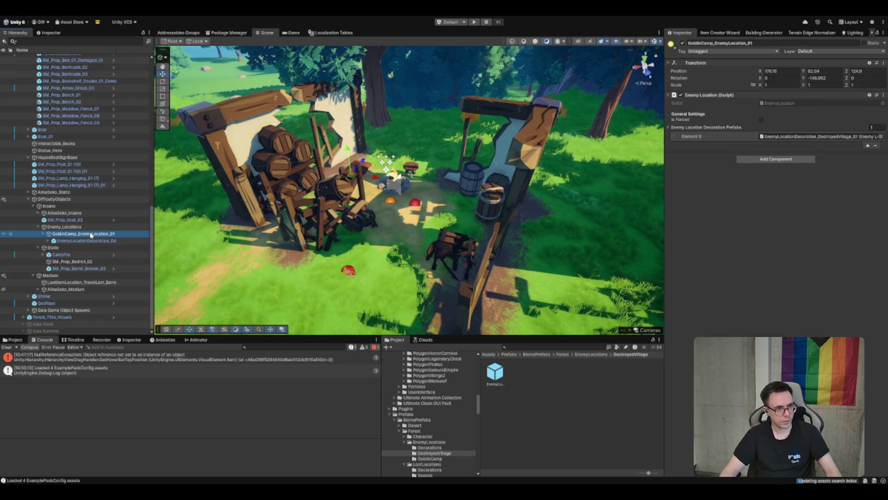
Duplicate the camp as GoblinCamp_EnemyLocation_02 and move it toward another ruined building
drag(455, 172, 504, 218)
key(ctrl+d)
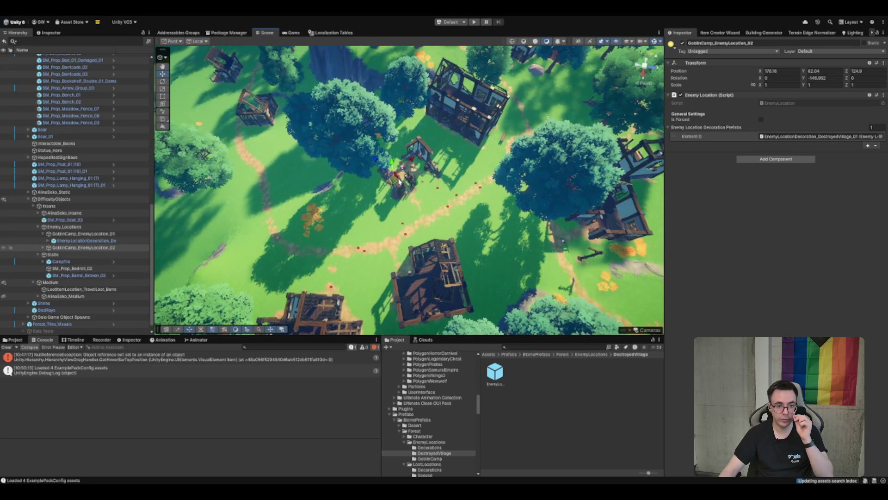
mouse_move(396, 183)
mouse_down()
mouse_move(460, 148)
mouse_move(412, 179)
mouse_up()
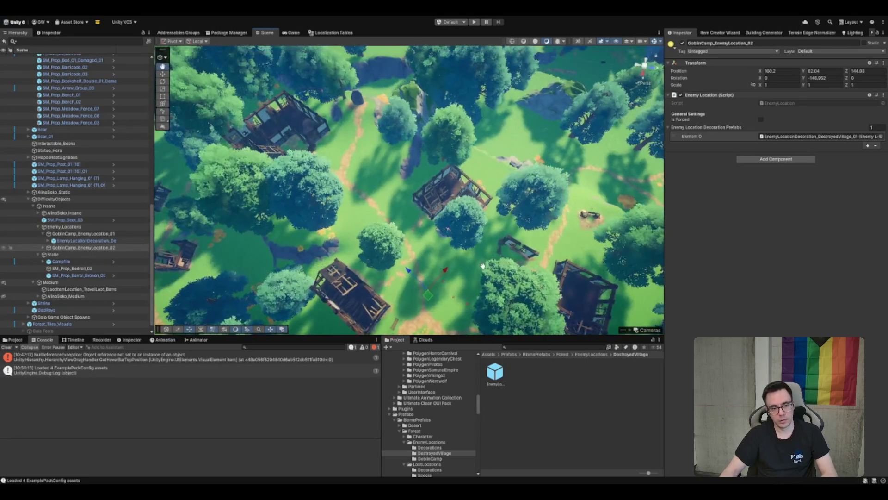
mouse_move(482, 266)
mouse_down()
mouse_move(443, 284)
mouse_move(351, 176)
mouse_move(336, 137)
mouse_up()
Position GoblinCamp_EnemyLocation_02 on the ruined building's plank floor and rotate it slightly
key(f)
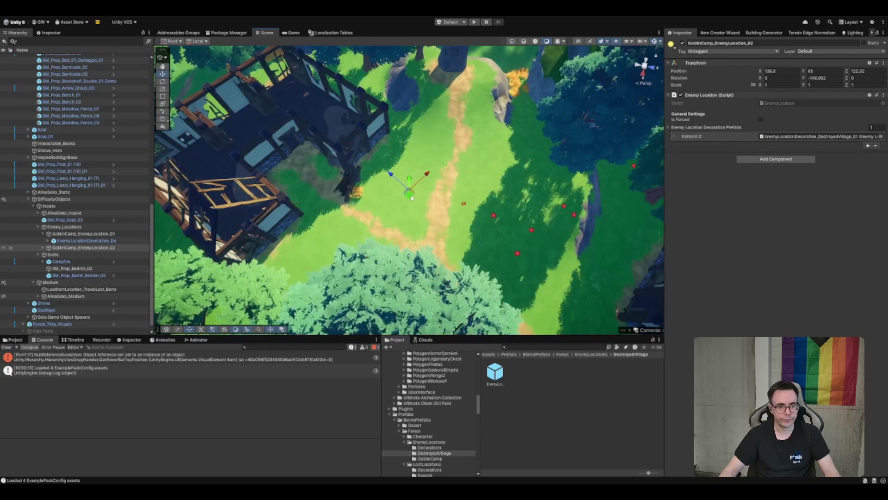
mouse_move(411, 197)
mouse_down()
mouse_move(338, 171)
mouse_move(428, 177)
mouse_up()
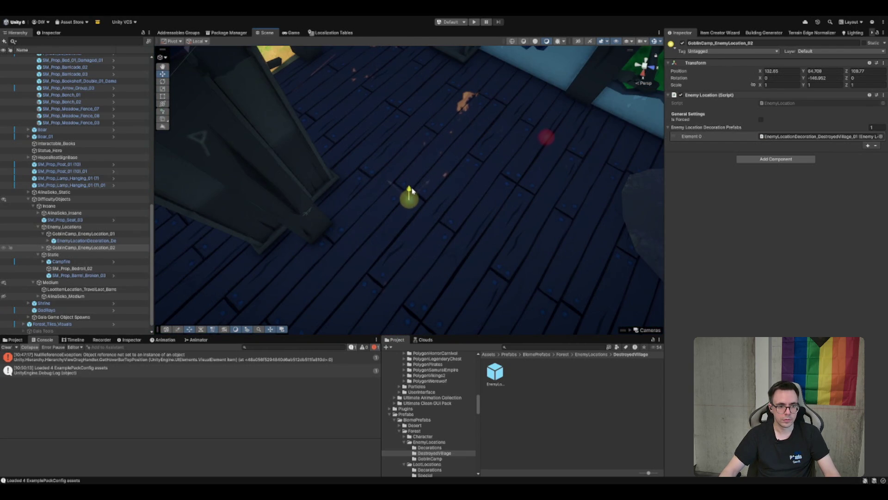
mouse_move(412, 210)
mouse_down()
mouse_move(417, 245)
mouse_move(426, 155)
mouse_move(430, 173)
mouse_up()
scroll(411, 190, down, 10)
mouse_move(343, 129)
mouse_down()
mouse_move(359, 172)
mouse_move(359, 129)
mouse_move(365, 141)
mouse_up()
scroll(398, 176, up, 5)
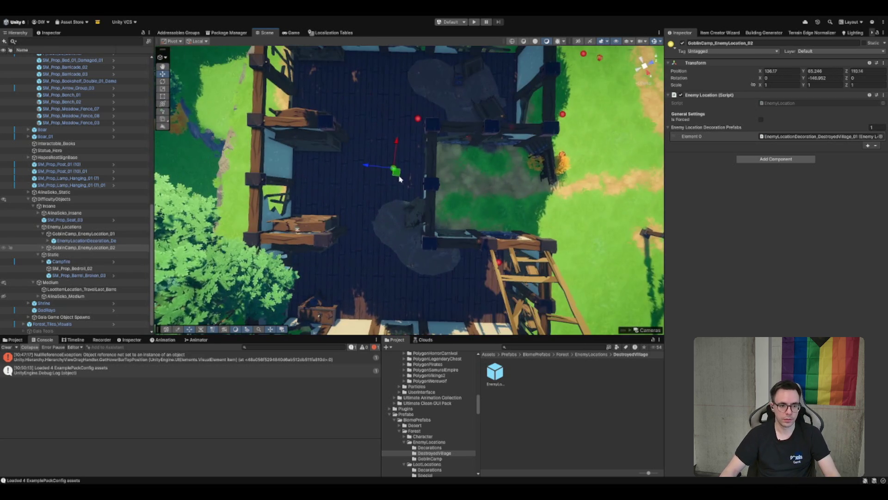
key(e)
drag(407, 194, 397, 199)
mouse_move(417, 164)
mouse_down()
mouse_move(414, 181)
mouse_move(311, 107)
mouse_up()
key(w)
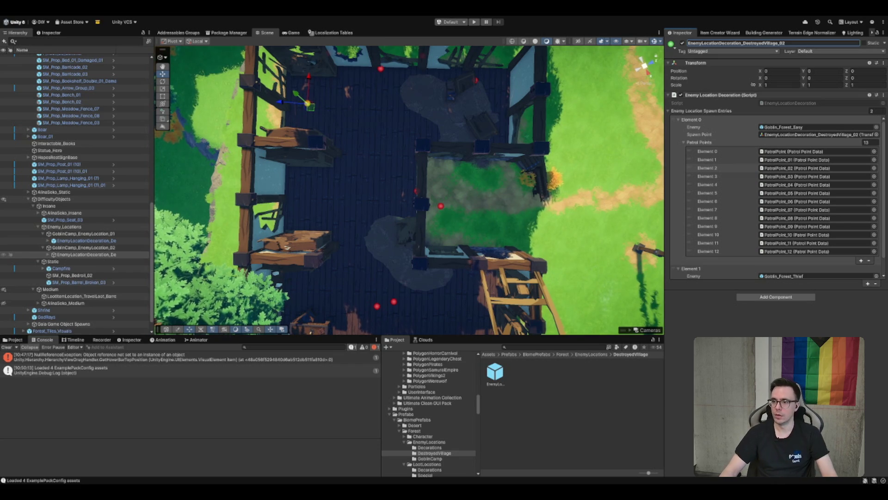
drag(463, 203, 502, 200)
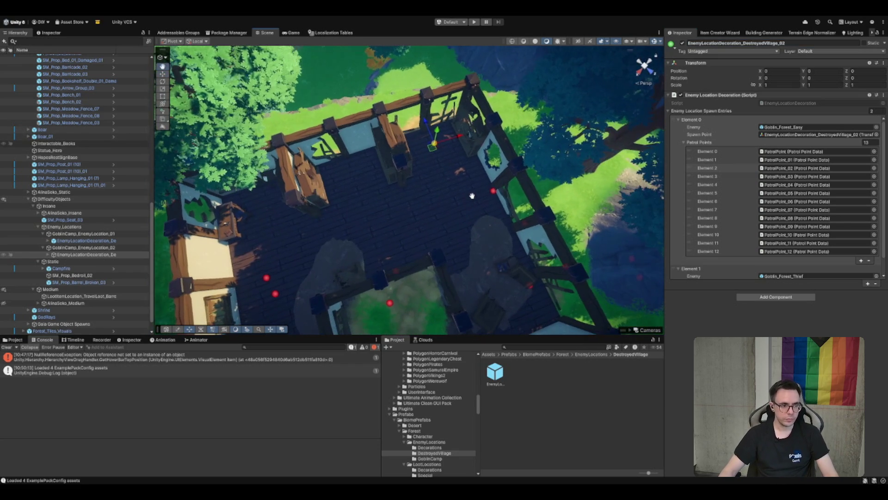
Move SM_Prop_Seat_03 under the Static group in the Hierarchy
click(79, 221)
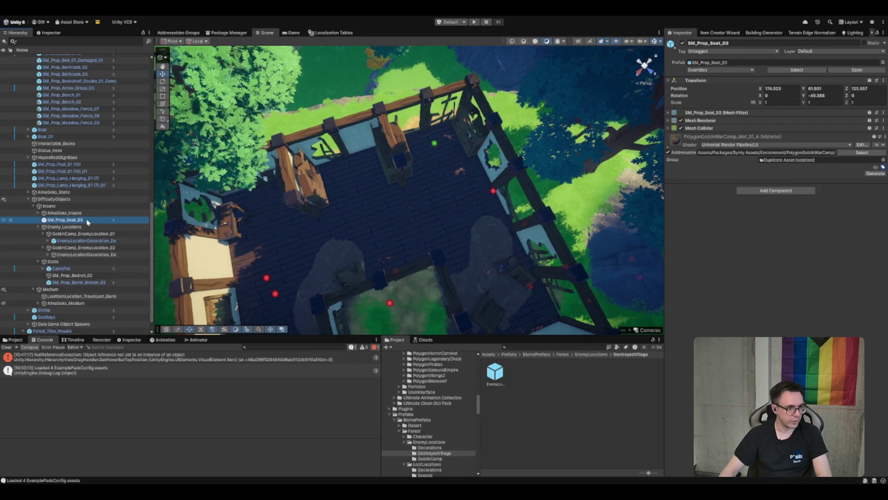
click(79, 226)
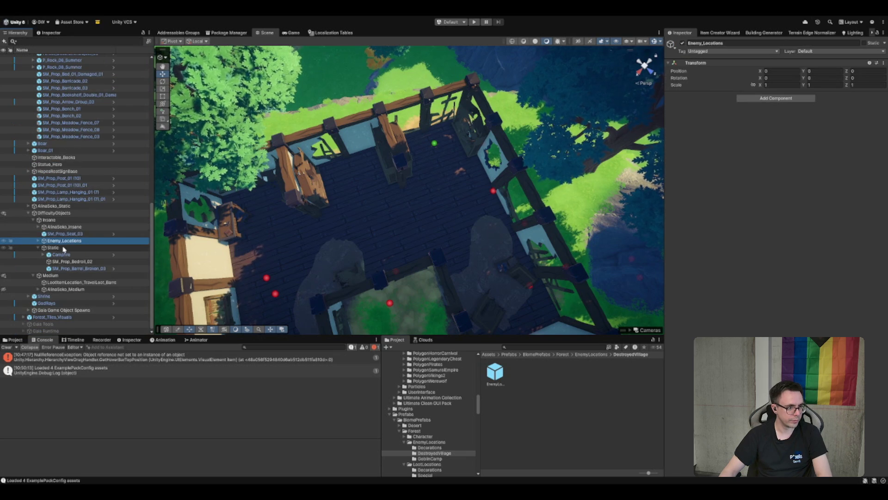
drag(65, 234, 54, 247)
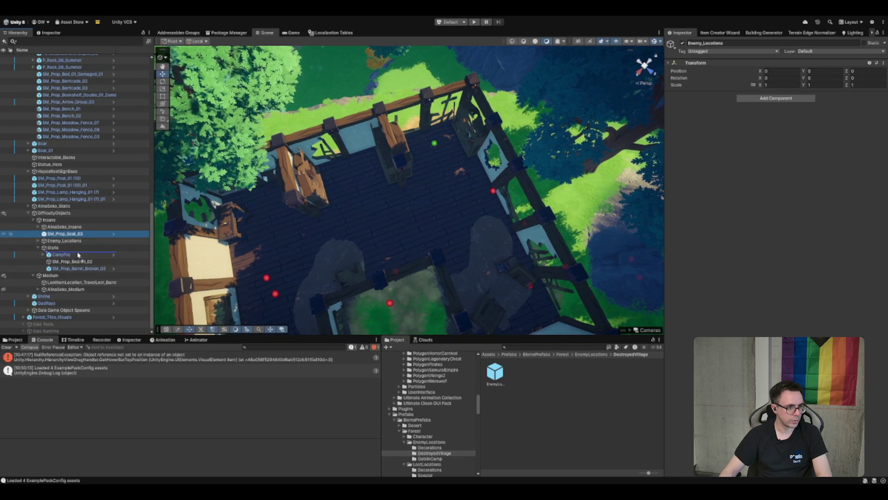
Duplicate SM_Prop_Bedroll_02 into the ruined building and turn the copy around 180°
click(71, 261)
scroll(323, 219, down, 10)
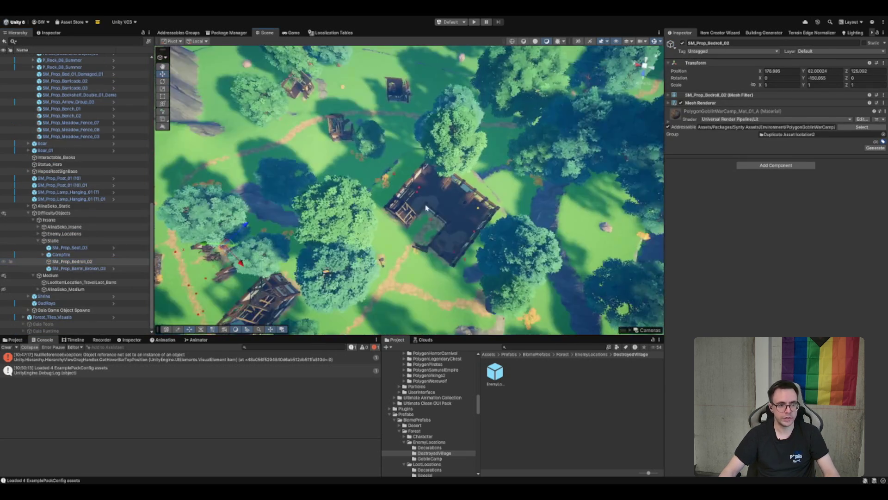
key(ctrl+d)
mouse_move(274, 198)
mouse_down()
mouse_move(342, 204)
mouse_move(389, 269)
mouse_move(368, 185)
mouse_move(358, 226)
mouse_up()
key(f)
key(e)
mouse_move(390, 262)
mouse_down()
mouse_move(424, 238)
mouse_move(412, 169)
mouse_up()
key(w)
key(e)
key(w)
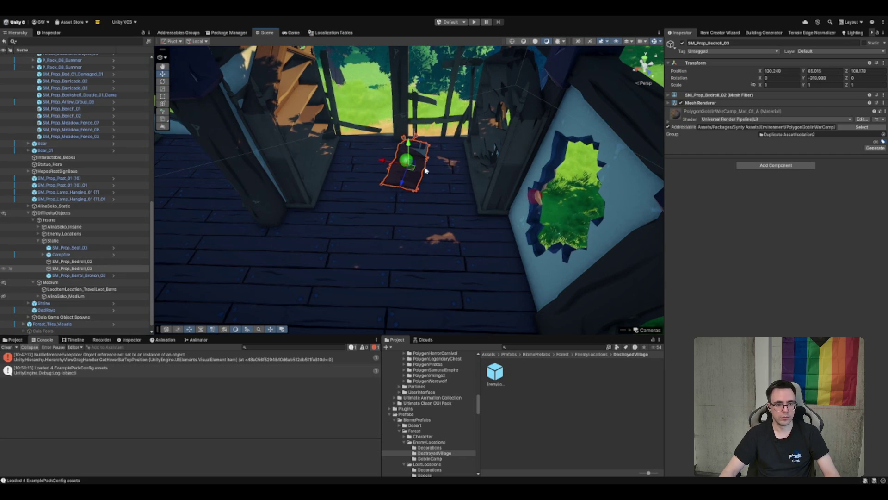
scroll(416, 174, up, 3)
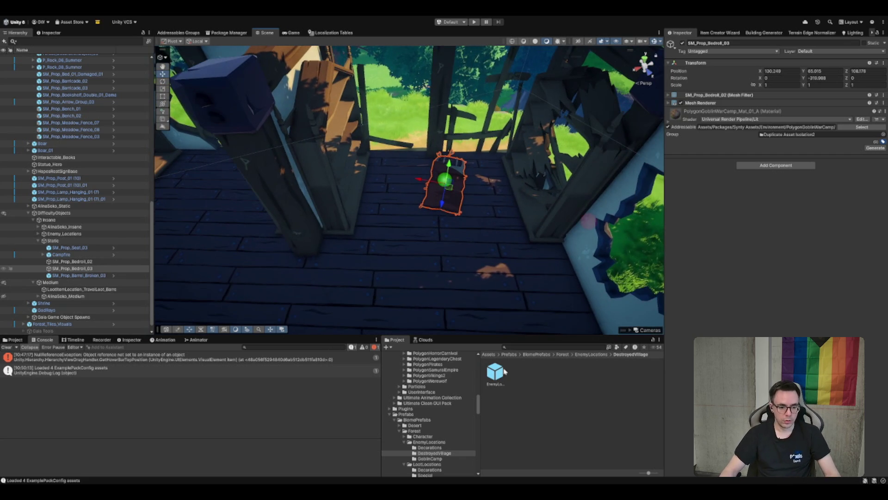
scroll(440, 439, up, 5)
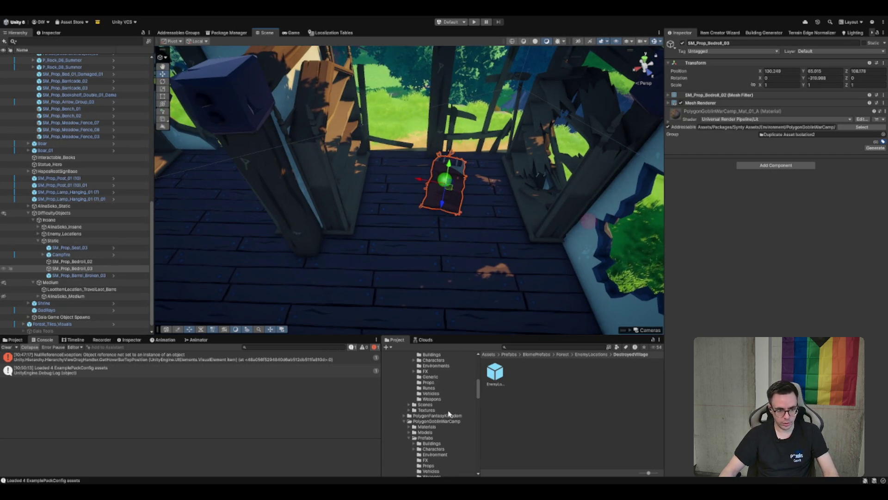
Place SM_Prop_Barrel_01 from PolygonGoblinWarCamp > Prefabs > Props beside the bedroll
click(444, 421)
key(Down)
key(Down)
key(Down)
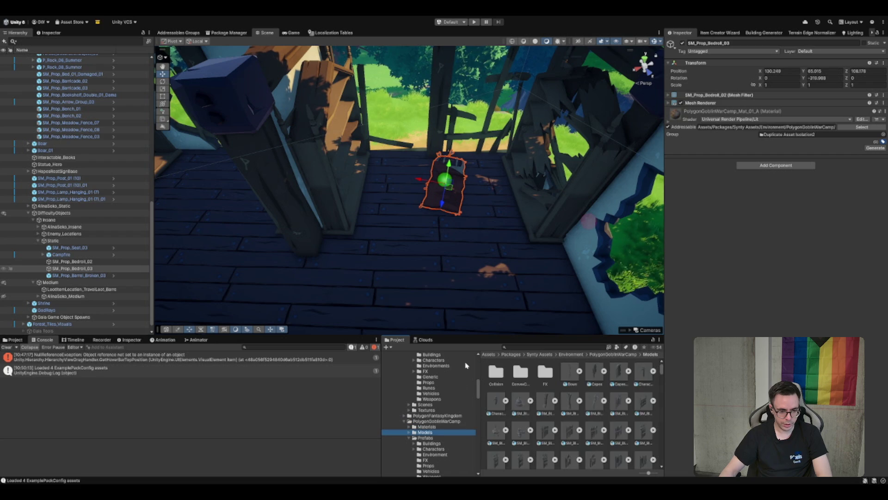
scroll(442, 427, down, 10)
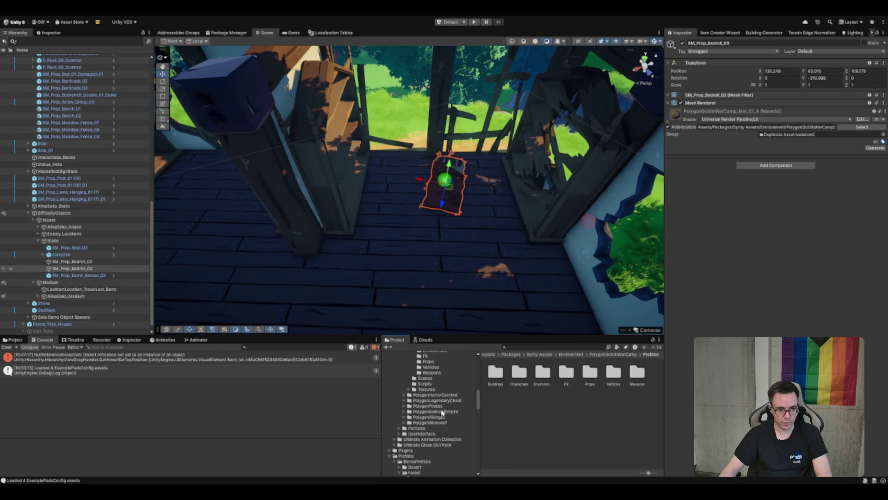
click(429, 361)
scroll(551, 259, down, 3)
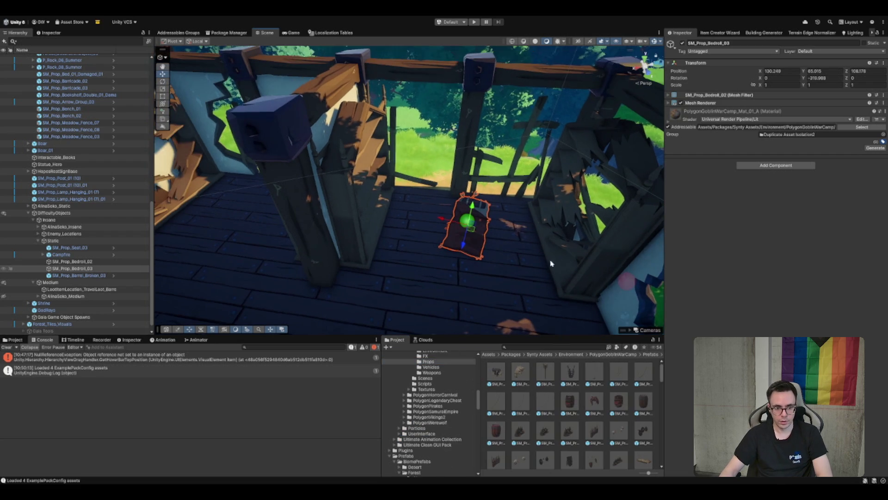
click(574, 406)
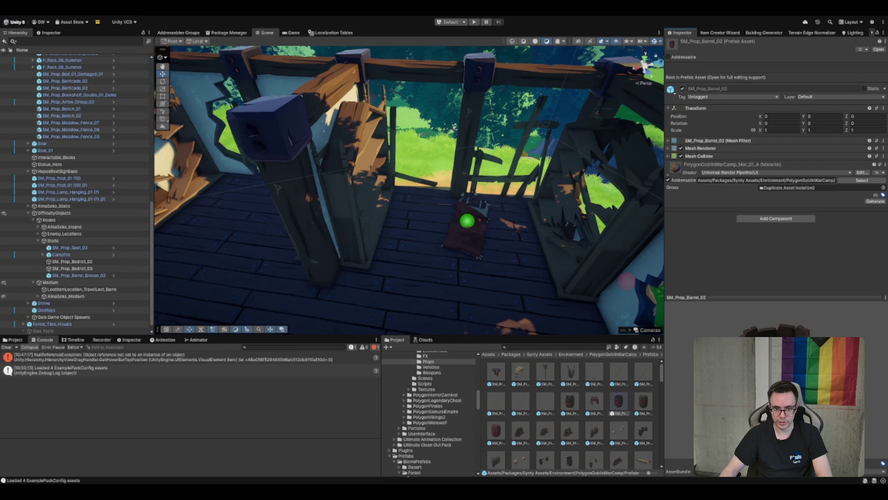
mouse_move(582, 392)
mouse_down()
mouse_move(435, 210)
mouse_move(409, 206)
mouse_up()
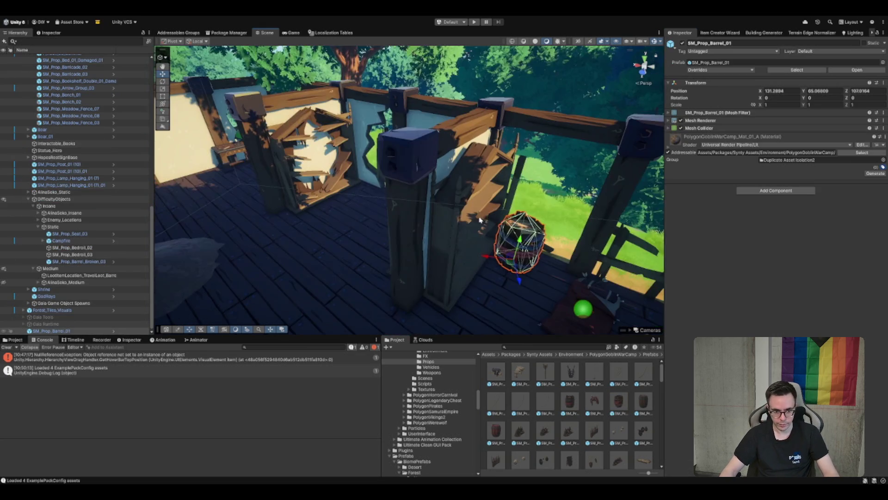
Preview the SM_Prop_Chime_03, Chain_03, Defence_Spikes_02 and Drum_Stick_01 props
scroll(632, 419, down, 2)
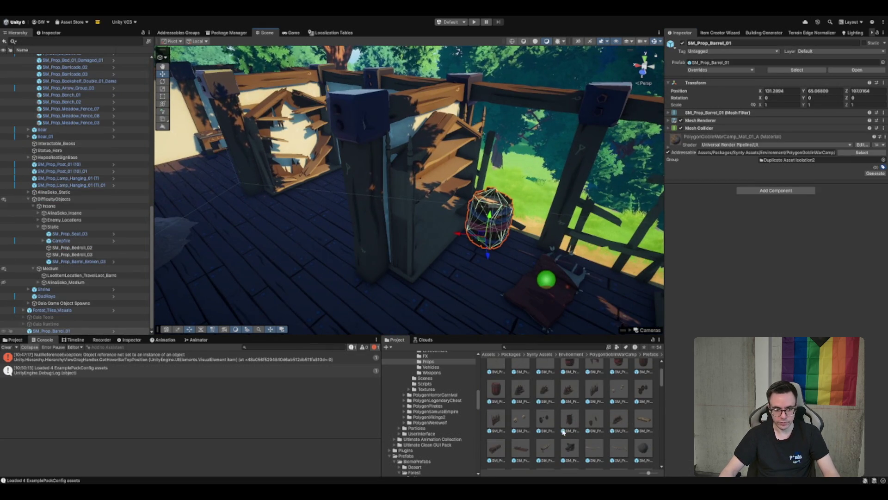
scroll(583, 428, down, 3)
click(595, 412)
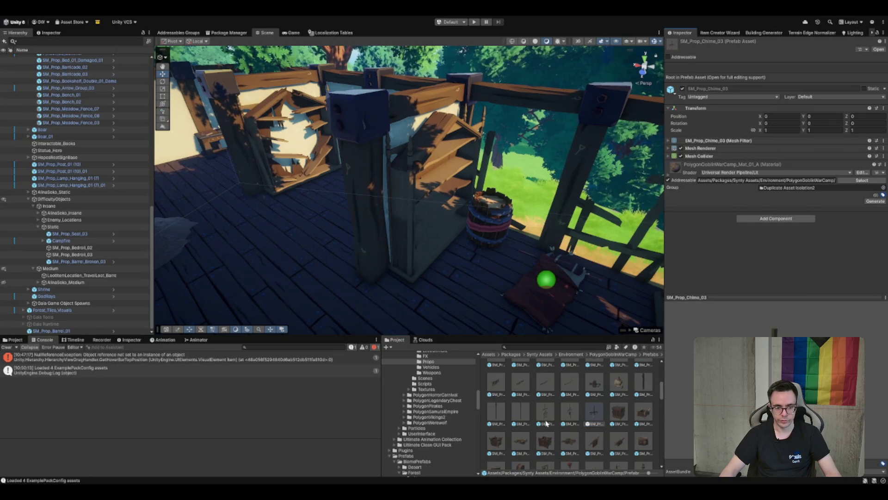
scroll(537, 442, down, 1)
click(533, 396)
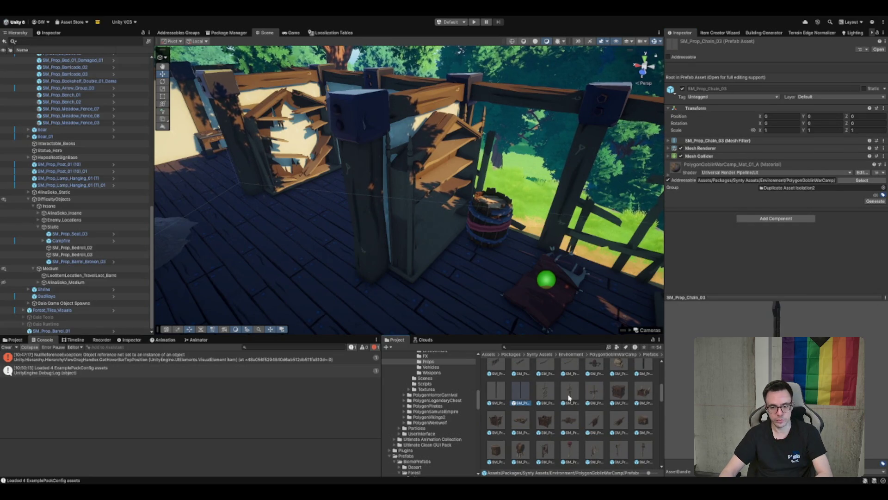
scroll(604, 410, down, 1)
click(619, 399)
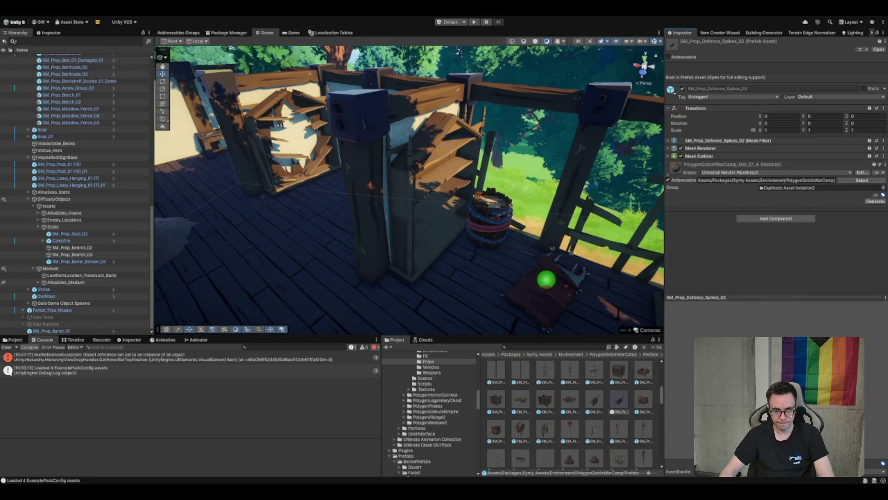
scroll(578, 409, down, 1)
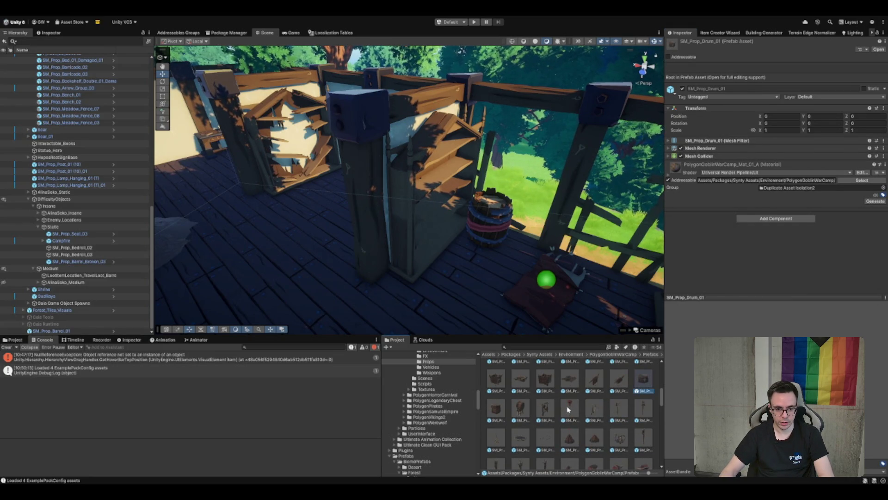
click(571, 408)
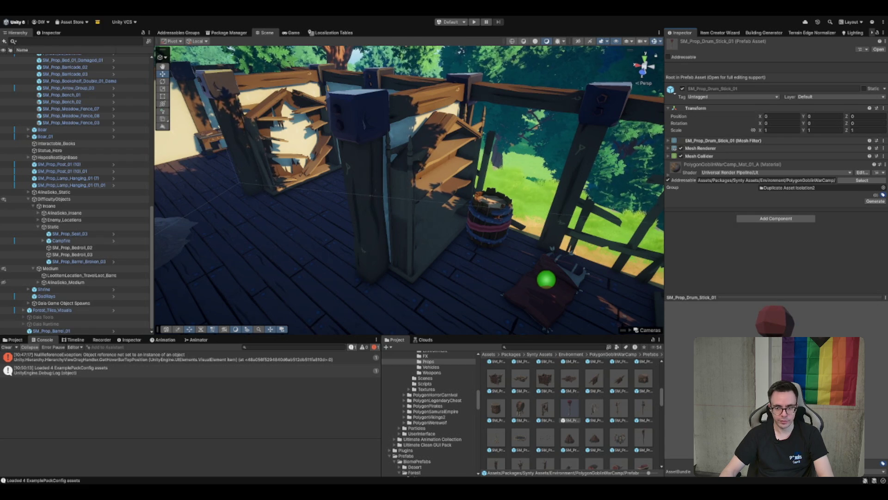
click(556, 420)
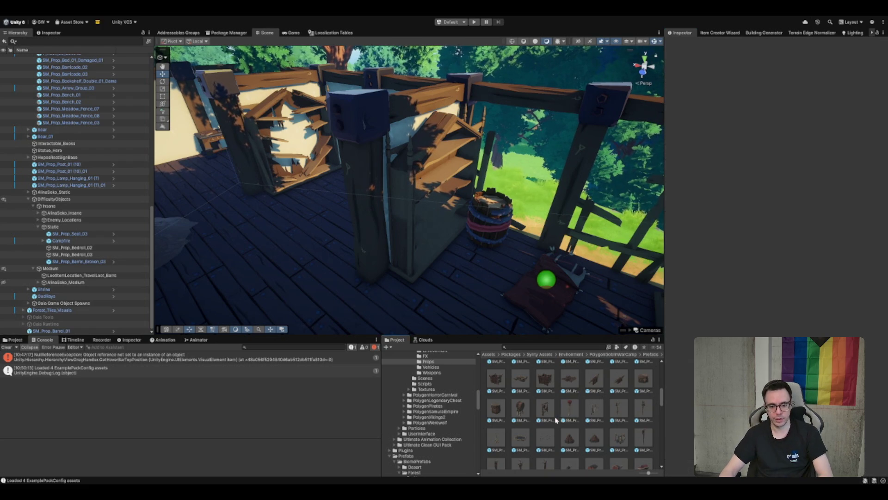
Browse further down the prop prefabs and preview SM_Prop_Helmet_Pile_04
scroll(601, 424, down, 1)
scroll(601, 423, down, 1)
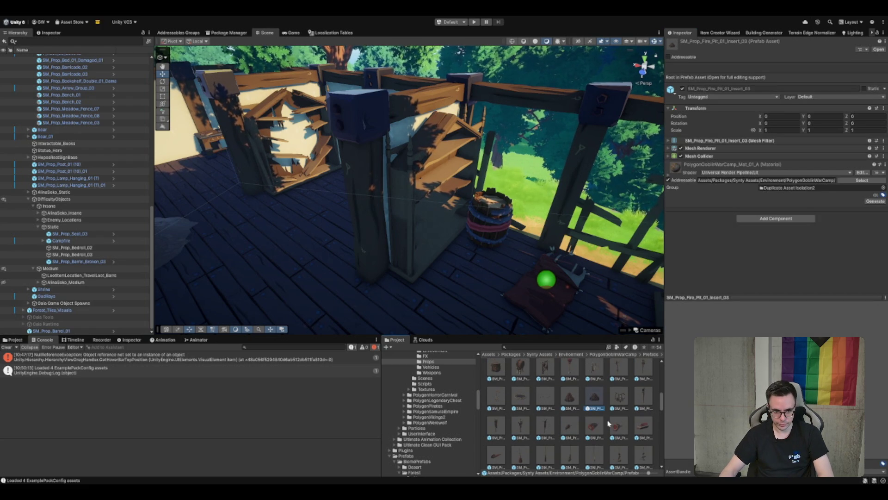
scroll(620, 424, down, 1)
scroll(613, 436, down, 3)
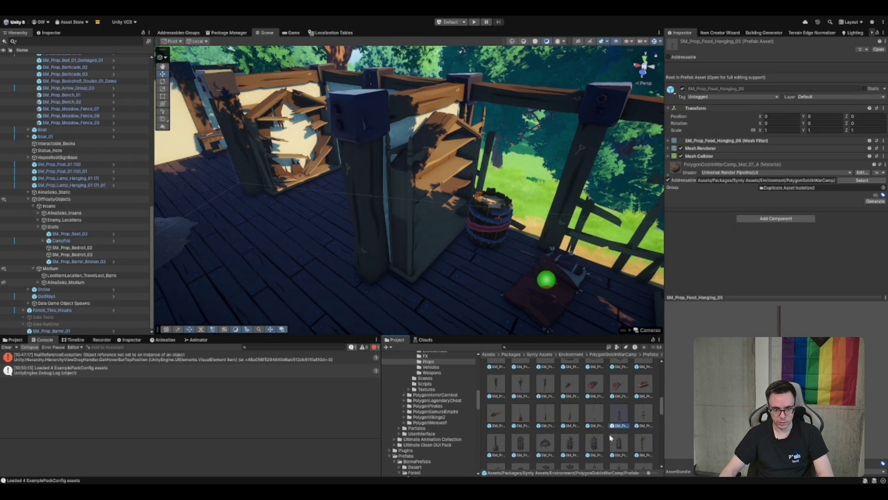
click(583, 443)
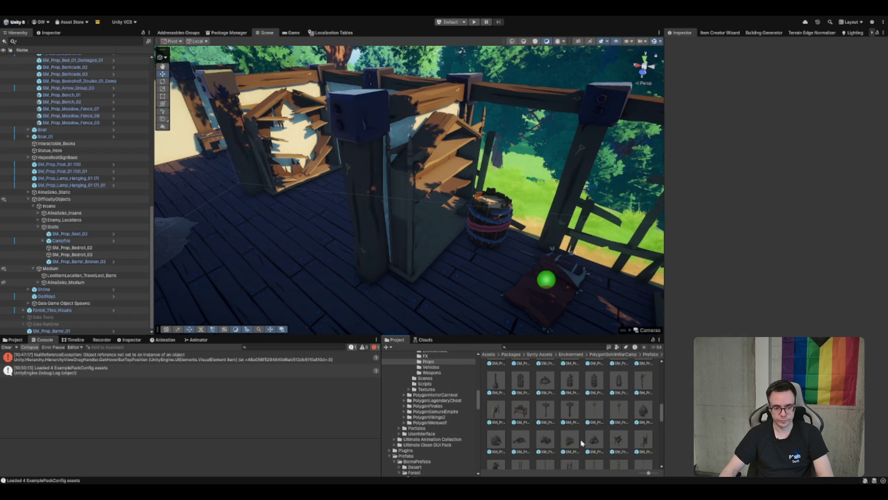
click(594, 442)
scroll(594, 435, down, 1)
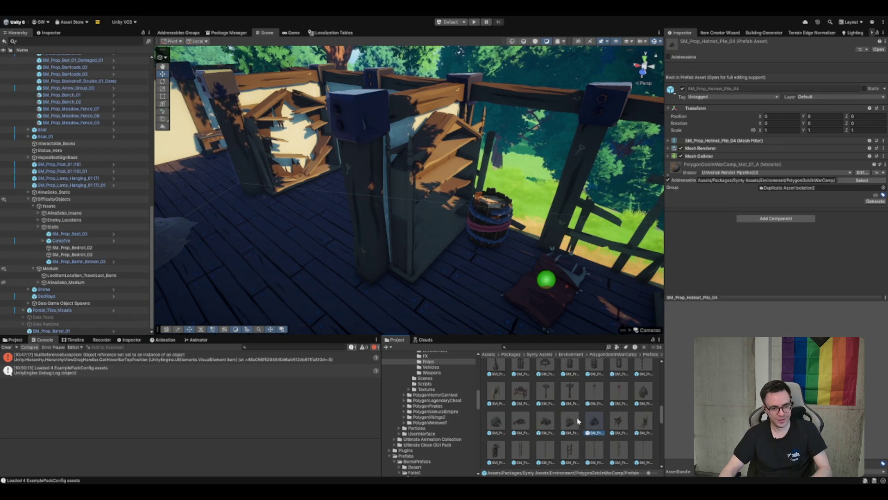
scroll(579, 422, down, 1)
mouse_move(594, 399)
mouse_down()
mouse_move(458, 259)
mouse_move(465, 255)
mouse_up()
key(f)
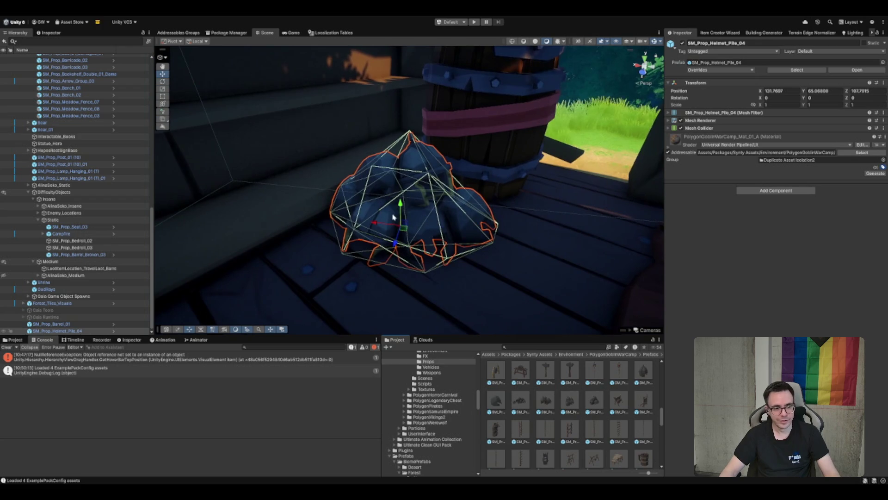
mouse_move(403, 231)
mouse_down()
mouse_move(488, 187)
mouse_move(361, 204)
mouse_move(410, 251)
mouse_move(354, 258)
mouse_move(422, 204)
mouse_move(442, 218)
mouse_up()
key(e)
key(w)
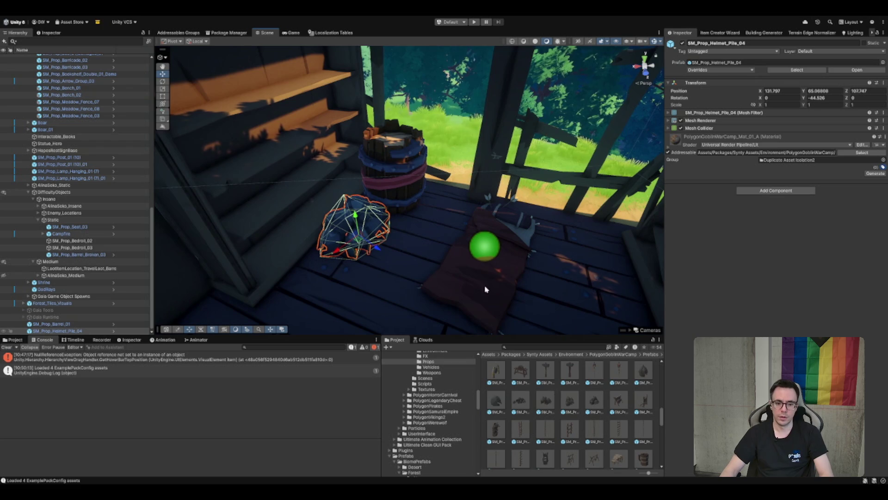
scroll(583, 404, down, 3)
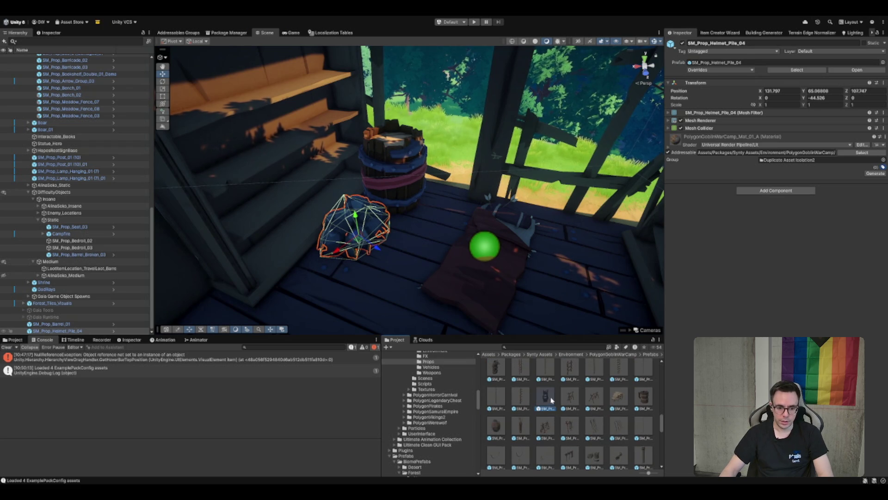
click(551, 400)
scroll(547, 428, down, 1)
click(496, 408)
scroll(509, 416, down, 1)
click(570, 422)
drag(518, 287, 562, 351)
scroll(582, 421, down, 3)
scroll(575, 434, down, 2)
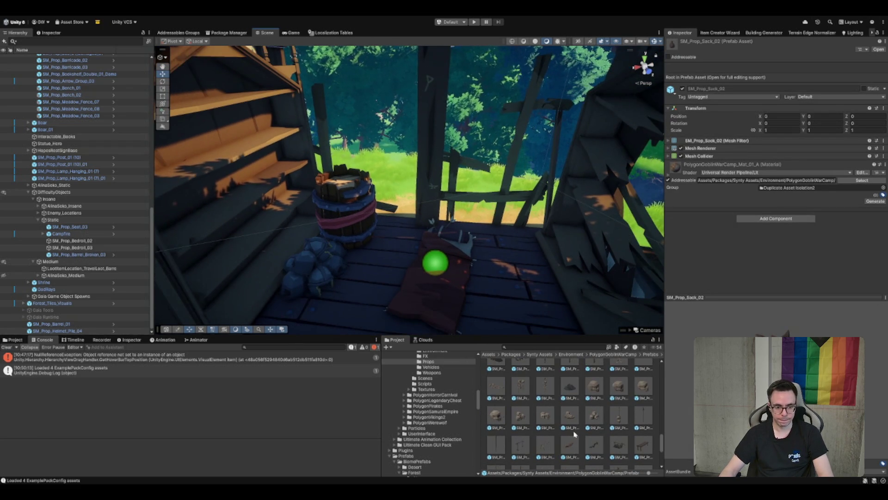
scroll(573, 436, down, 5)
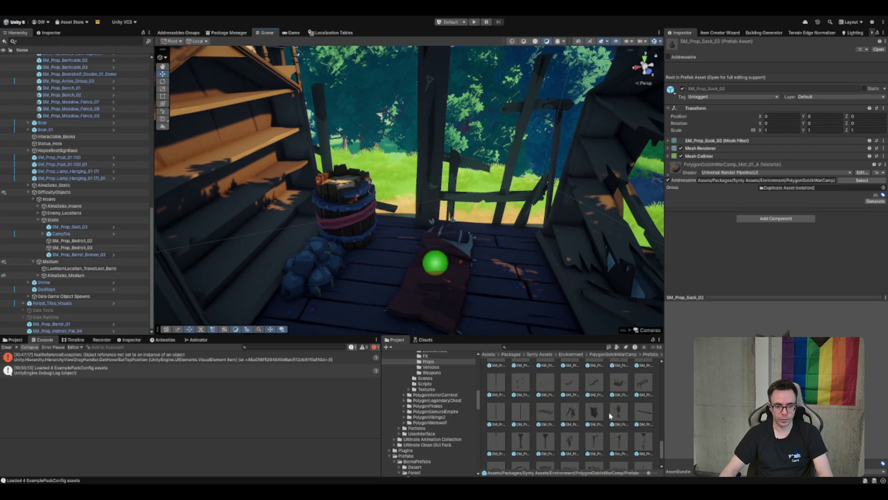
scroll(537, 401, down, 1)
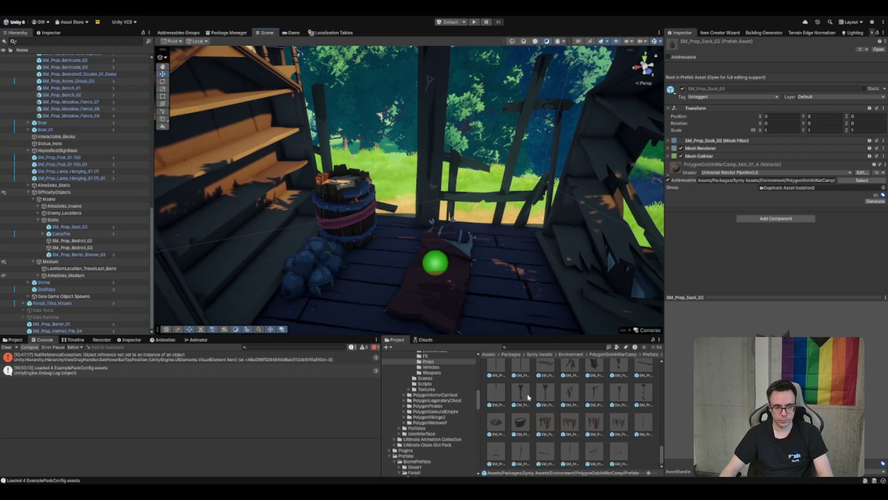
click(521, 394)
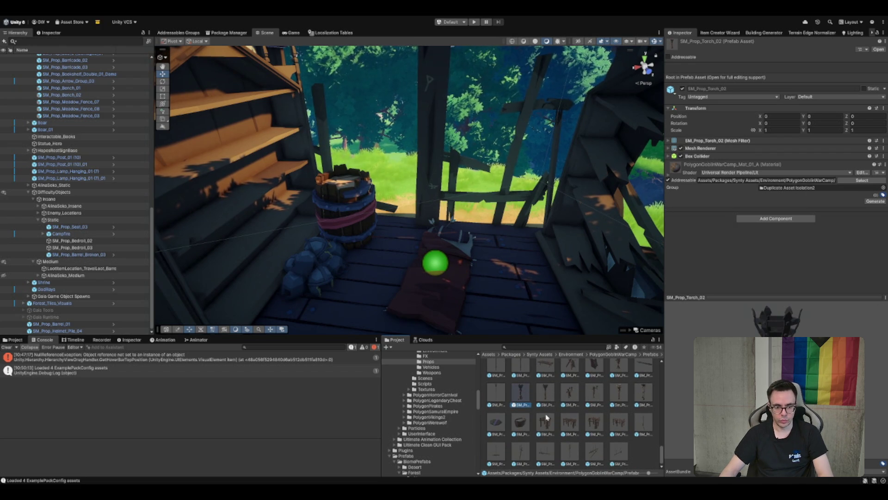
click(545, 422)
click(520, 422)
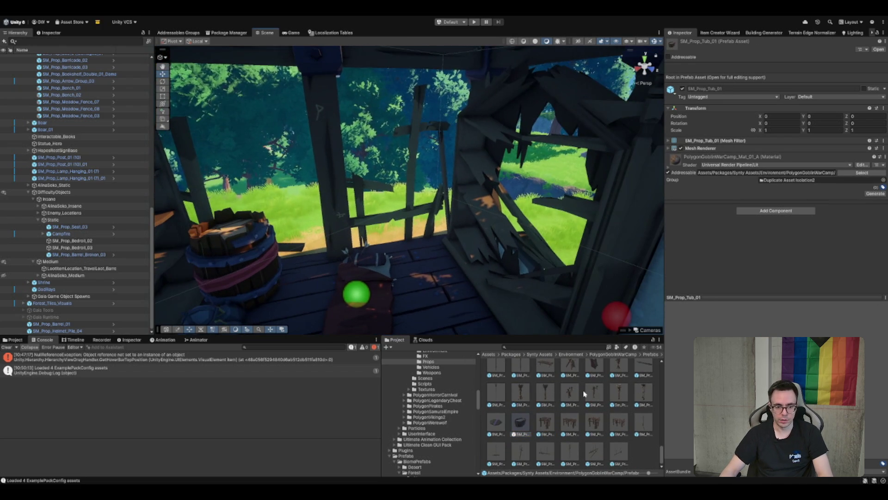
click(588, 393)
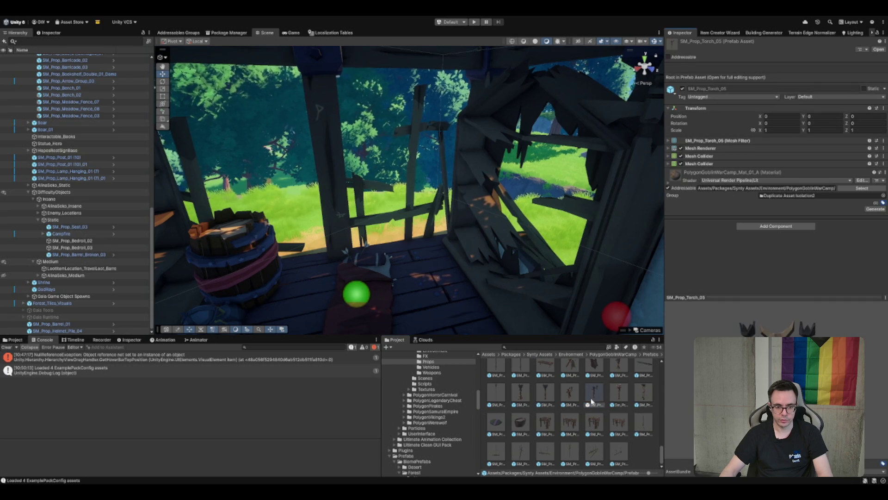
click(620, 397)
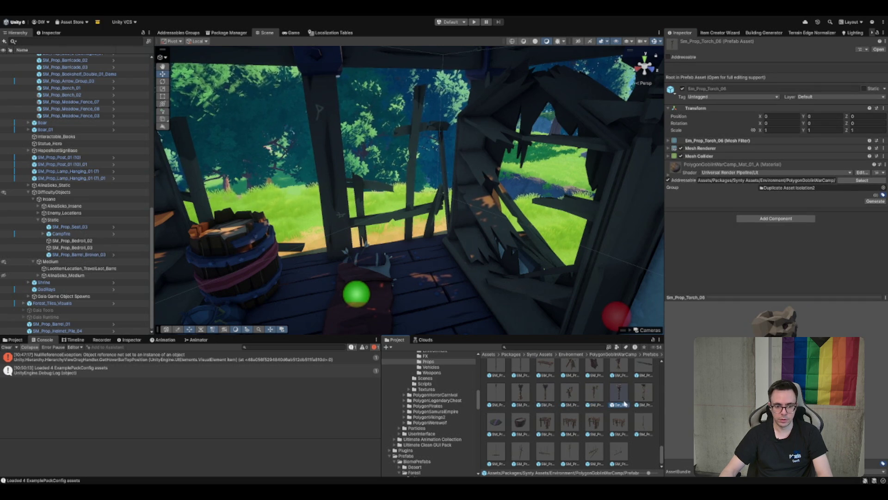
scroll(623, 405, up, 2)
click(620, 389)
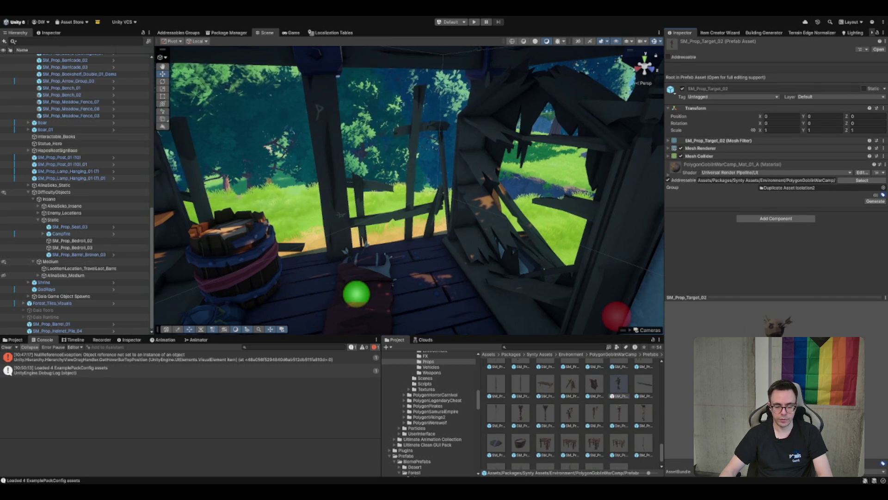
click(526, 385)
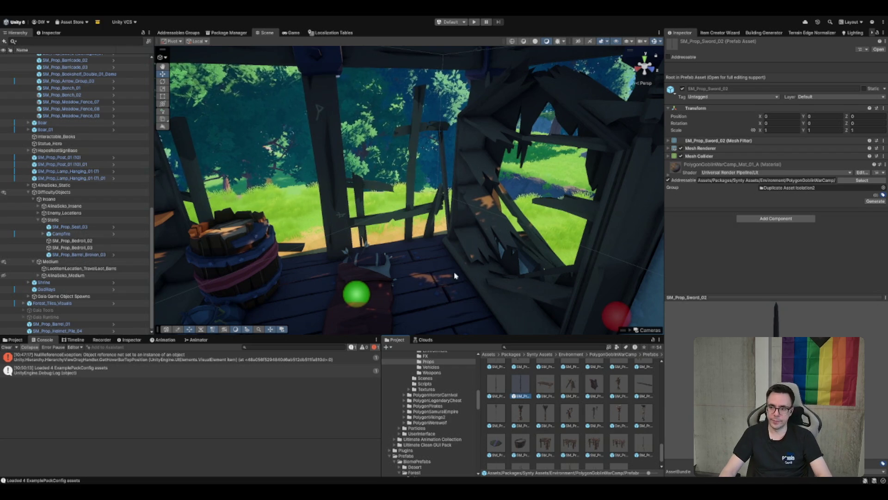
scroll(555, 393, up, 2)
click(569, 375)
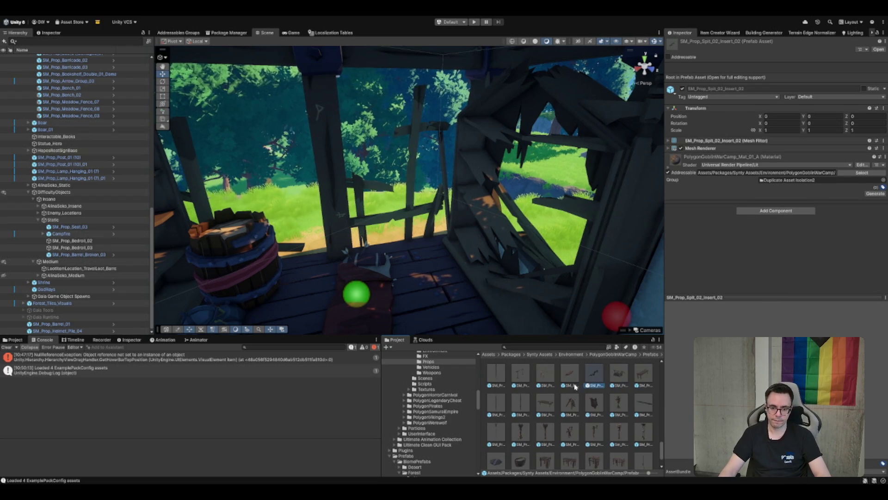
click(596, 377)
scroll(620, 380, up, 3)
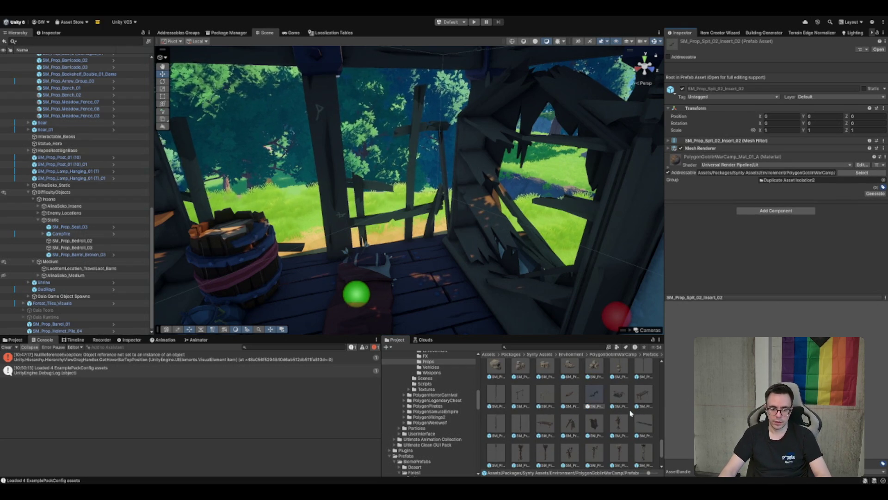
click(620, 389)
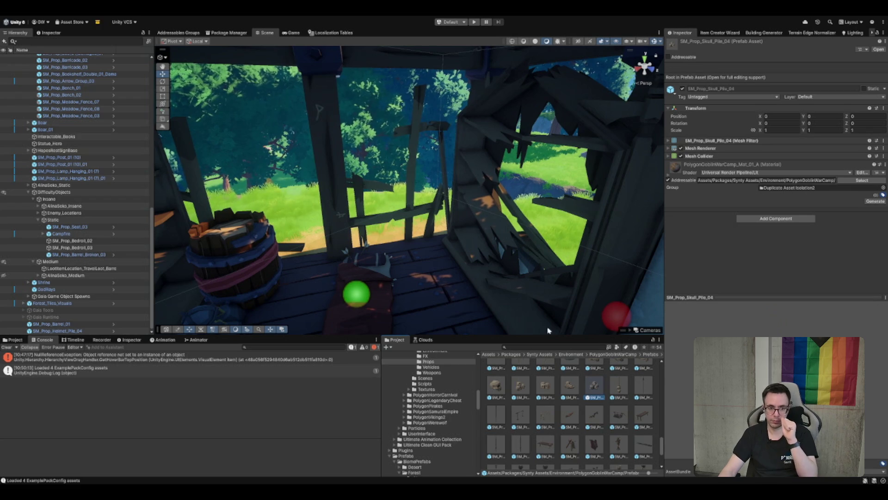
scroll(572, 393, up, 3)
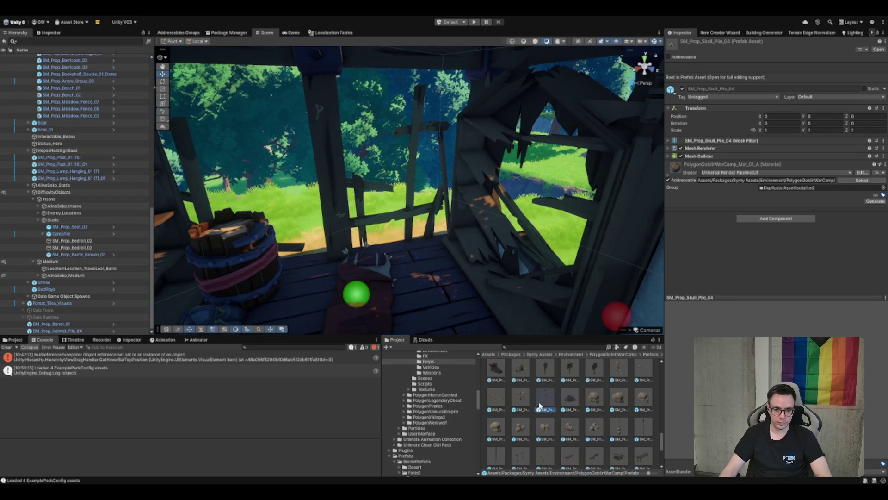
click(575, 395)
scroll(556, 391, up, 3)
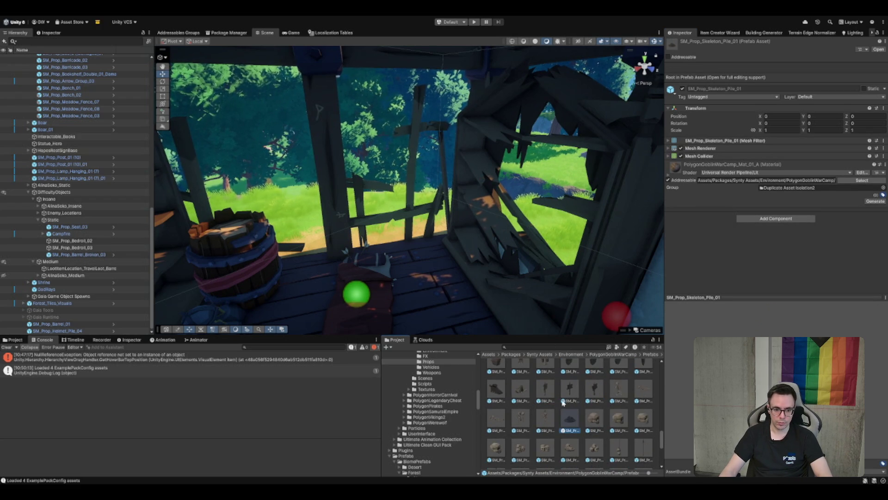
scroll(523, 385, up, 2)
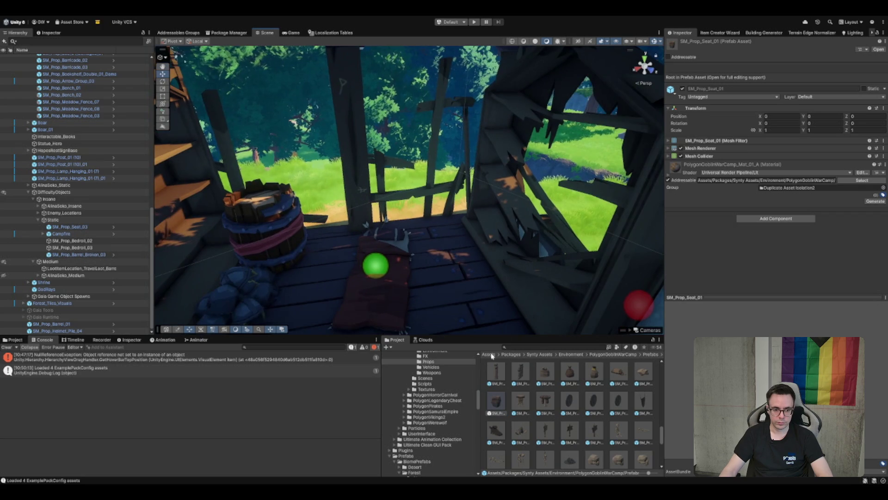
mouse_move(494, 403)
mouse_down()
mouse_move(459, 263)
mouse_move(354, 224)
mouse_move(398, 232)
mouse_move(403, 241)
mouse_move(458, 217)
mouse_move(440, 153)
mouse_move(451, 162)
mouse_up()
key(ctrl+z)
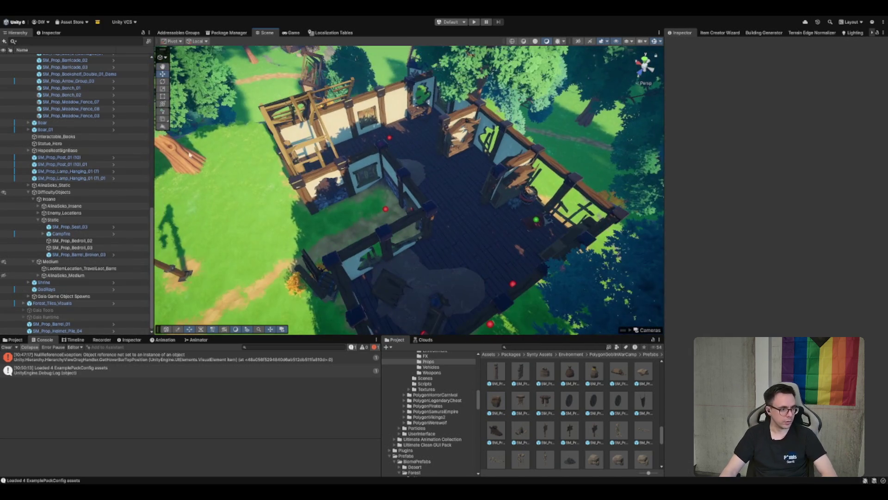
Expand Enemy_Locations down to the second camp's decoration and frame its PatrolPoint
click(105, 268)
click(54, 261)
key(Left)
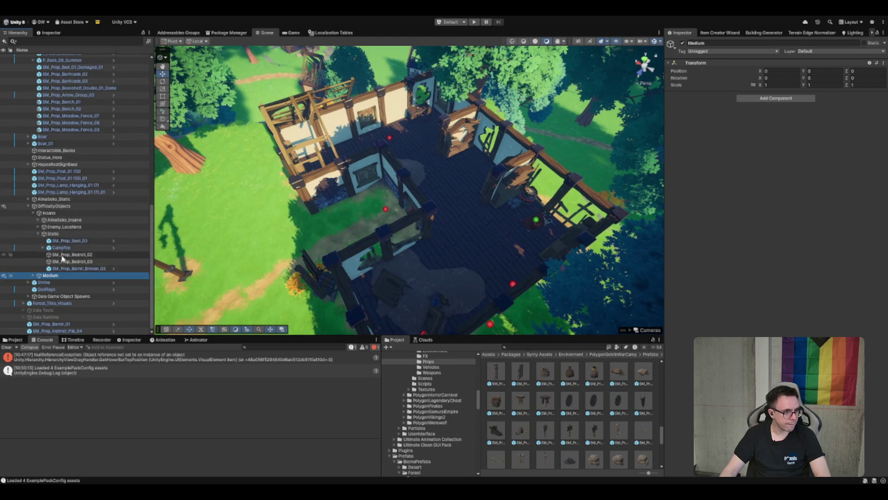
click(88, 226)
key(alt+Right)
click(86, 233)
click(106, 255)
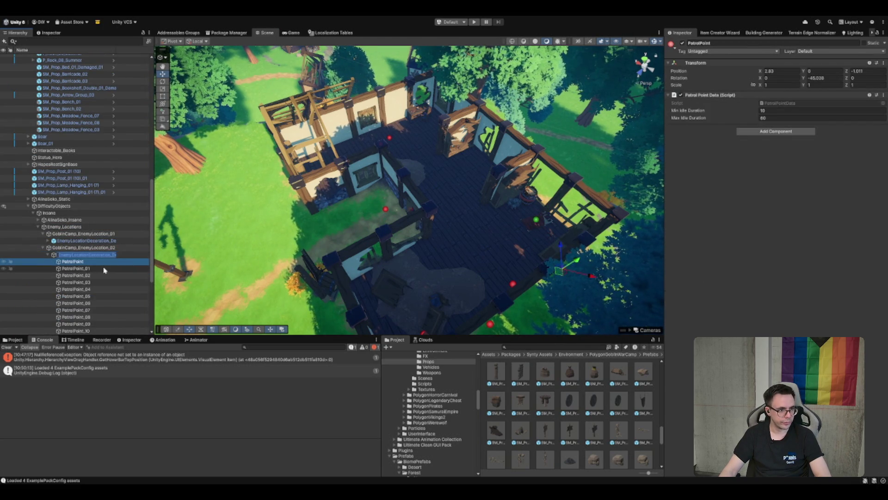
scroll(116, 208, down, 2)
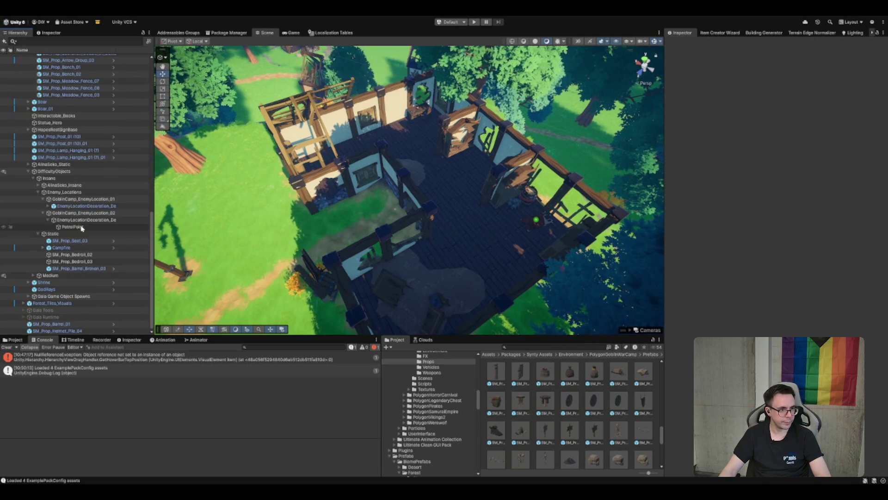
double_click(73, 227)
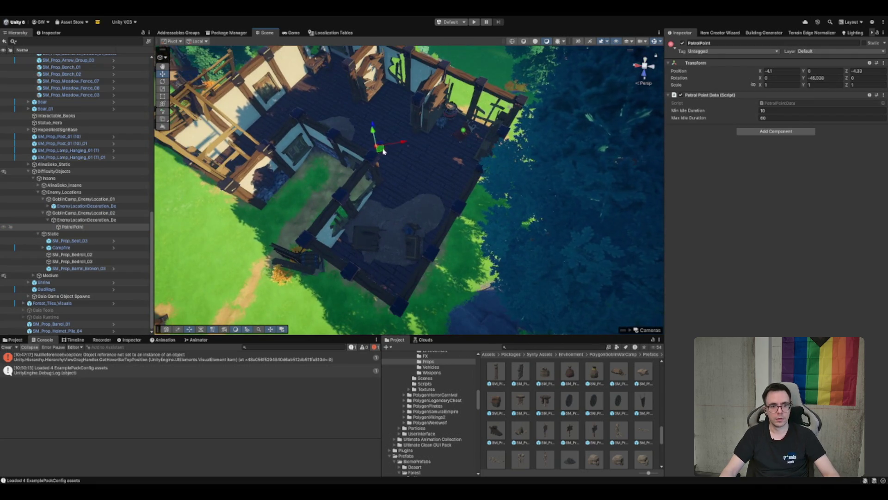
scroll(383, 151, up, 5)
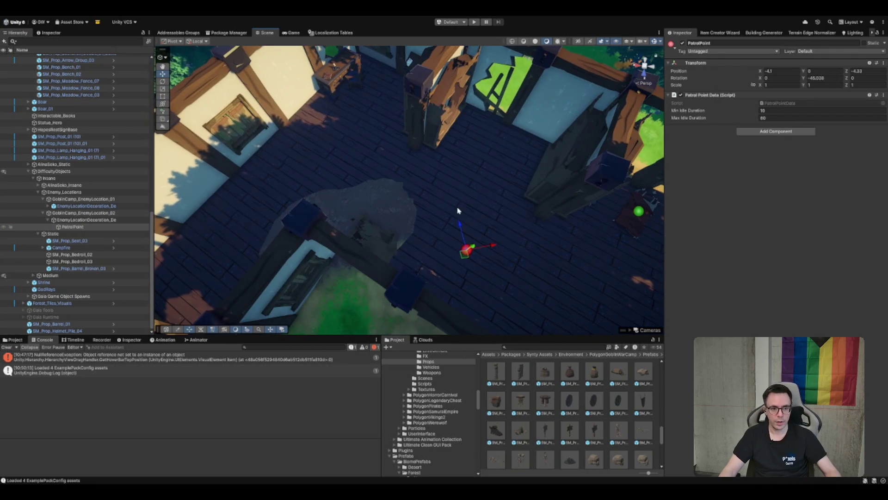
Move PatrolPoint to the house's upper left and turn it to a new facing
mouse_move(465, 250)
mouse_down()
mouse_move(356, 99)
mouse_move(345, 99)
mouse_up()
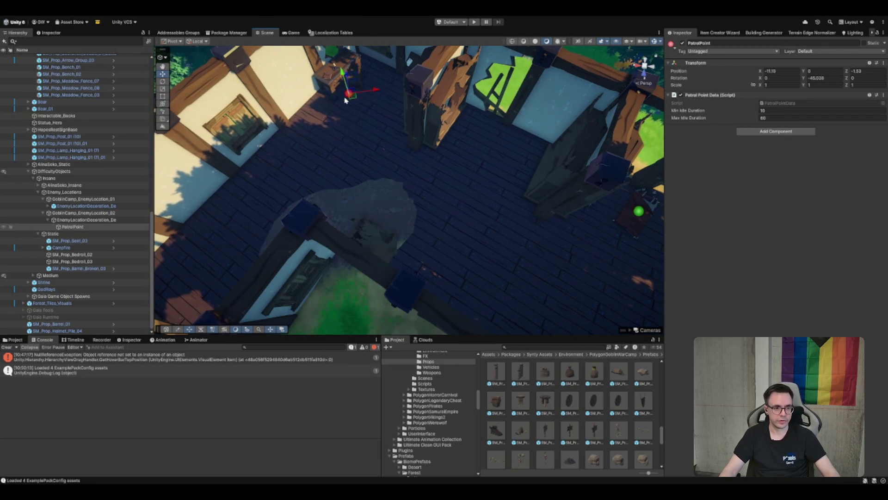
scroll(345, 100, down, 5)
key(f)
key(e)
mouse_move(422, 211)
mouse_down()
mouse_move(444, 199)
mouse_move(397, 216)
mouse_move(402, 209)
mouse_up()
key(w)
scroll(470, 224, down, 6)
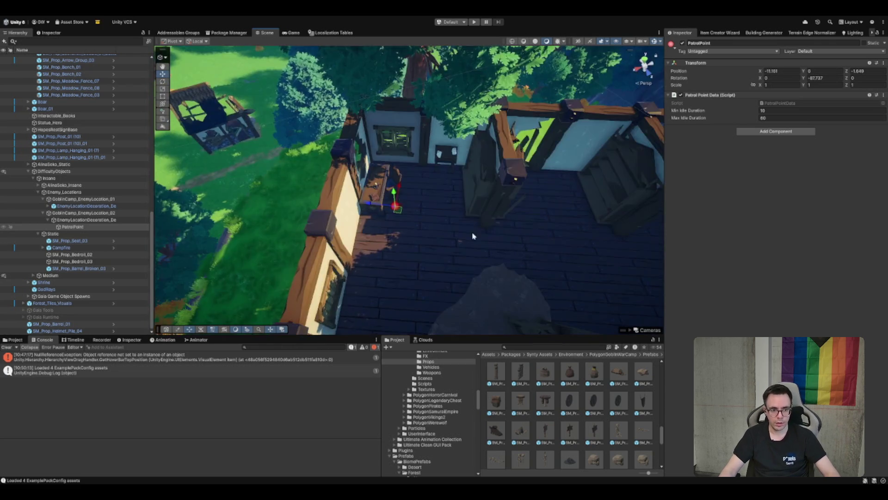
scroll(473, 236, up, 5)
Create PatrolPoint_01, turn it, set Min and Max Idle Duration to 0, and move it
key(ctrl+d)
key(e)
mouse_move(354, 248)
mouse_down()
mouse_move(318, 245)
mouse_move(300, 270)
mouse_up()
key(w)
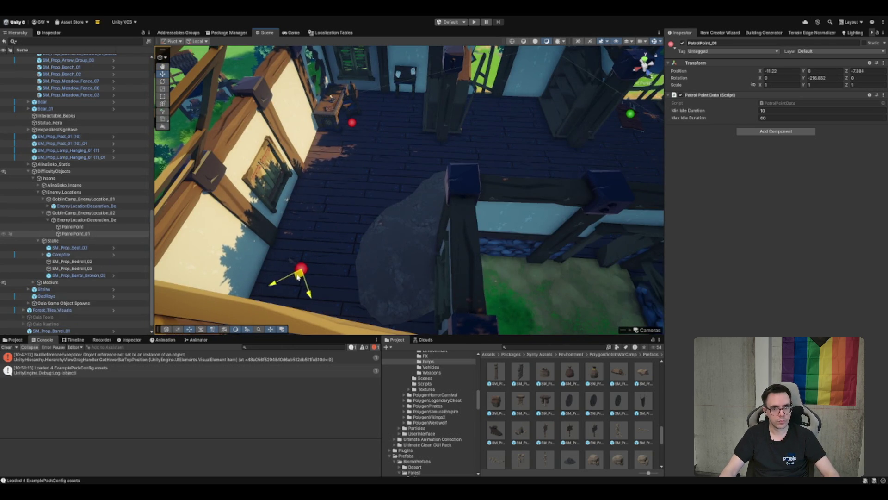
click(771, 111)
text(0)
click(772, 118)
text(0)
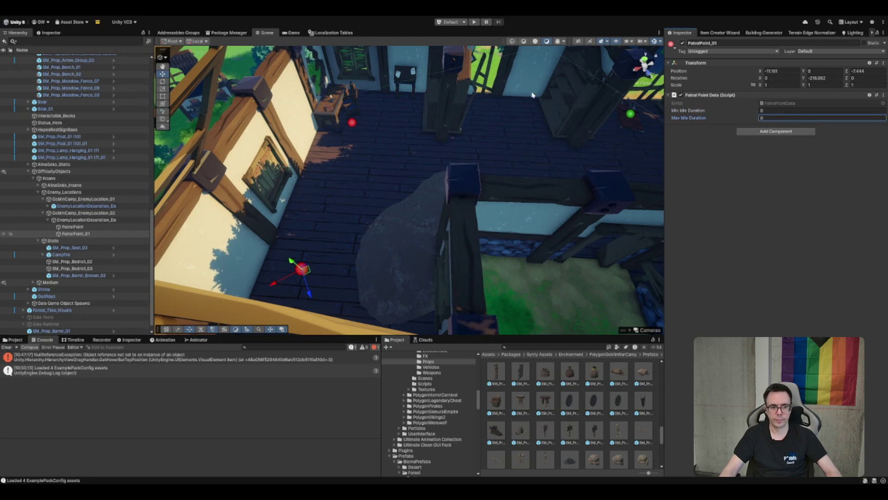
mouse_move(309, 273)
mouse_down()
mouse_move(384, 203)
mouse_move(314, 300)
mouse_move(296, 299)
mouse_move(356, 219)
mouse_move(396, 191)
mouse_move(359, 211)
mouse_up()
Duplicate patrol points through PatrolPoint_06 across the floor, setting minimum idle duration 0
key(ctrl+d)
key(ctrl+d)
mouse_move(428, 174)
mouse_down()
mouse_move(399, 190)
mouse_move(308, 138)
mouse_up()
key(ctrl+d)
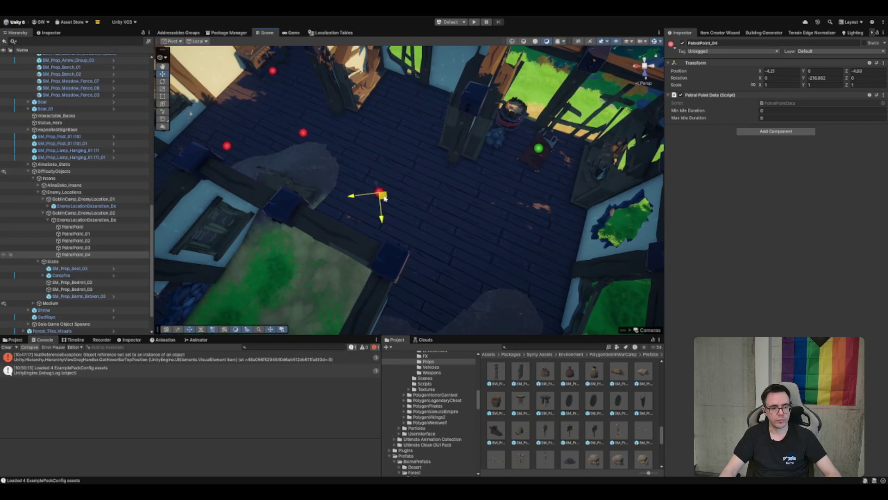
mouse_move(440, 212)
mouse_down()
mouse_move(363, 163)
mouse_move(413, 203)
mouse_move(398, 173)
mouse_move(410, 170)
mouse_move(448, 204)
mouse_move(394, 241)
mouse_up()
key(ctrl+d)
key(ctrl+d)
drag(480, 232, 494, 165)
drag(402, 154, 398, 158)
click(773, 112)
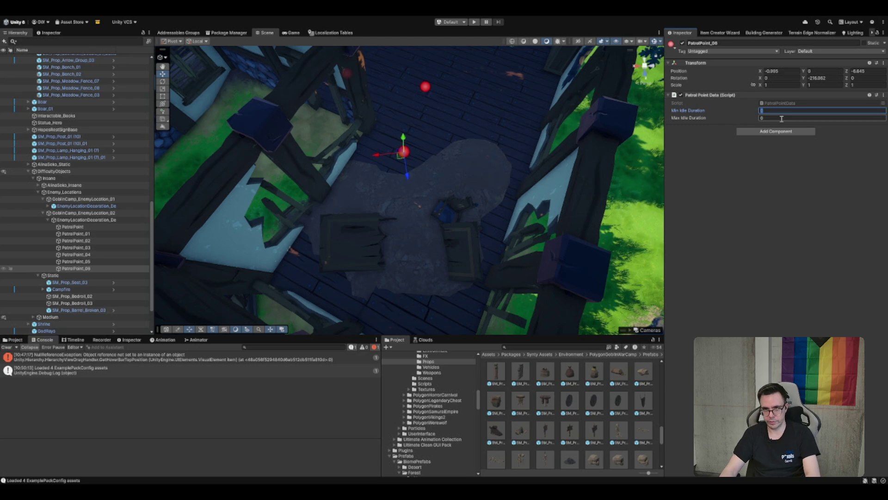
text(20)
click(781, 120)
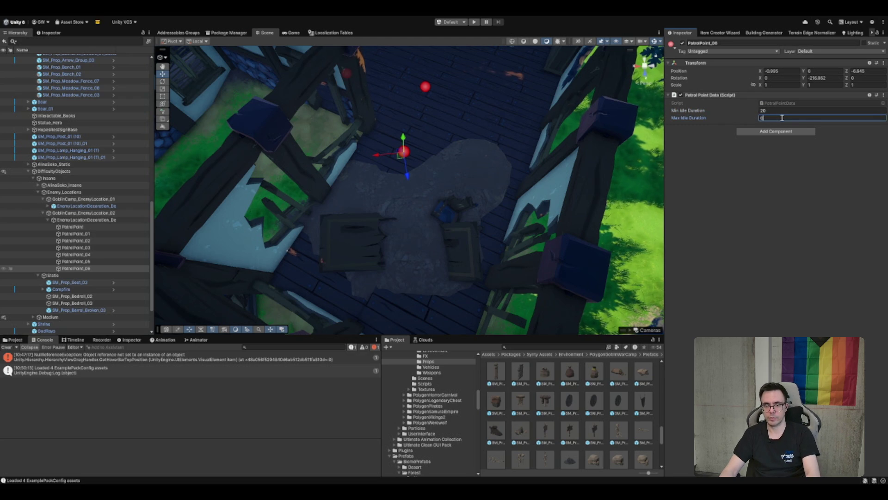
text(60)
key(Return)
Add PatrolPoint_07 through PatrolPoint_11 on the floor, completing twelve patrol points
key(f)
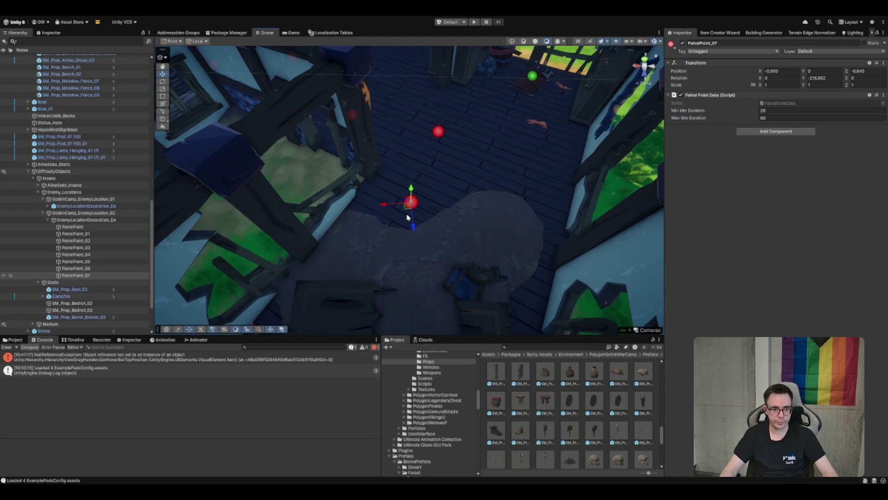
drag(410, 204, 537, 157)
click(764, 110)
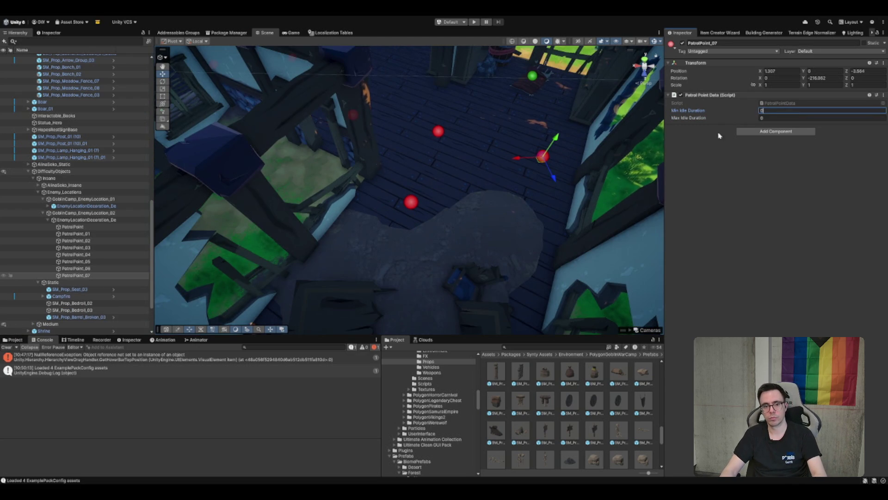
key(ctrl+d)
mouse_move(456, 256)
mouse_down()
mouse_move(423, 191)
mouse_move(319, 166)
mouse_up()
key(ctrl+d)
key(ctrl+d)
key(f)
mouse_move(435, 208)
mouse_down()
mouse_move(394, 203)
mouse_move(363, 172)
mouse_move(311, 147)
mouse_move(314, 121)
mouse_move(309, 131)
mouse_up()
key(ctrl+d)
click(288, 104)
Select the DestroyedVillage_02 decoration and empty Goblin_Forest_Easy's Patrol Points list to size 0
click(769, 110)
click(574, 190)
click(876, 127)
text(0)
key(Return)
click(877, 32)
Add PatrolPoint through PatrolPoint_11 to both the Goblin_Forest_Easy and Goblin_Forest_Thief patrol lists
click(73, 226)
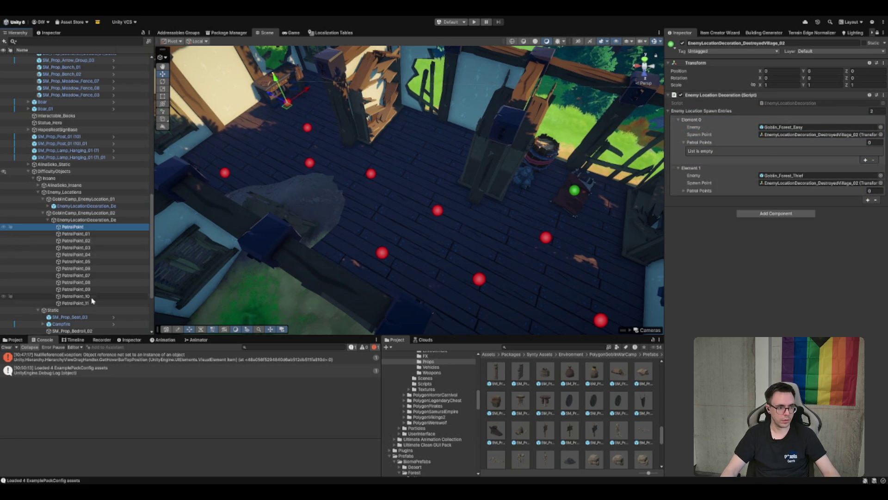
shift+click(88, 303)
mouse_move(88, 303)
mouse_down()
mouse_move(462, 181)
mouse_move(690, 141)
mouse_move(704, 151)
mouse_up()
drag(698, 271, 698, 277)
scroll(720, 277, down, 1)
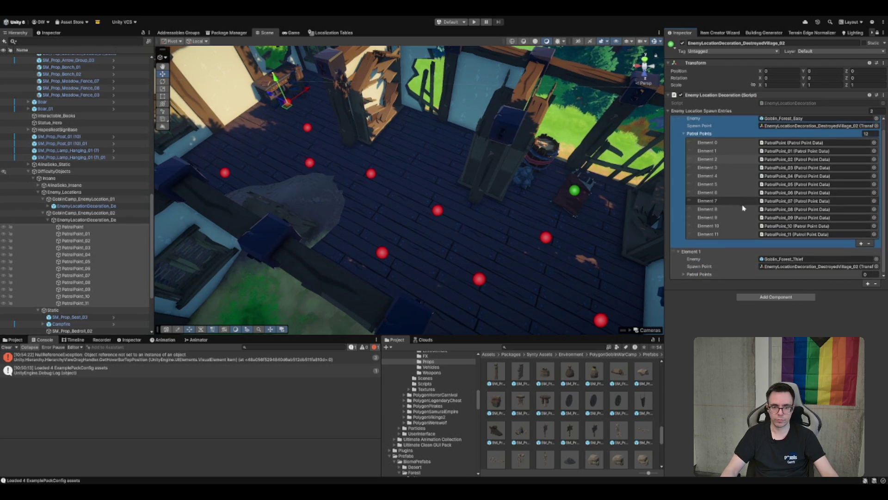
mouse_move(107, 268)
mouse_down()
mouse_move(684, 252)
mouse_move(698, 276)
mouse_up()
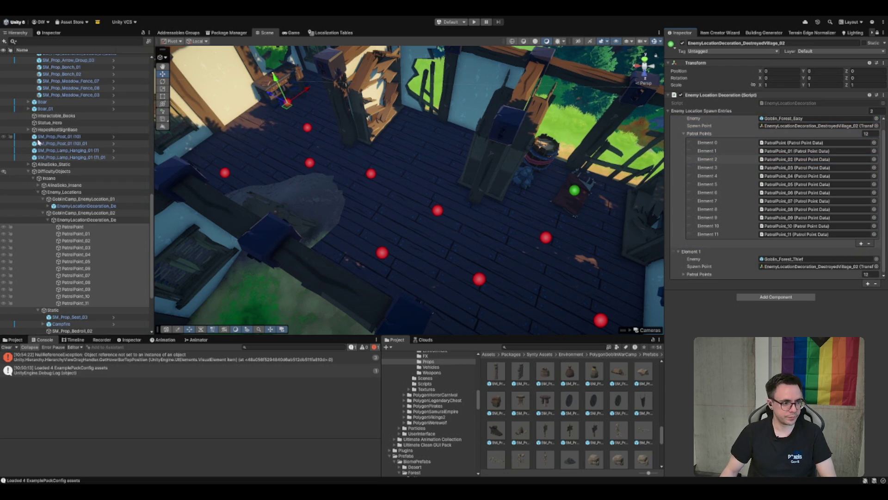
Select the first camp's decoration and locate the DestroyedVillage_01 decoration prefab asset
click(48, 220)
click(86, 226)
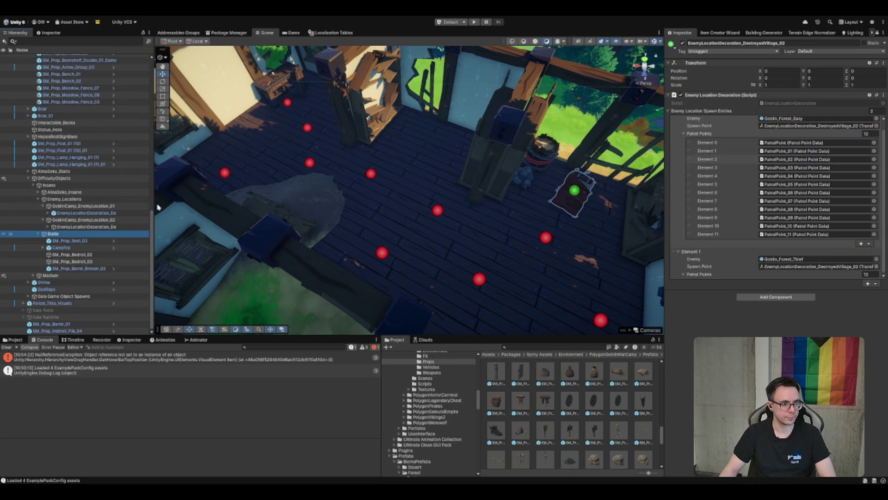
click(86, 213)
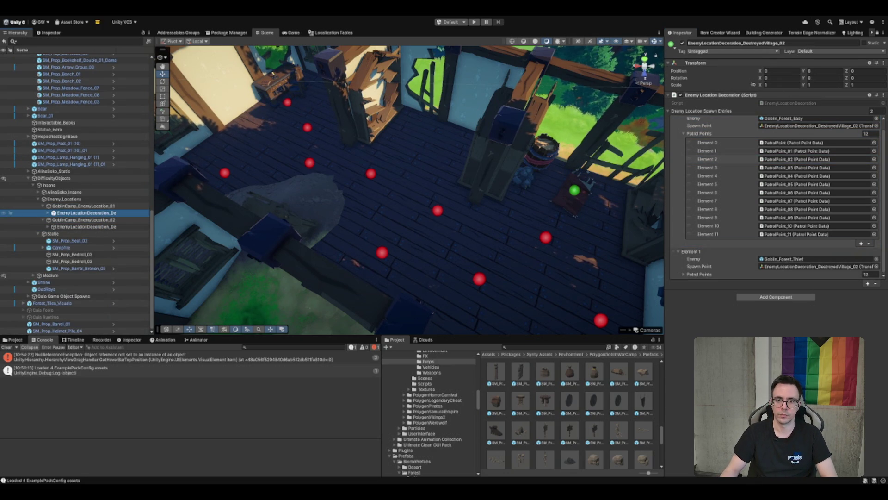
click(875, 37)
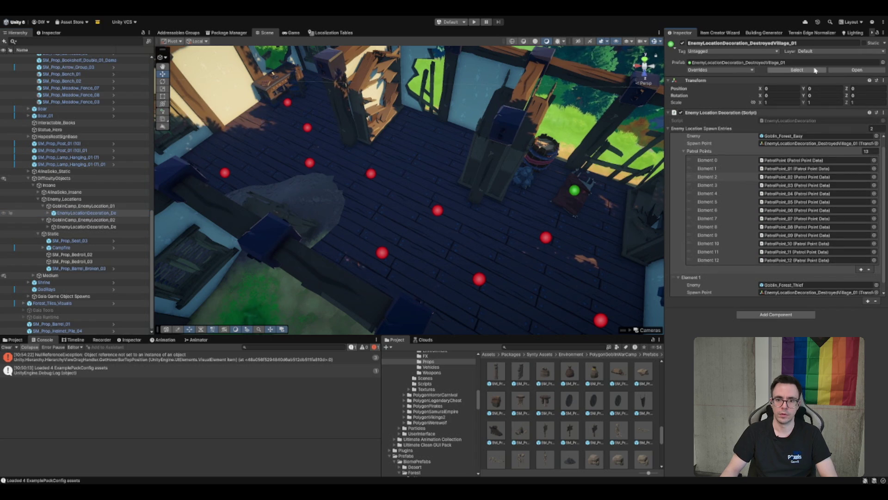
Save the second camp's decoration as a new prefab and frame GoblinCamp_EnemyLocation_02 in the view
click(106, 226)
drag(105, 226, 547, 393)
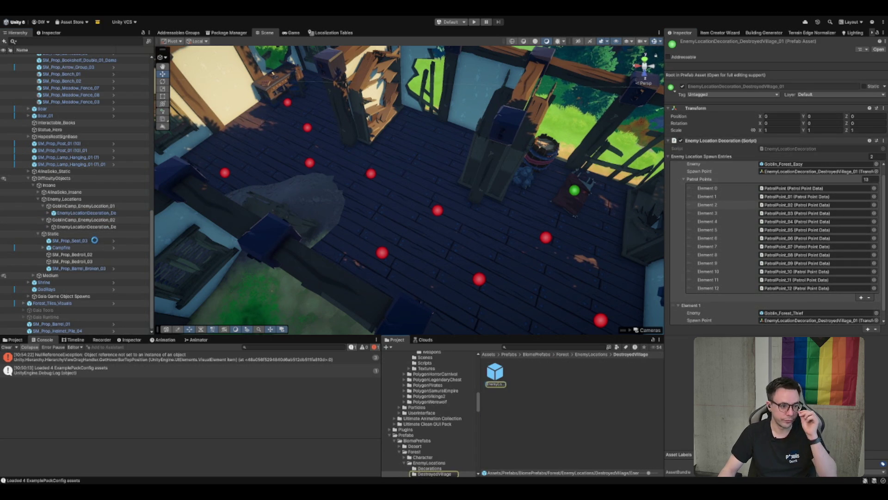
double_click(123, 221)
scroll(464, 199, down, 5)
scroll(356, 222, up, 5)
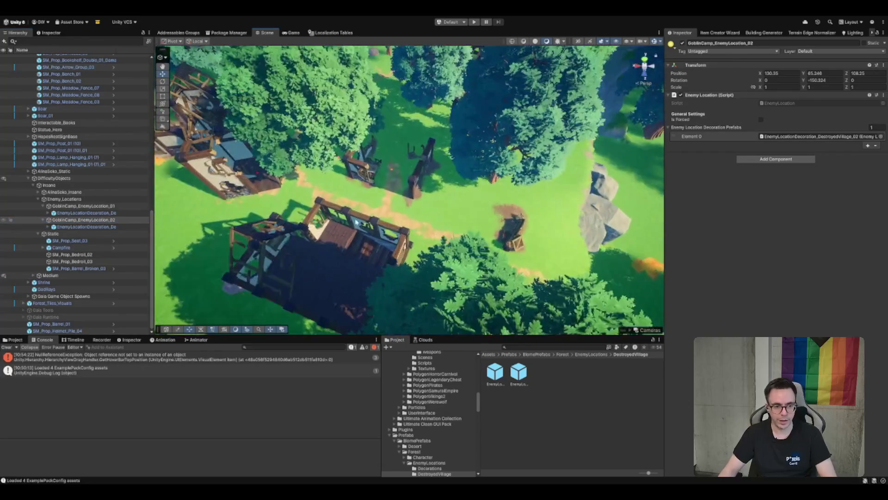
scroll(356, 222, up, 10)
scroll(371, 210, down, 5)
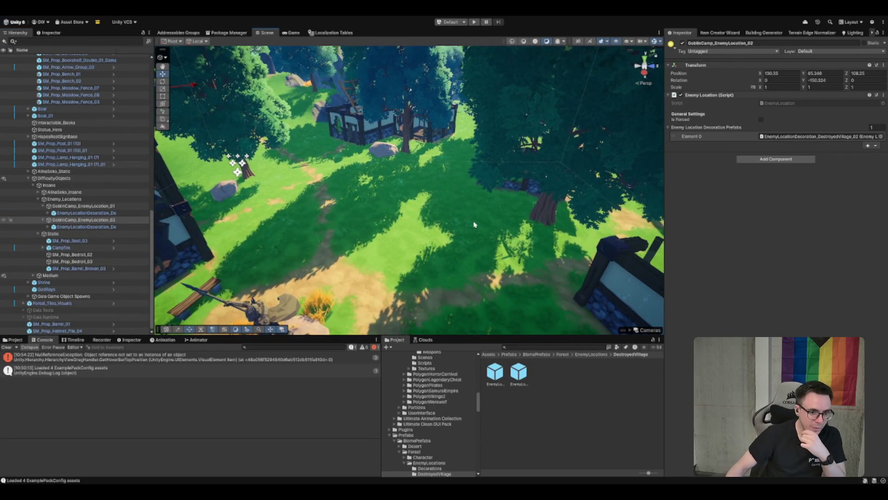
scroll(440, 396, down, 3)
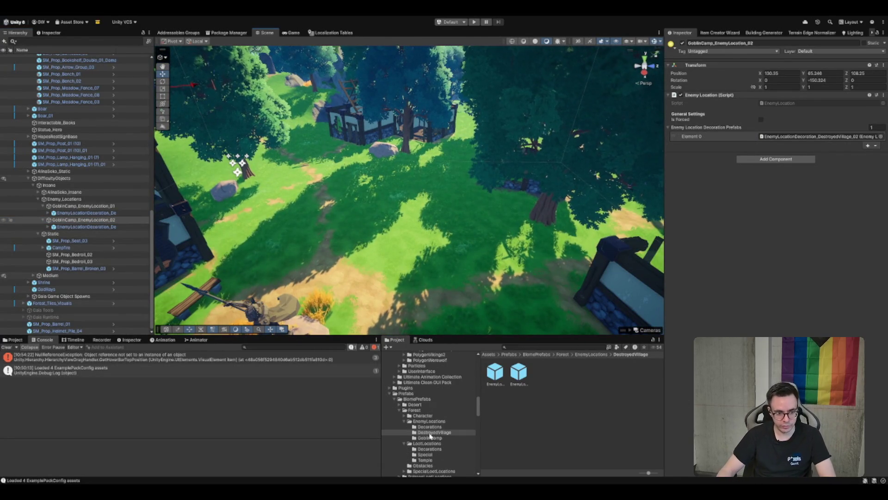
Open the goblin war camp Buildings prefabs and place an SM_Bld_Tent_Basic_02 tent in the camp clearing
double_click(436, 410)
click(436, 400)
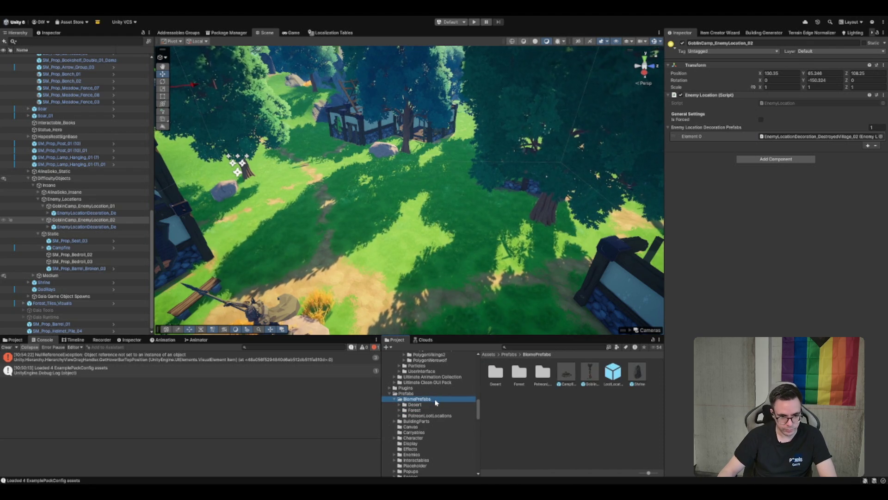
double_click(440, 394)
scroll(445, 384, up, 5)
click(429, 424)
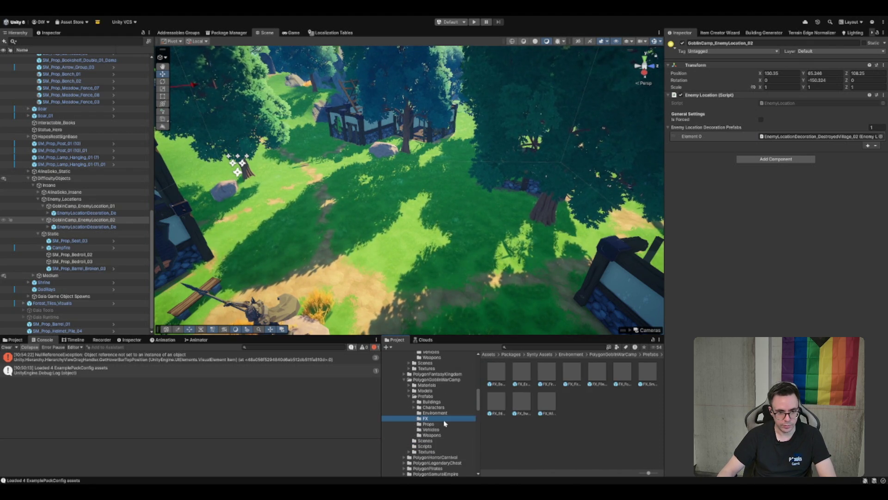
scroll(575, 395, down, 2)
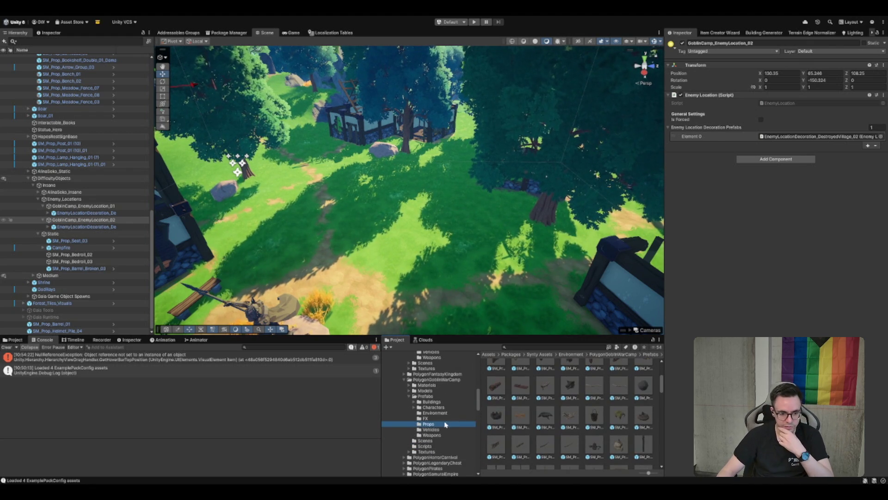
double_click(442, 402)
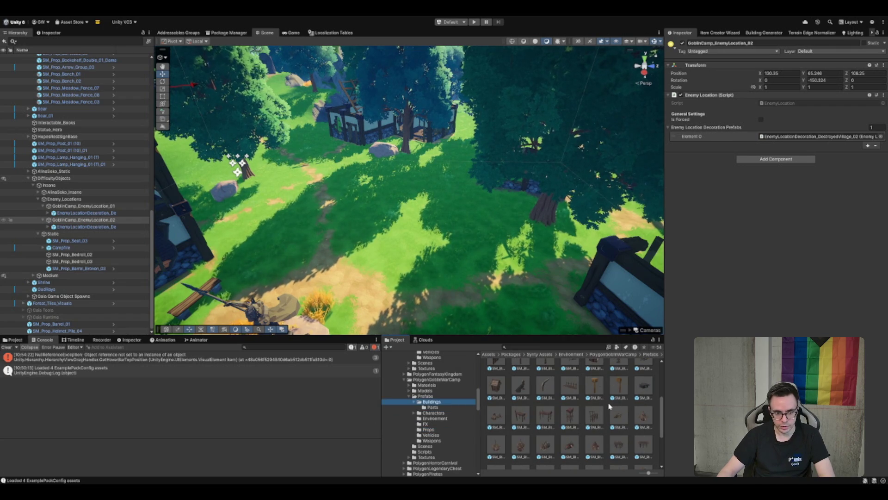
scroll(609, 406, down, 2)
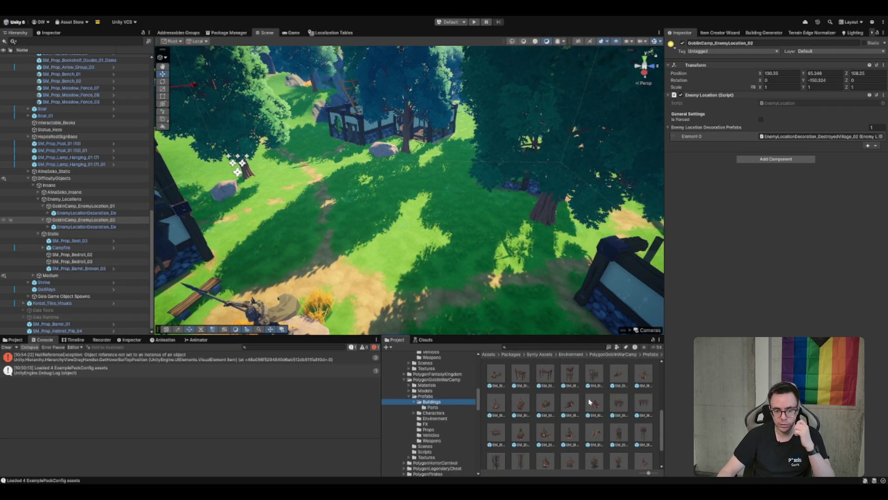
mouse_move(557, 385)
mouse_down()
mouse_move(555, 301)
mouse_move(391, 193)
mouse_move(355, 260)
mouse_move(484, 151)
mouse_move(479, 213)
mouse_up()
Tilt and shift both tents into slight angles within the camp clearing
drag(535, 221, 479, 221)
key(w)
scroll(481, 187, down, 3)
mouse_move(602, 212)
mouse_down()
mouse_move(514, 214)
mouse_move(448, 229)
mouse_up()
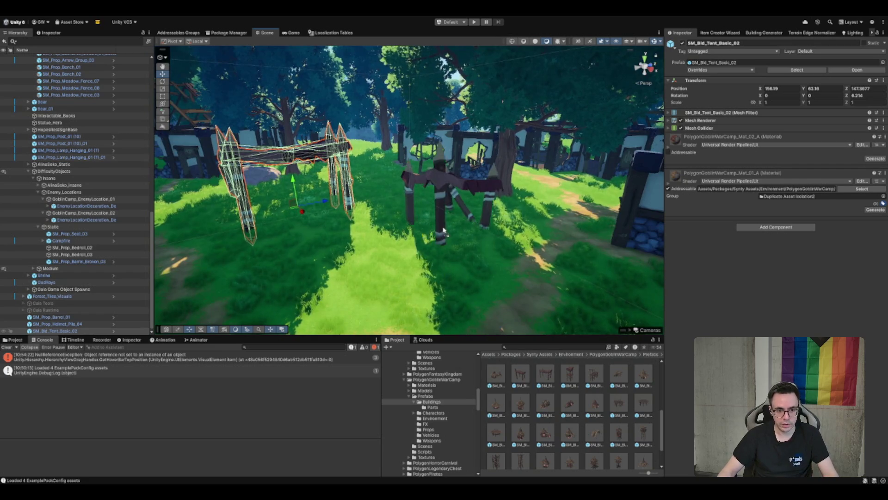
click(443, 230)
key(e)
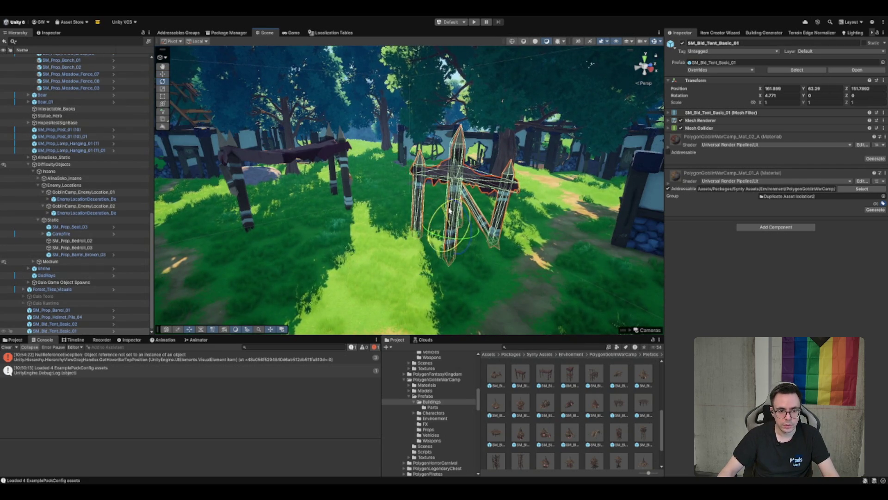
mouse_move(448, 228)
mouse_down()
mouse_move(463, 221)
mouse_move(446, 214)
mouse_move(456, 239)
mouse_up()
scroll(543, 225, down, 5)
scroll(462, 232, up, 5)
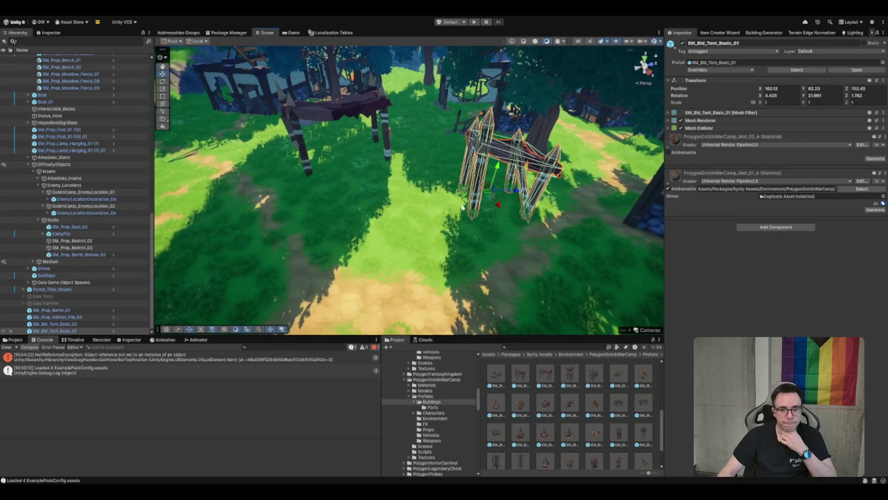
Parent the barrel and helmet pile under GoblinCamp_EnemyLocation_01
click(699, 128)
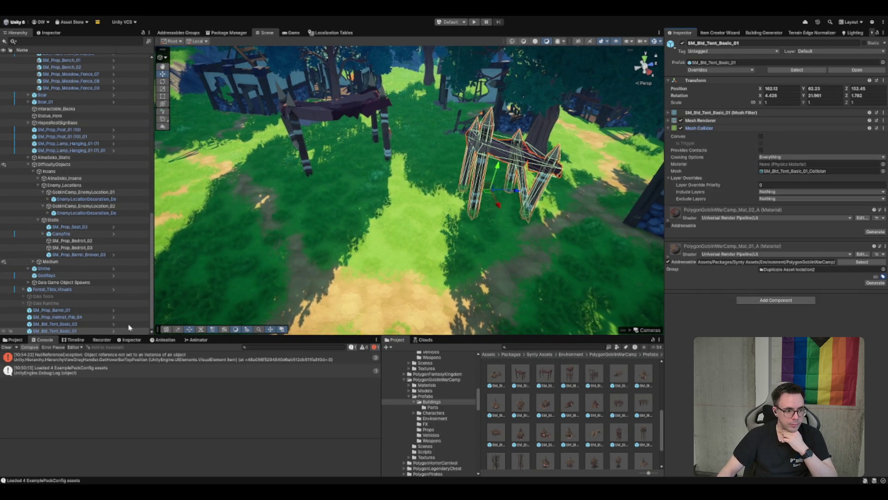
click(56, 310)
shift+click(60, 317)
drag(238, 250, 86, 196)
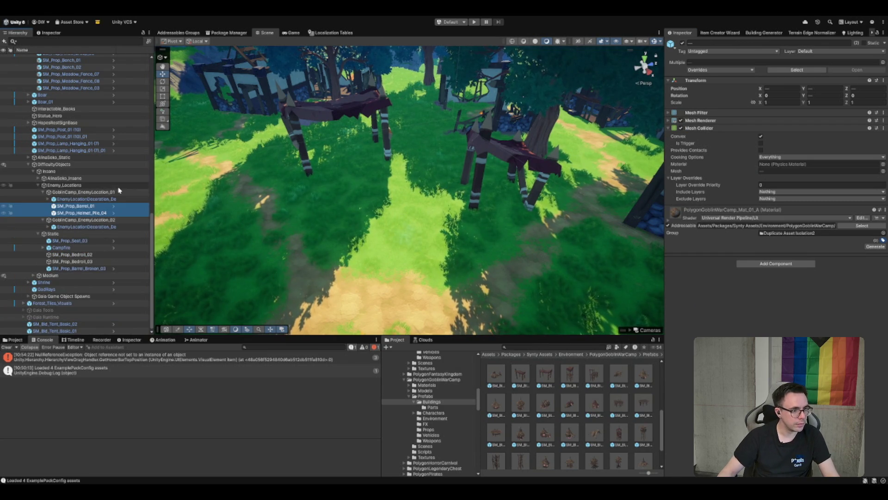
Move the barrel and helmet pile under GoblinCamp_EnemyLocation_02
click(109, 192)
scroll(103, 215, up, 1)
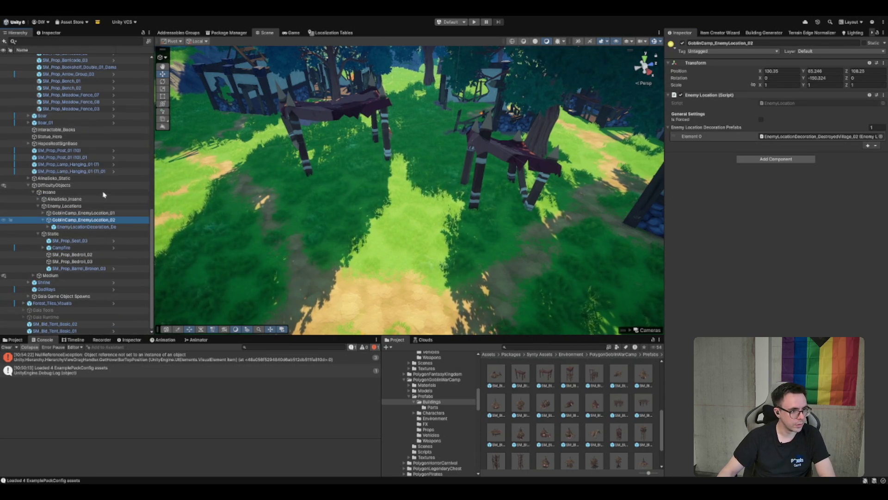
click(102, 220)
click(104, 226)
shift+click(103, 233)
drag(104, 234, 105, 242)
Delete both camps' decoration objects, leaving GoblinCamp_EnemyLocation_01's decoration slot showing Missing
click(110, 221)
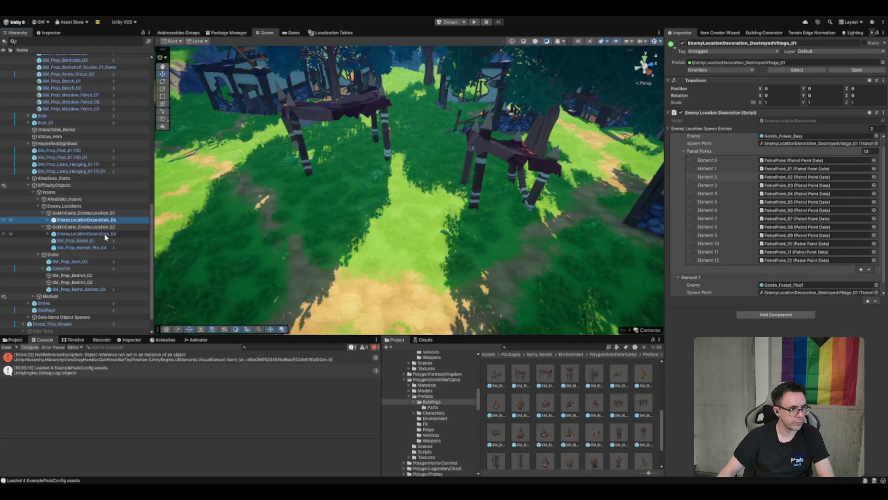
key(Delete)
click(114, 226)
key(Delete)
click(111, 226)
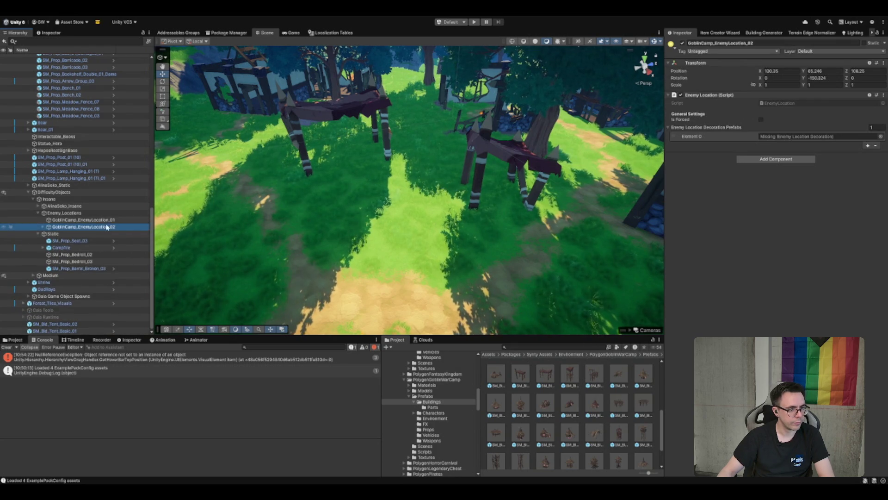
key(Up)
key(Up)
key(Down)
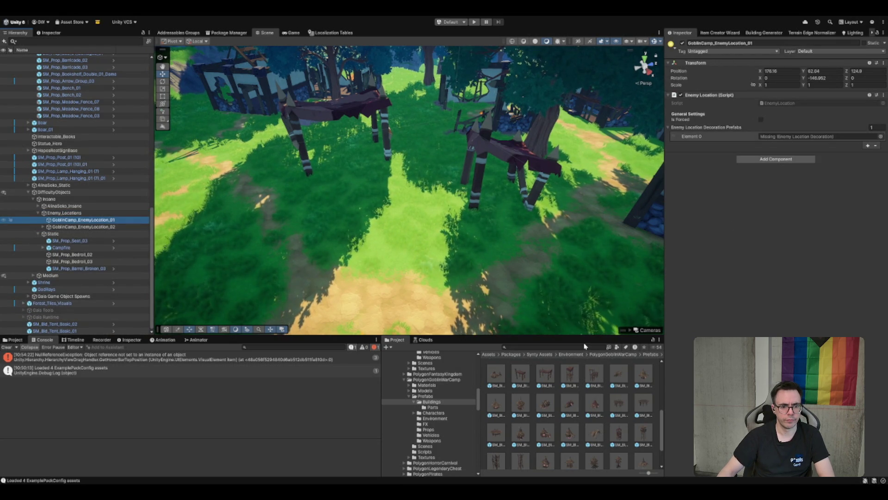
click(544, 345)
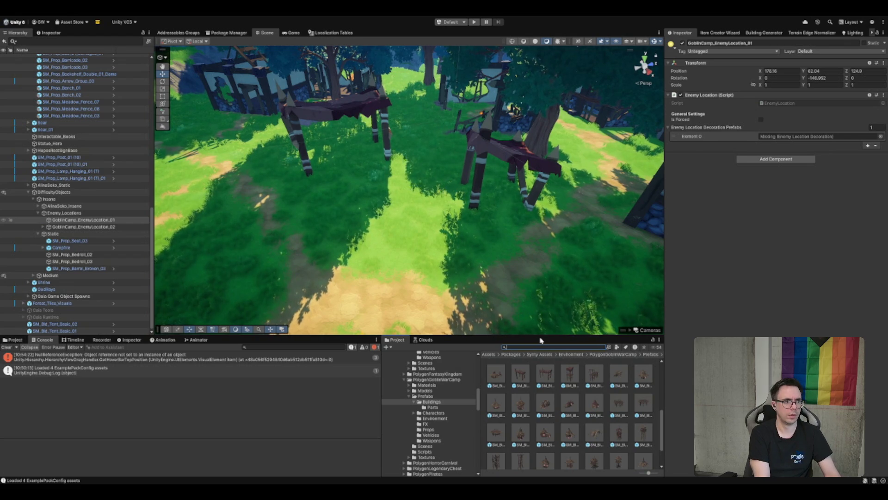
Search for the DestroyedVillage decorations and link _01 to the first camp, _02 to the second
text(DecyedVillag)
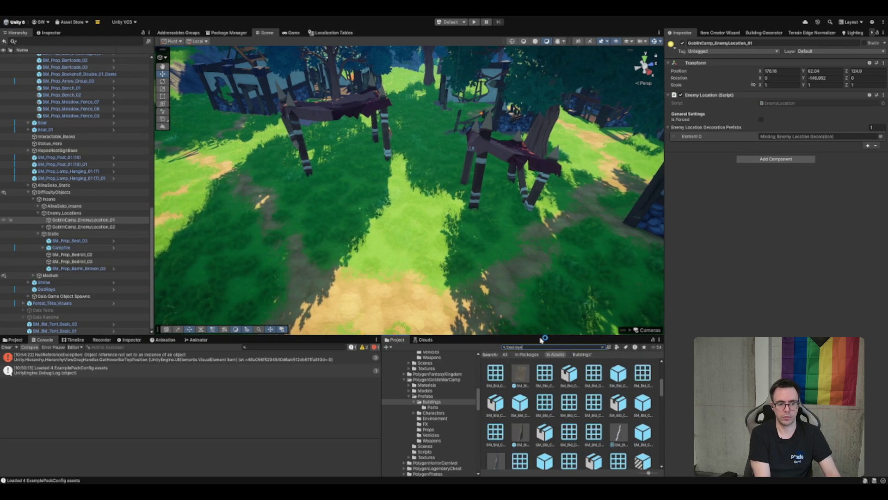
text(e-0)
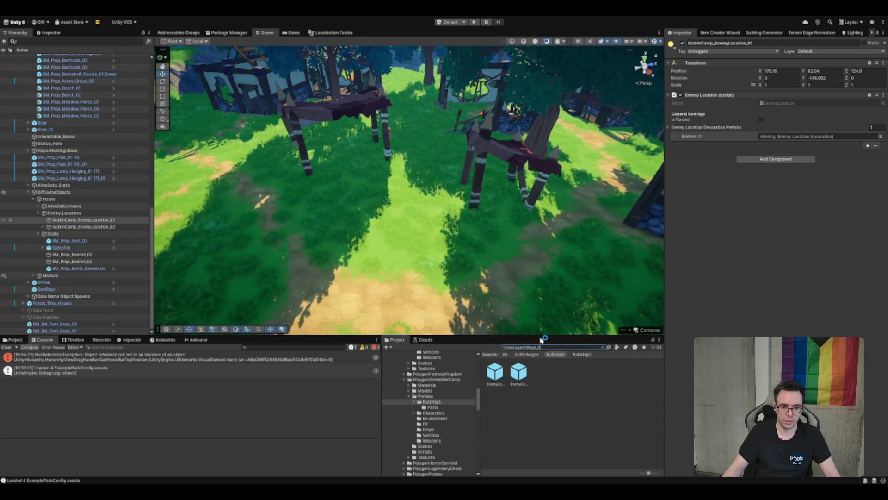
drag(493, 367, 801, 136)
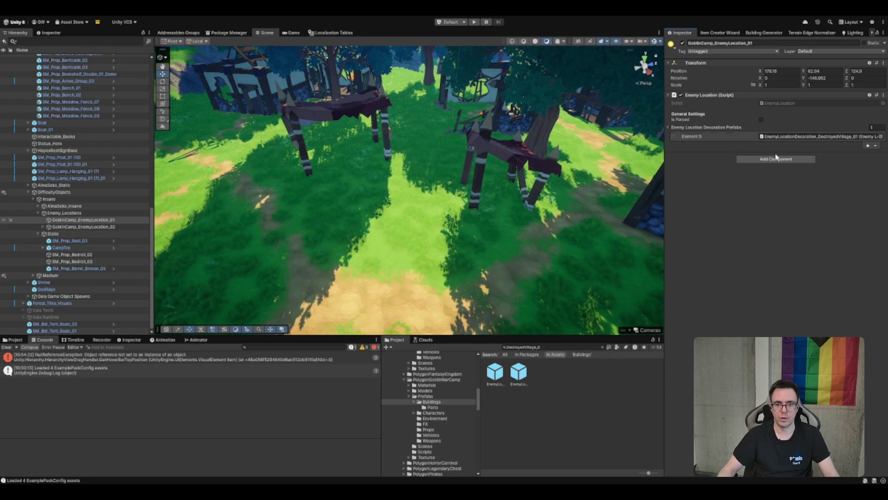
click(74, 226)
drag(518, 371, 830, 140)
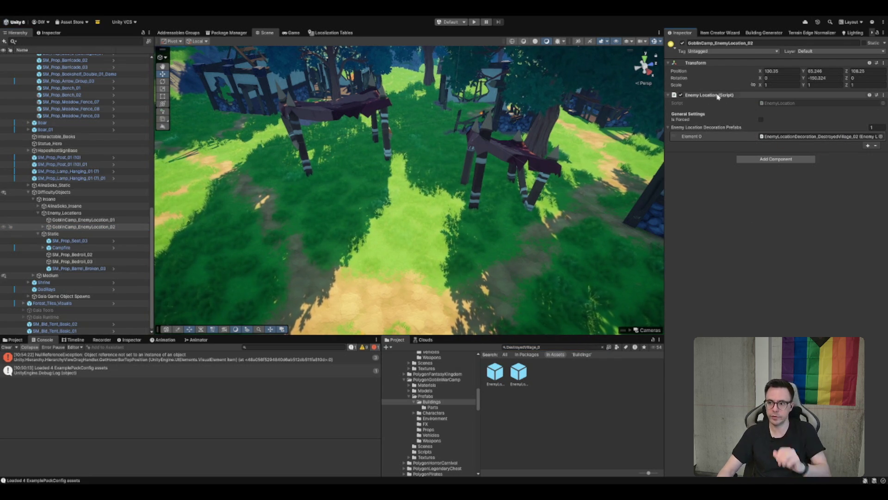
click(517, 147)
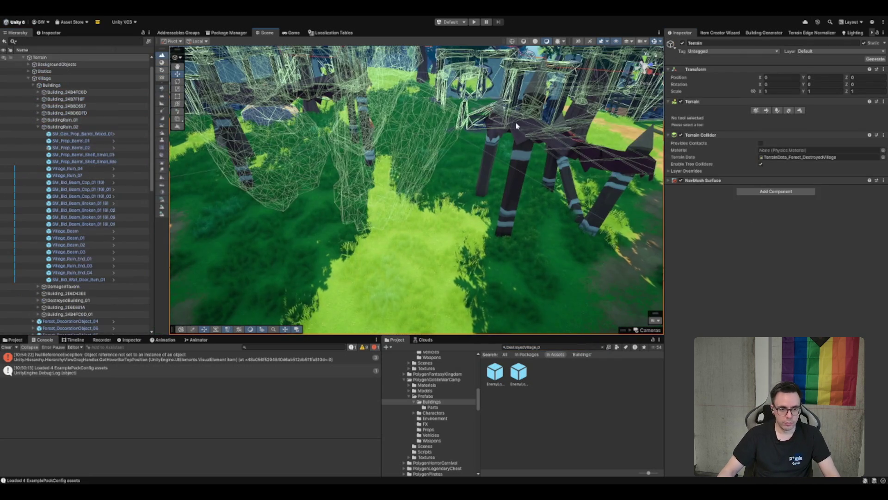
Pull the view back from the tent and locate its prefab in the project assets
mouse_move(516, 146)
mouse_down()
mouse_move(307, 158)
mouse_move(436, 217)
mouse_up()
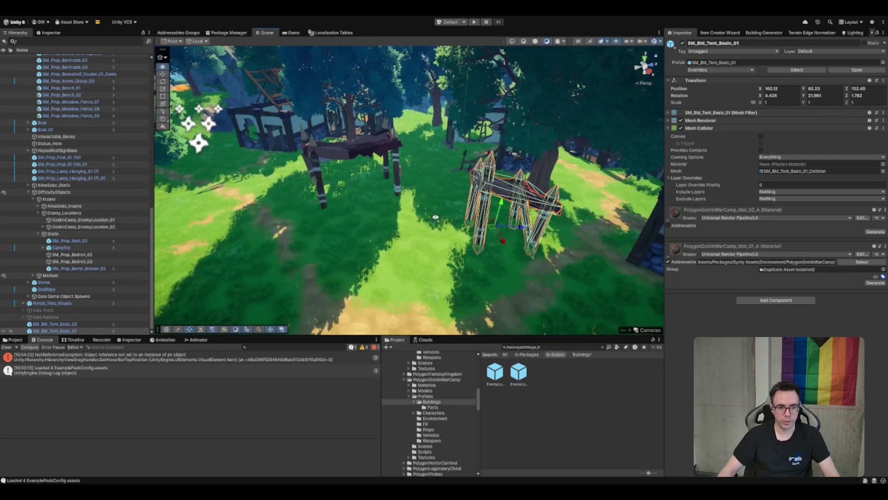
click(804, 71)
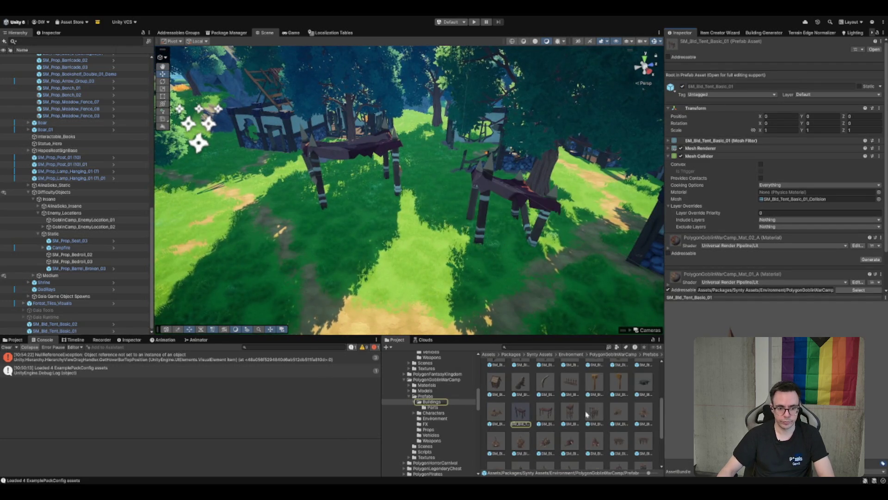
scroll(583, 445, down, 1)
scroll(638, 432, down, 1)
Preview the tower, SM_Bld_Shaman_01, SM_Bld_Pole_Cloth_02 and SM_Bld_Pole_Cloth_01 building prefabs
click(643, 437)
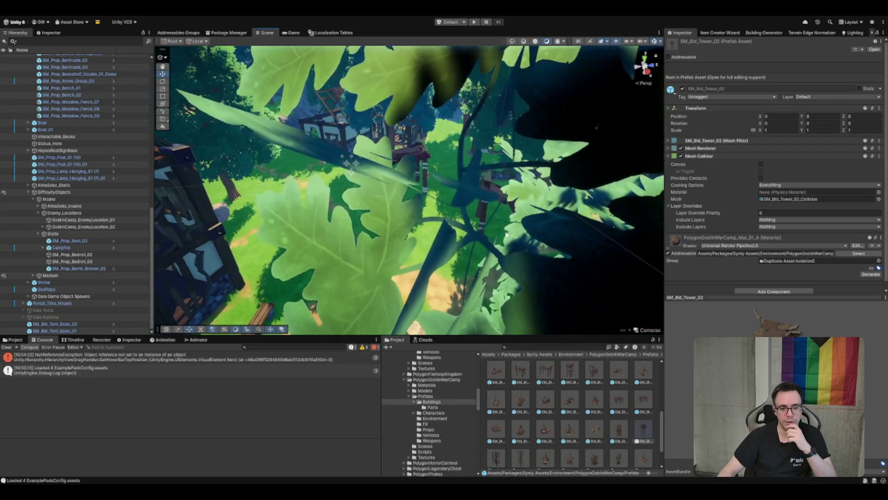
scroll(588, 431, down, 1)
click(598, 414)
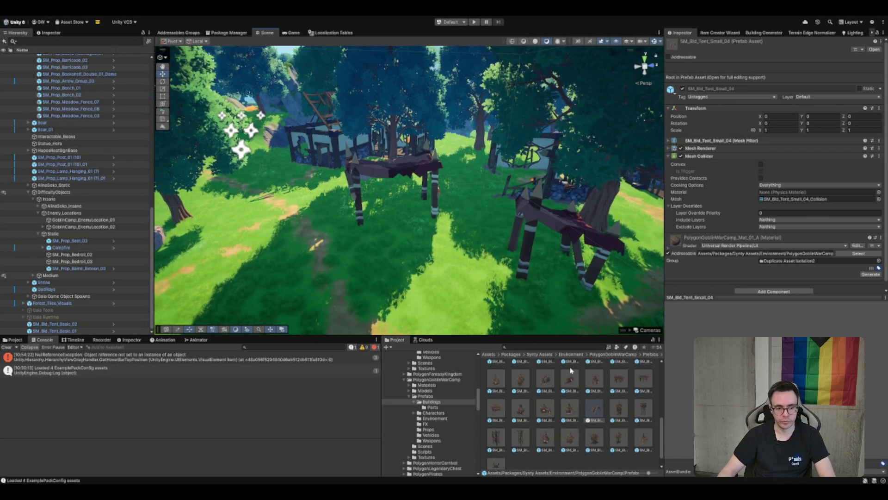
scroll(574, 369, up, 1)
click(497, 373)
scroll(582, 388, up, 1)
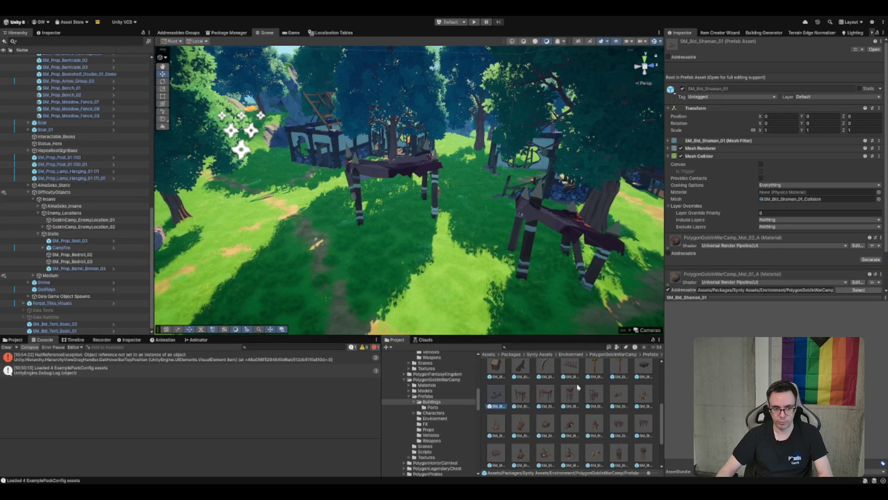
scroll(558, 398, up, 1)
click(620, 385)
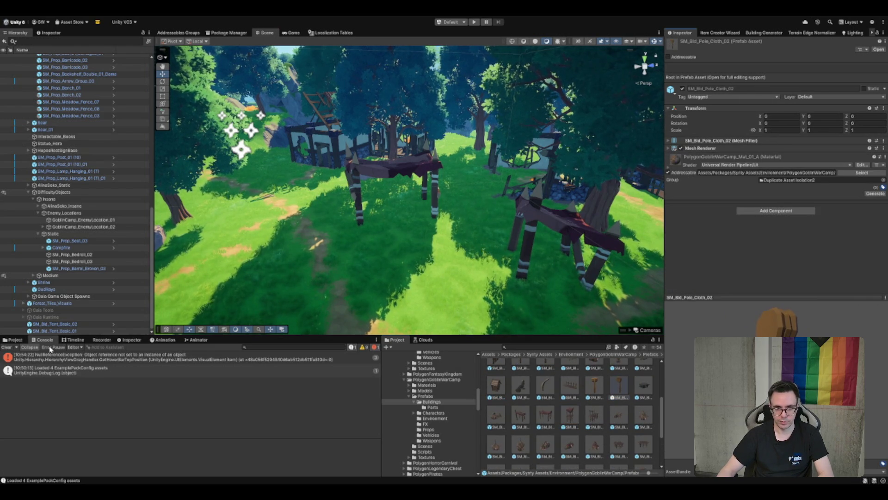
click(601, 390)
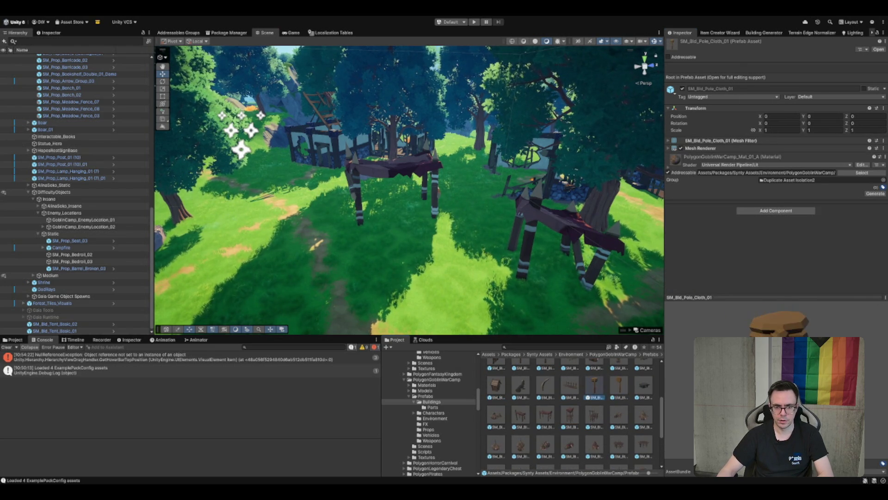
scroll(461, 198, up, 5)
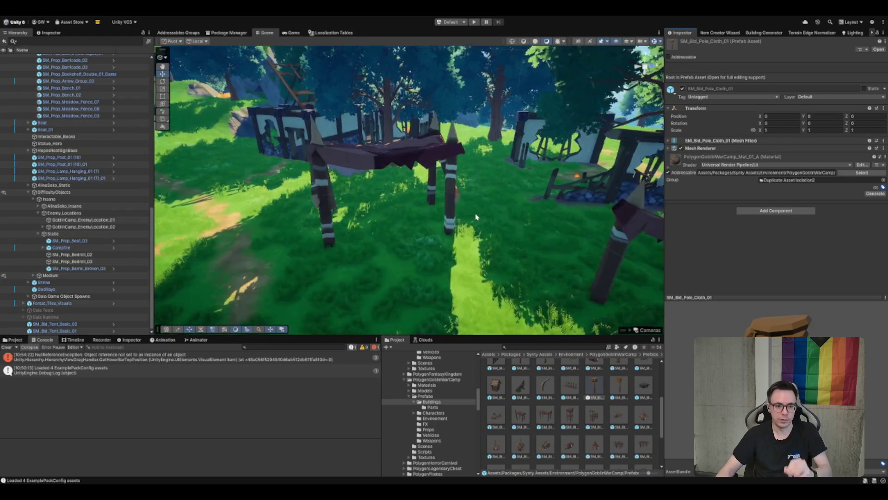
drag(462, 197, 479, 209)
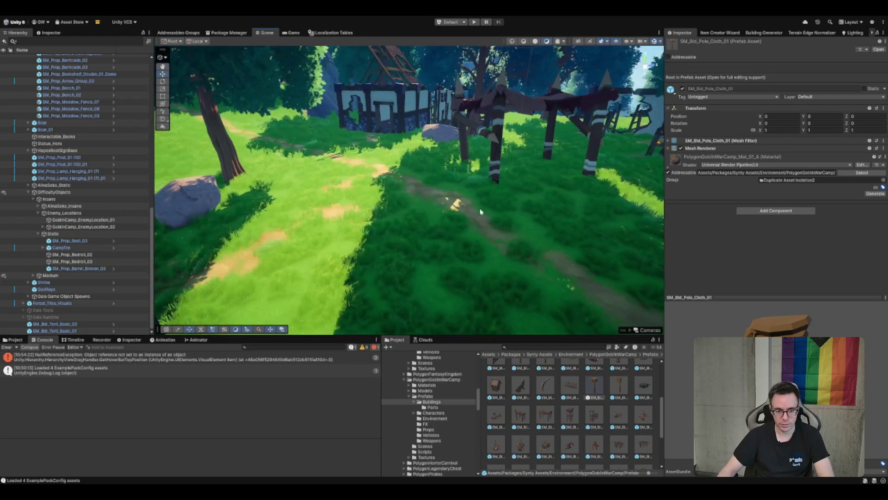
Preview SM_Bld_Platform_01, SM_Bld_Outhouse_02, the log walls, mine tower, SM_Bld_Log_Wall_05_Alt and SM_Bld_Log_Wall_07
click(572, 397)
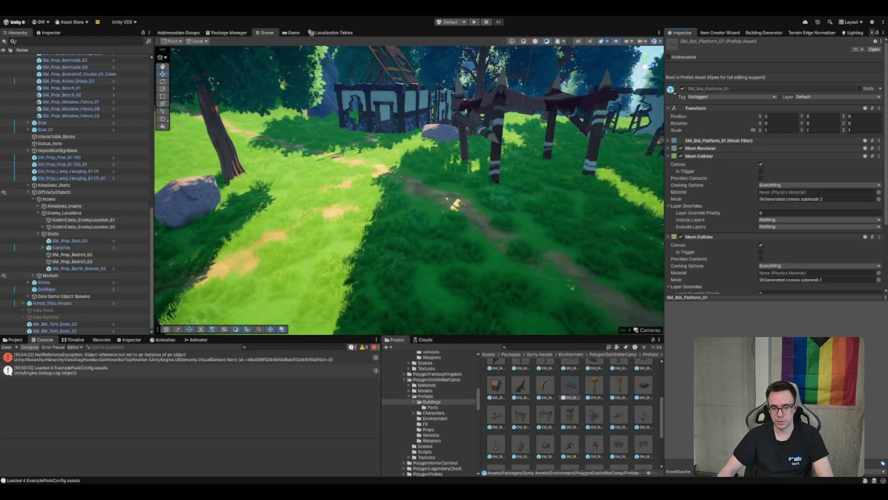
drag(390, 172, 359, 174)
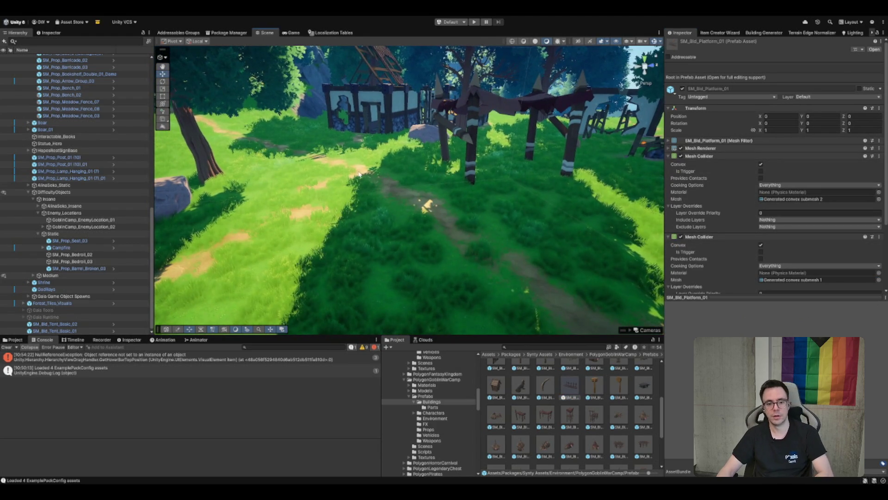
click(521, 386)
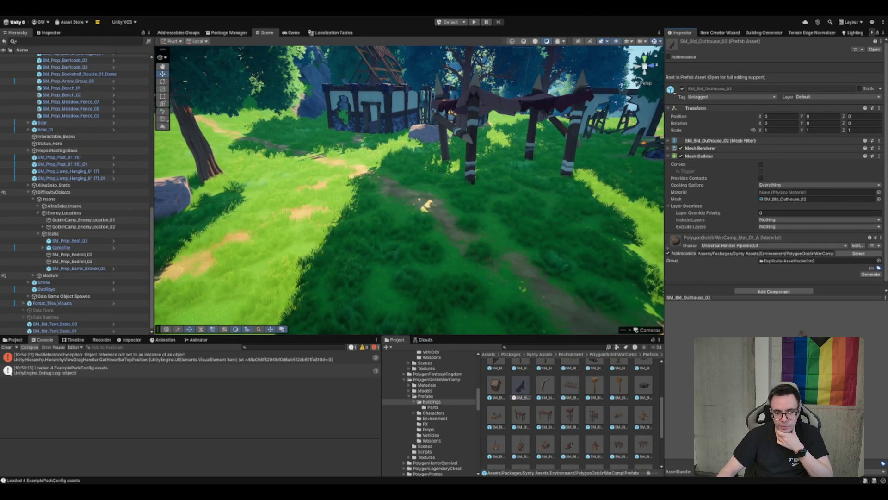
scroll(610, 386, up, 2)
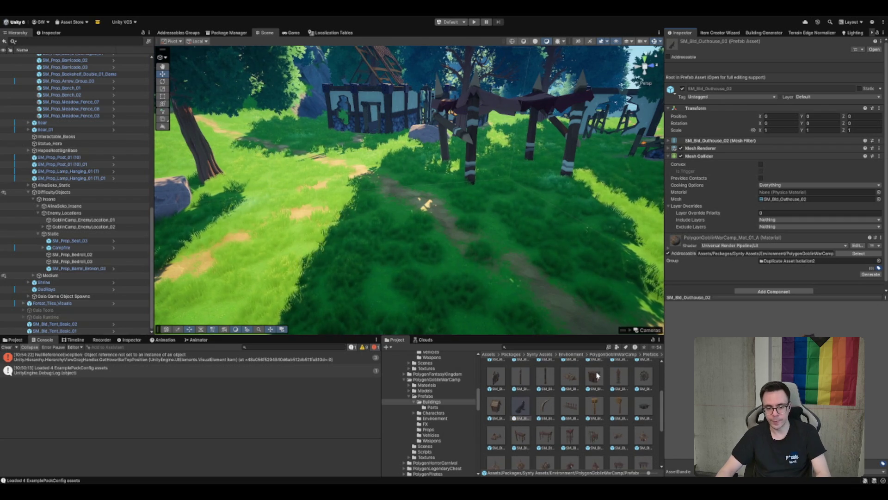
click(583, 376)
click(537, 384)
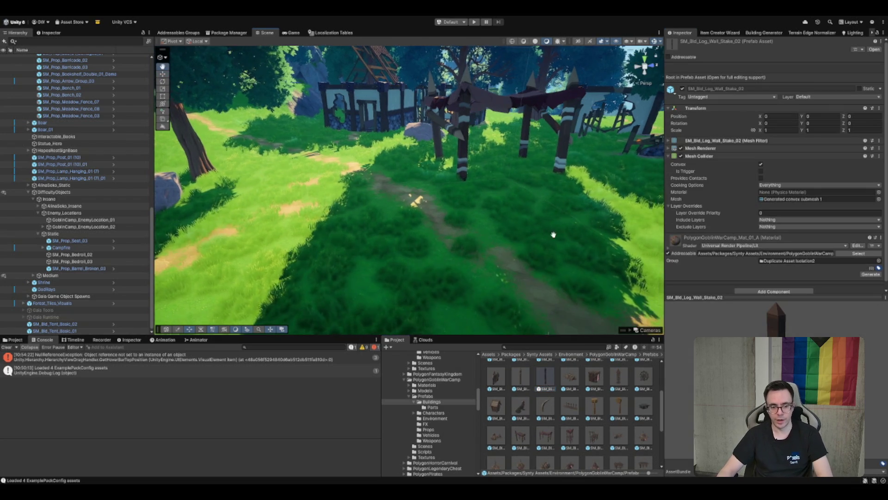
click(498, 379)
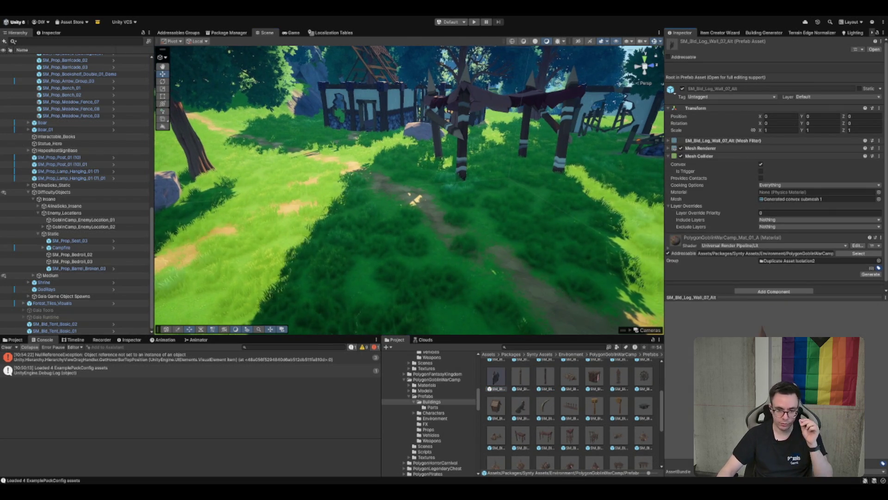
scroll(642, 373, up, 1)
click(618, 397)
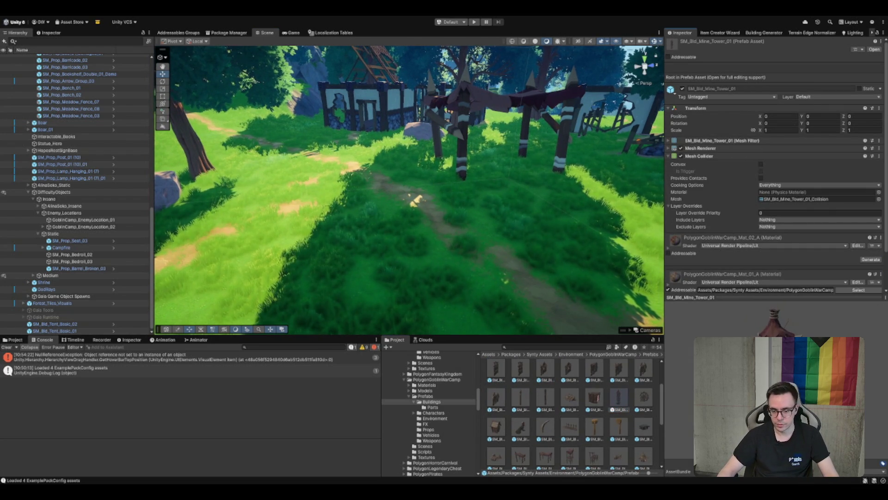
scroll(596, 398, up, 1)
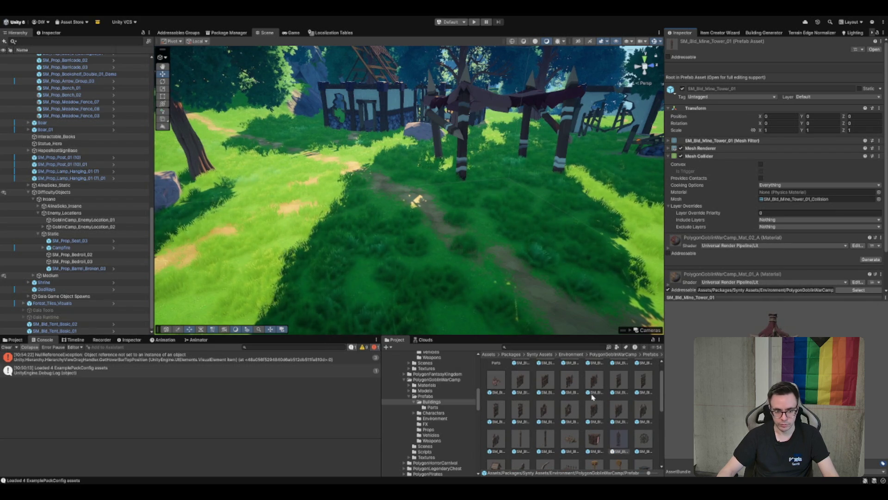
click(571, 409)
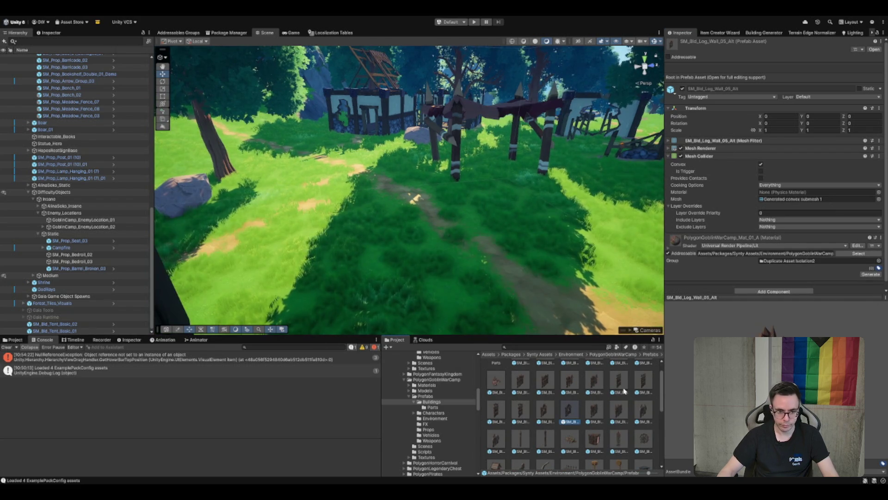
click(644, 411)
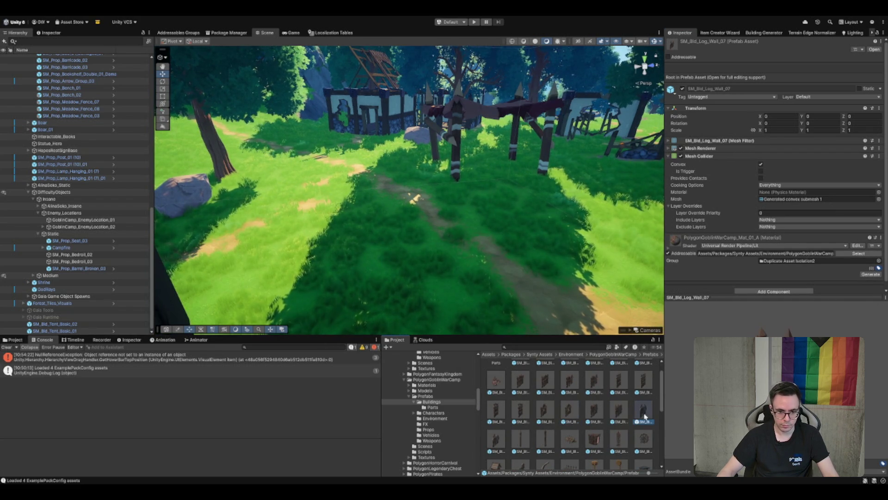
scroll(601, 385, up, 1)
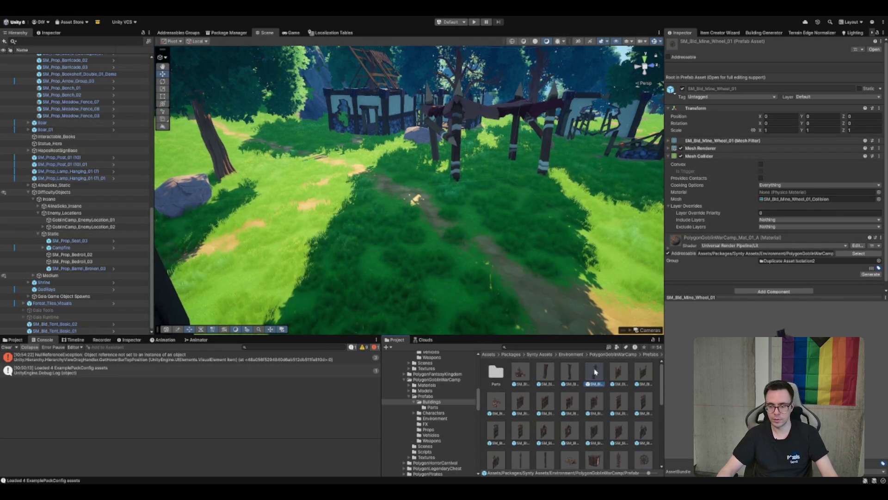
Preview the chimney, mine wheel and pole spike, then pick SM_Bld_Tent_Basic_Platform_02 and fly to the tent platforms
click(595, 371)
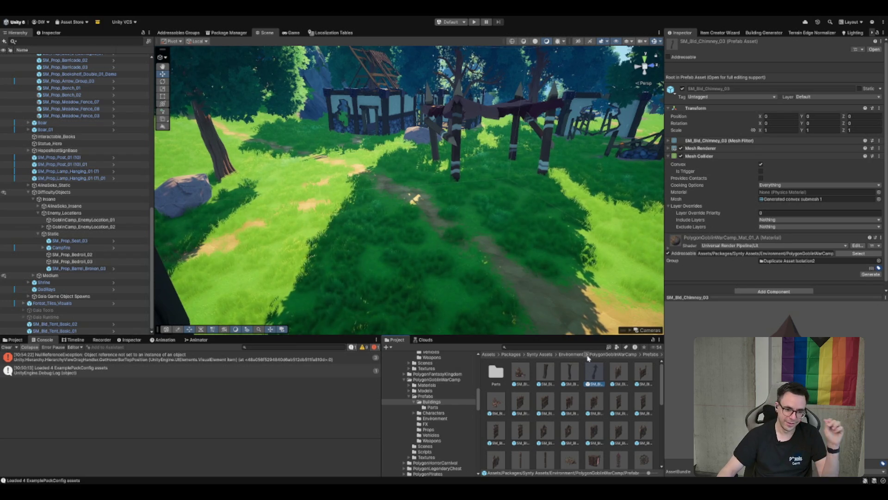
scroll(545, 370, down, 2)
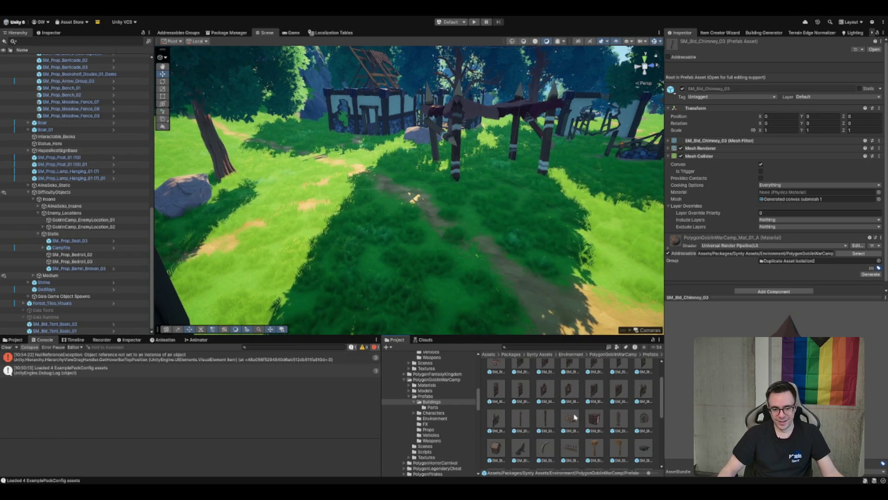
click(643, 418)
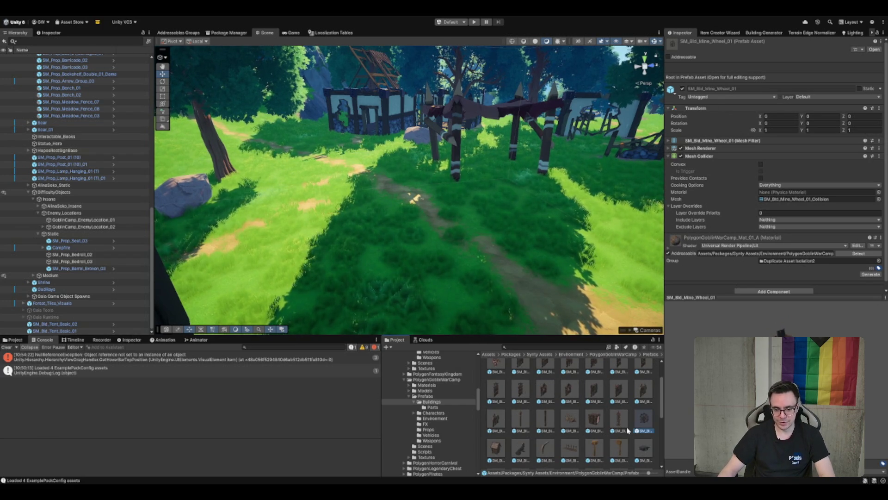
scroll(629, 430, down, 3)
key(Down)
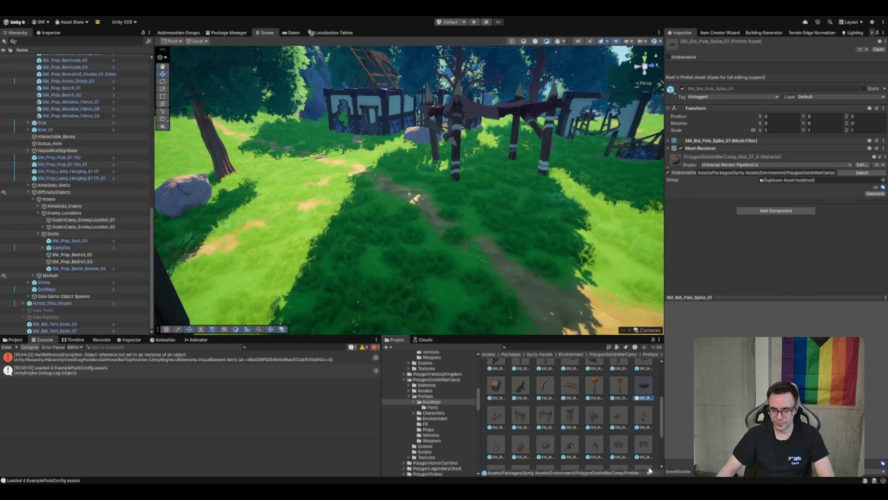
click(619, 444)
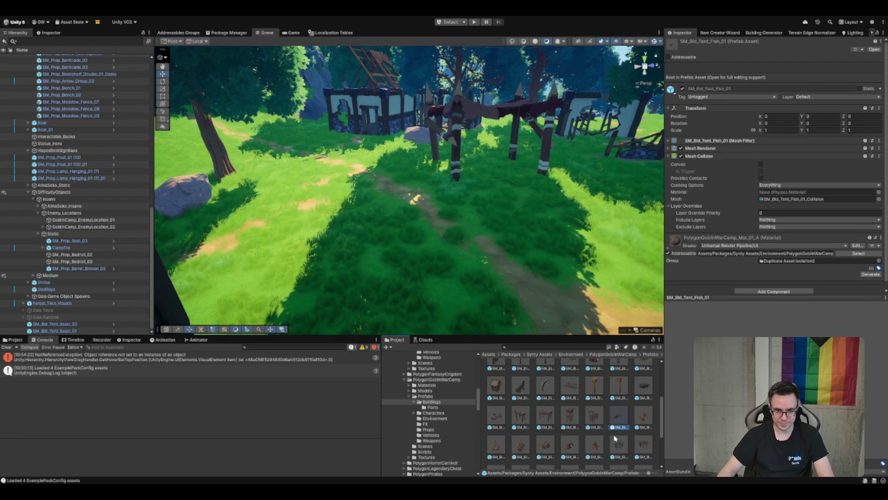
click(595, 416)
drag(519, 204, 519, 204)
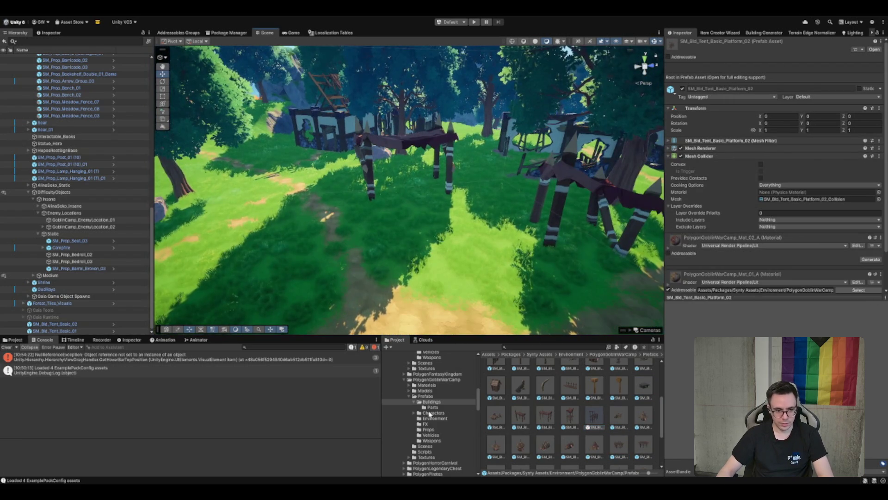
Place an SM_Prop_Bedroll_02 by a tent and add a duplicate turned to a different angle
click(428, 430)
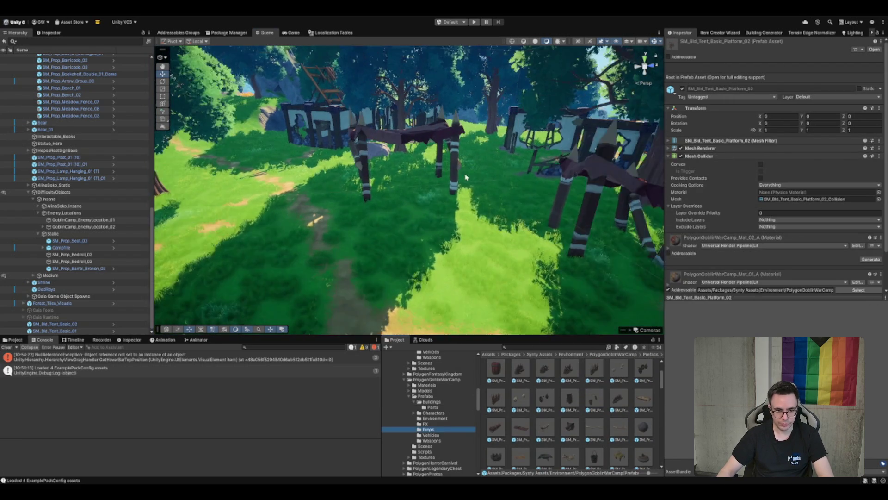
scroll(562, 387, down, 1)
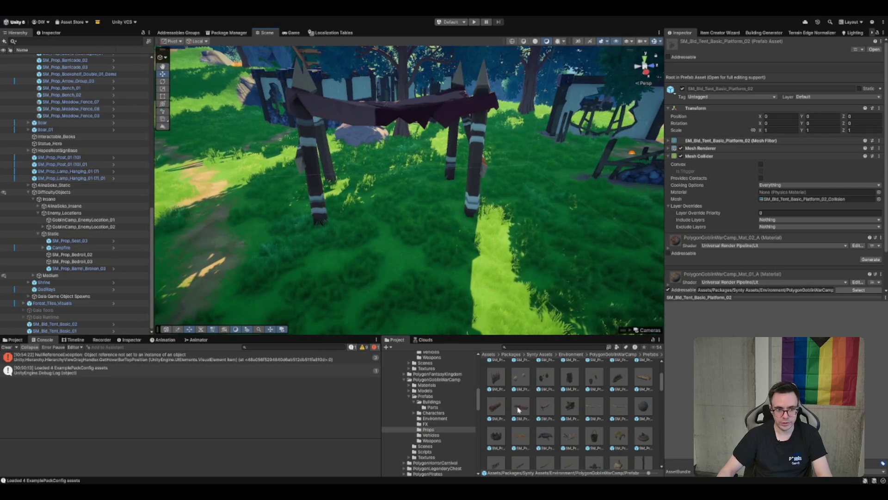
drag(382, 245, 384, 230)
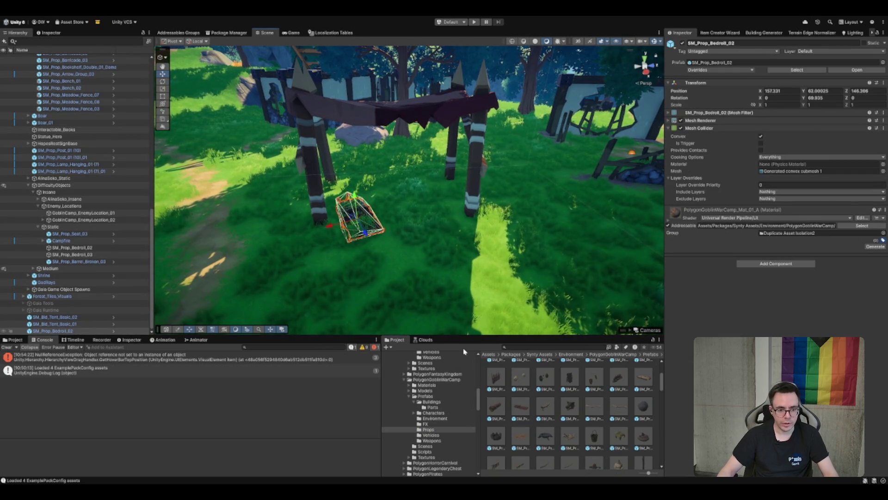
key(ctrl+d)
key(e)
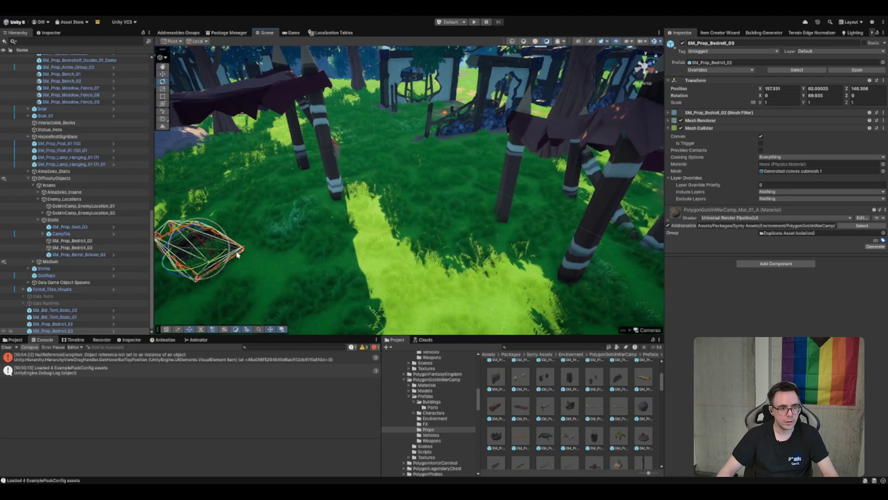
mouse_move(221, 254)
mouse_down()
mouse_move(214, 252)
mouse_move(562, 235)
mouse_move(490, 250)
mouse_up()
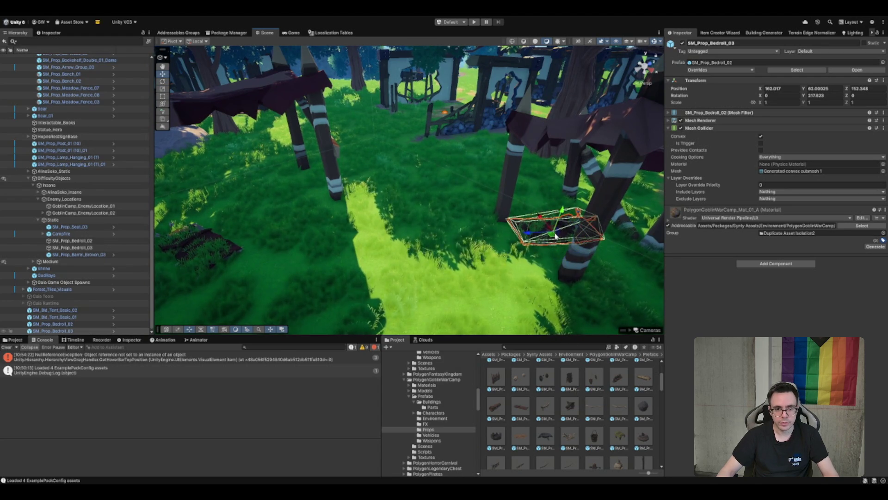
Select the tent and each bedroll in the Hierarchy to strip the bedrolls' Mesh Colliders
ctrl+click(94, 326)
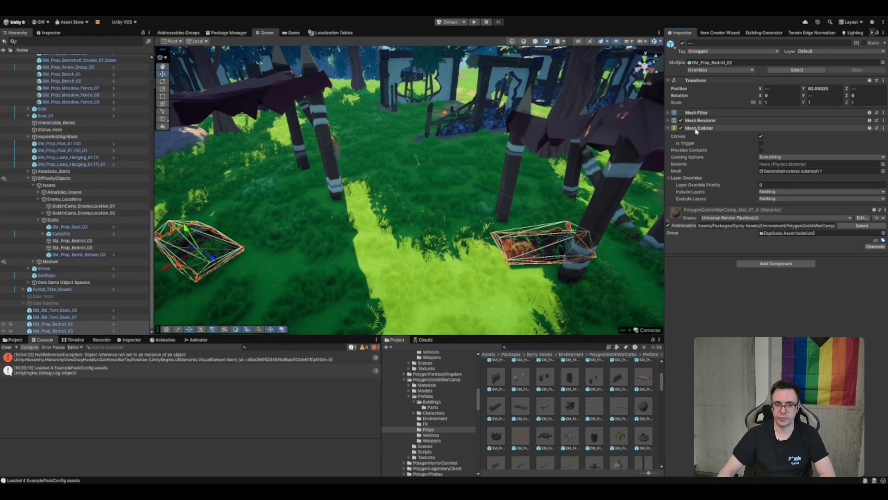
click(89, 318)
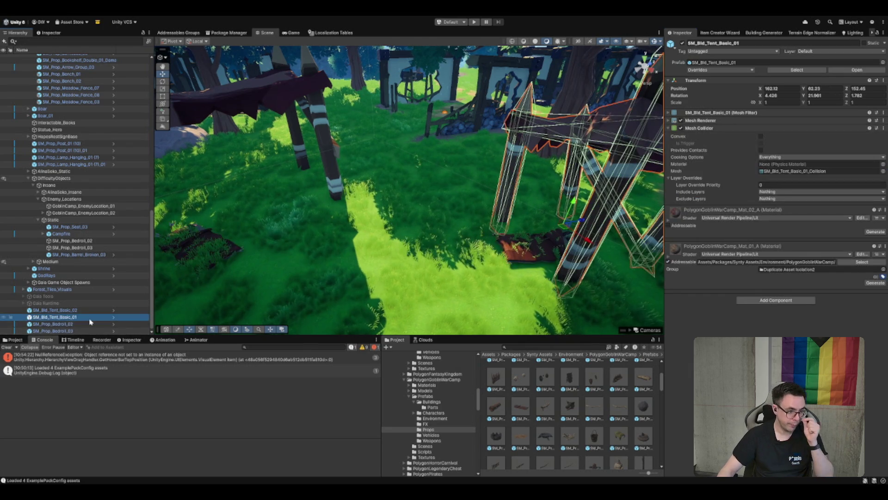
click(73, 325)
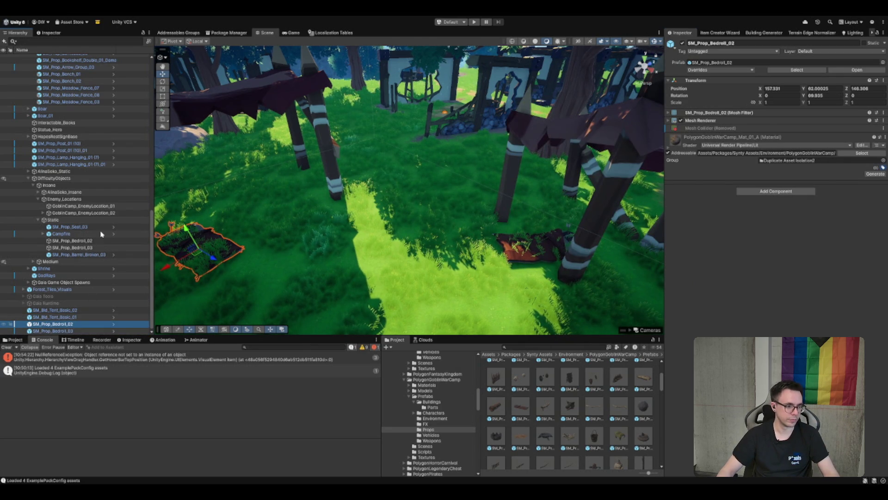
click(79, 332)
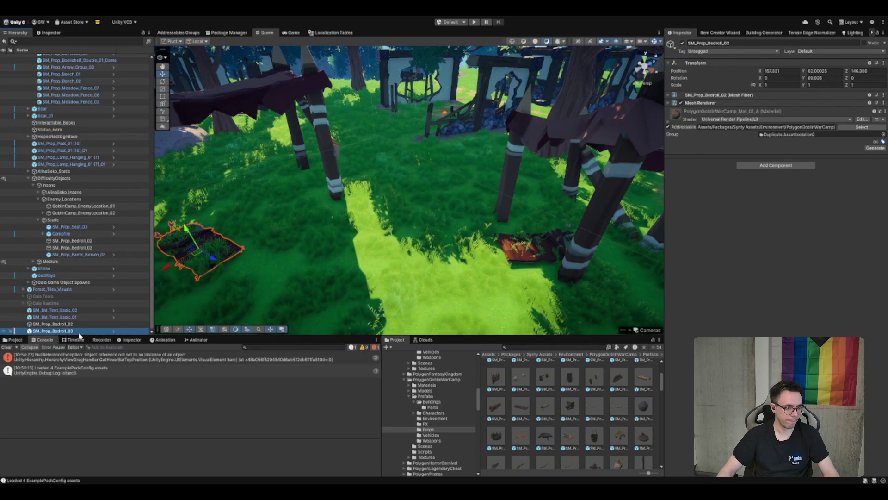
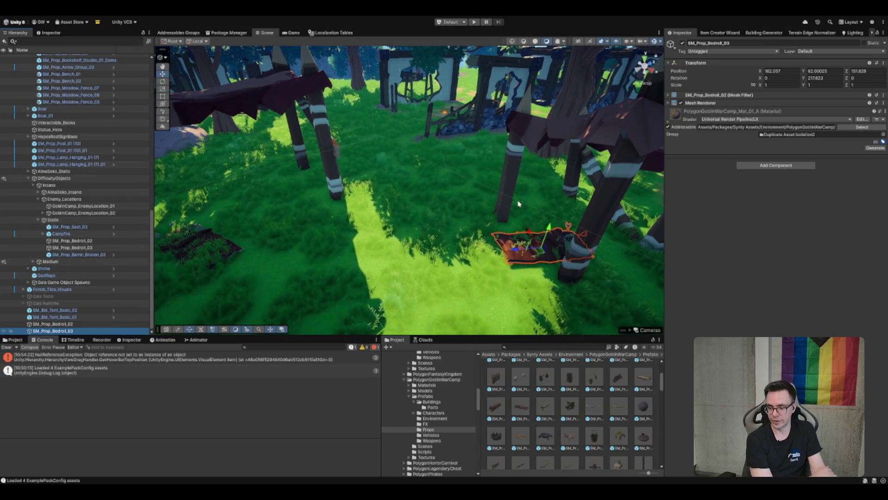
Place an SM_Prop_Brazier_01 brazier on the grass in the goblin camp clearing
mouse_move(537, 215)
mouse_down()
mouse_move(544, 174)
mouse_move(513, 209)
mouse_move(504, 259)
mouse_up()
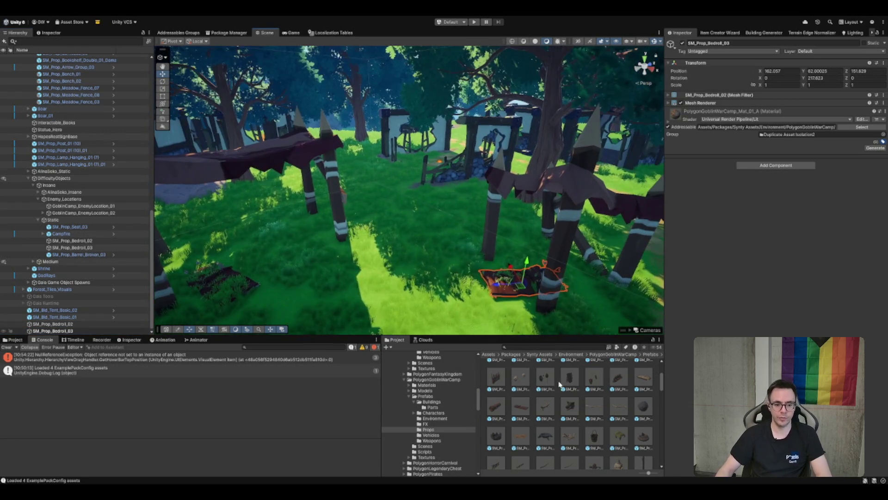
click(545, 436)
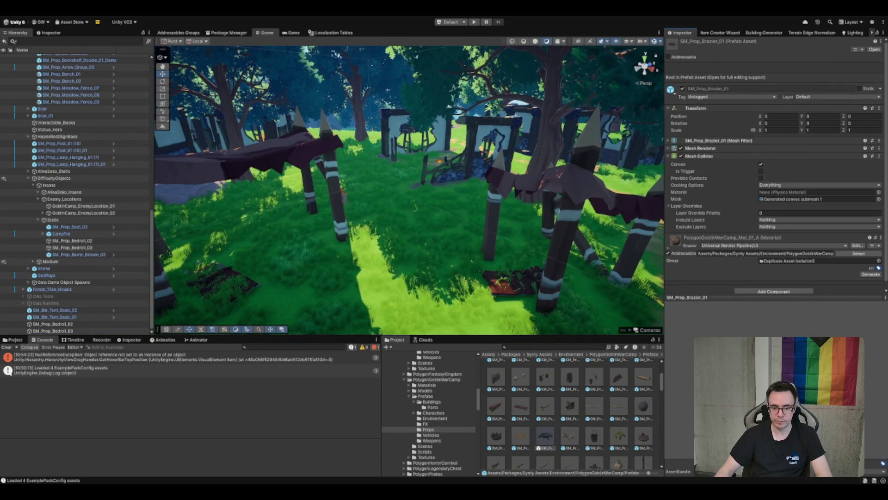
scroll(505, 240, down, 5)
mouse_move(505, 240)
mouse_down()
mouse_move(490, 217)
mouse_move(518, 199)
mouse_move(509, 241)
mouse_up()
mouse_move(543, 439)
mouse_down()
mouse_move(380, 302)
mouse_move(391, 255)
mouse_up()
Try dropping the brazier insert prefab onto the brazier, then remove it again
scroll(543, 391, down, 3)
scroll(545, 396, up, 2)
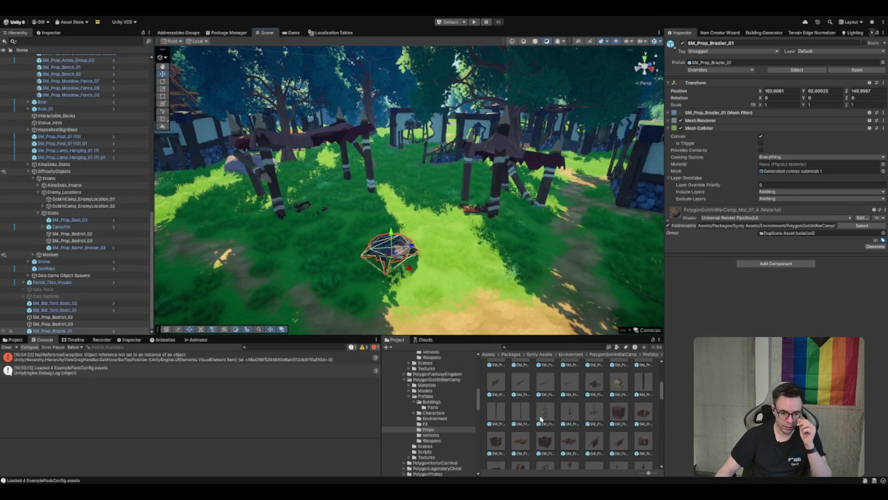
scroll(572, 407, up, 5)
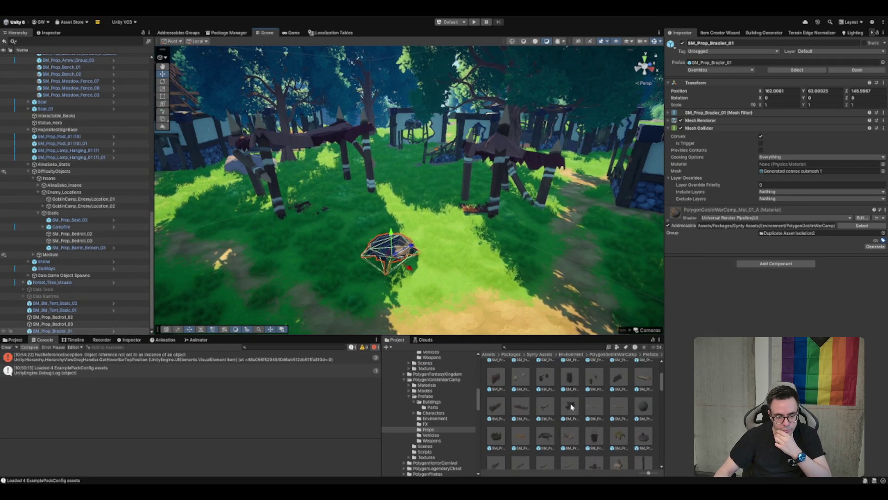
scroll(572, 407, down, 5)
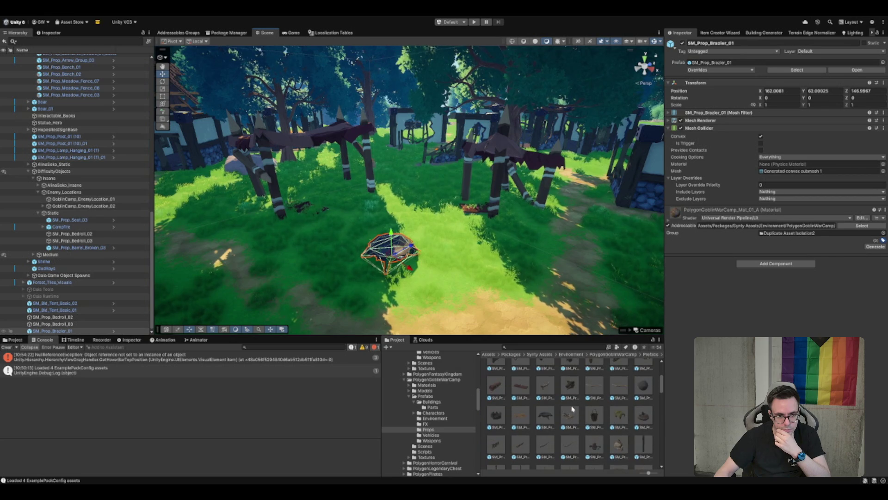
click(570, 396)
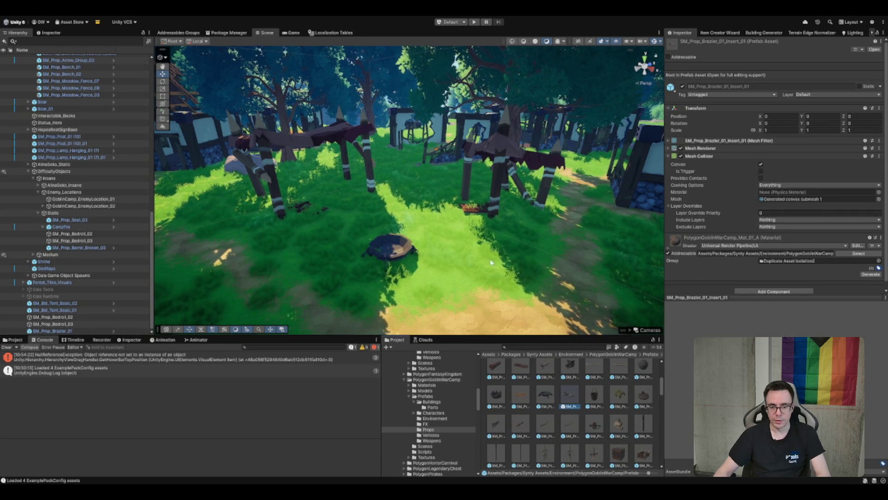
scroll(491, 222, up, 5)
scroll(491, 222, up, 3)
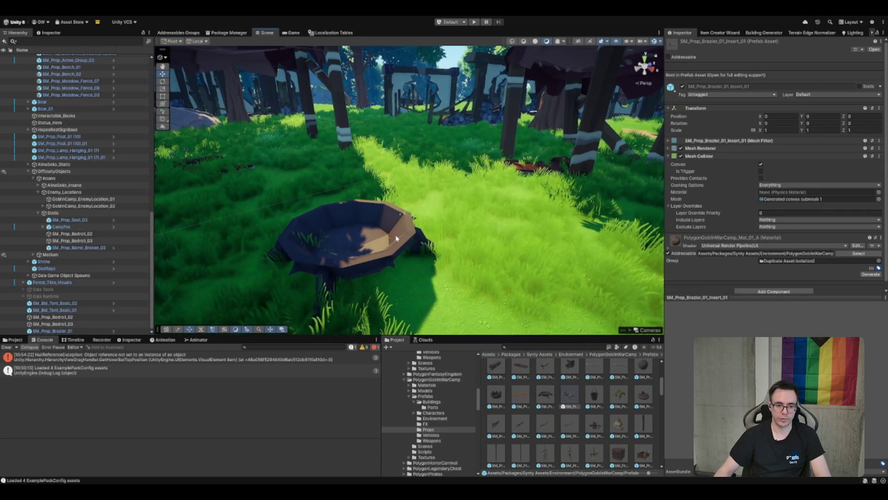
mouse_move(577, 400)
mouse_down()
mouse_move(337, 214)
mouse_move(348, 218)
mouse_move(346, 249)
mouse_up()
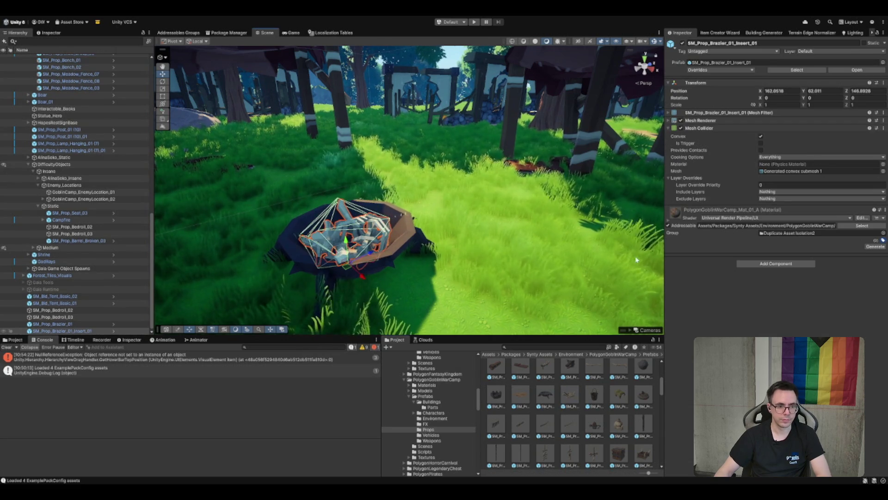
key(Delete)
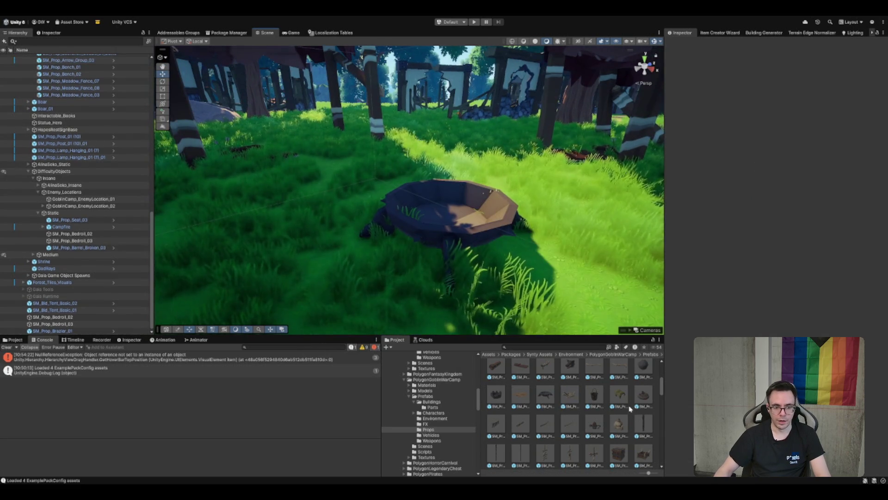
Try the SM_Prop_Fire_Pit_01_Insert_03 cone on the brazier, then delete it
click(594, 424)
scroll(634, 422, down, 5)
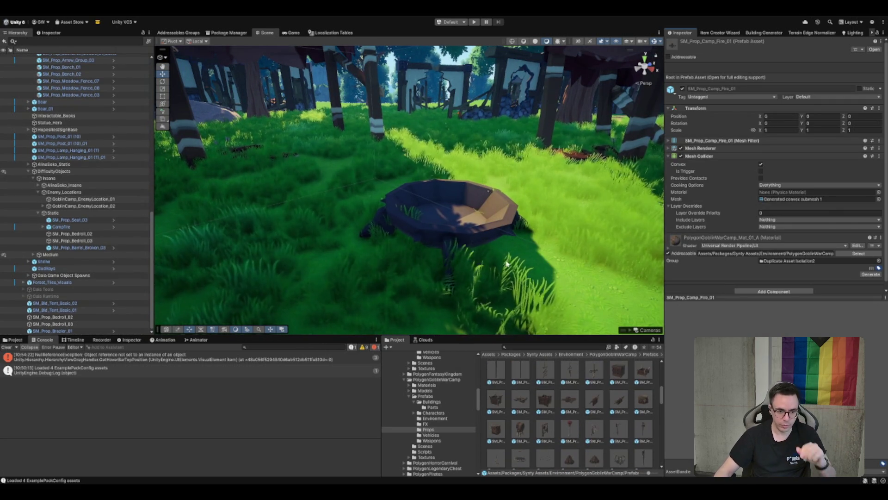
click(470, 228)
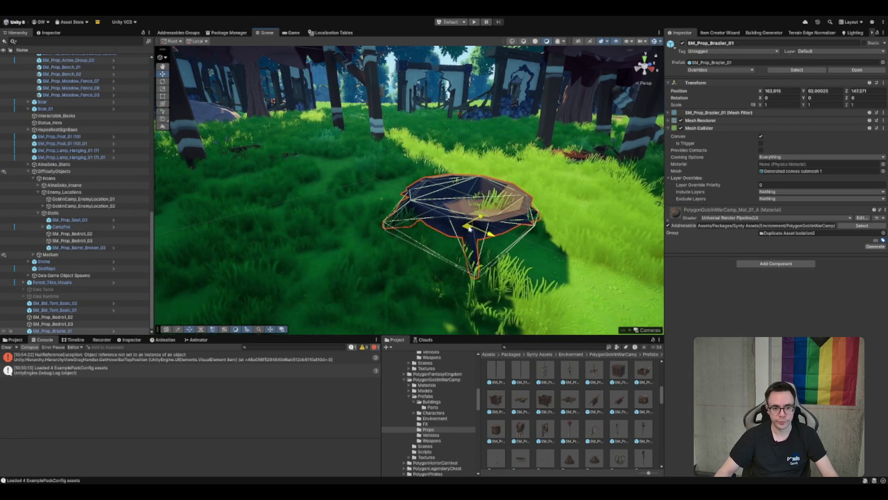
drag(506, 228, 454, 249)
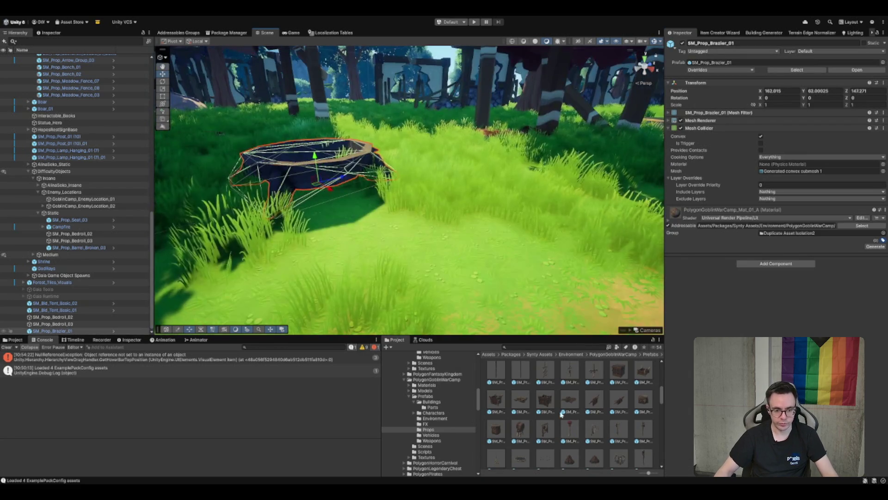
scroll(584, 458, down, 2)
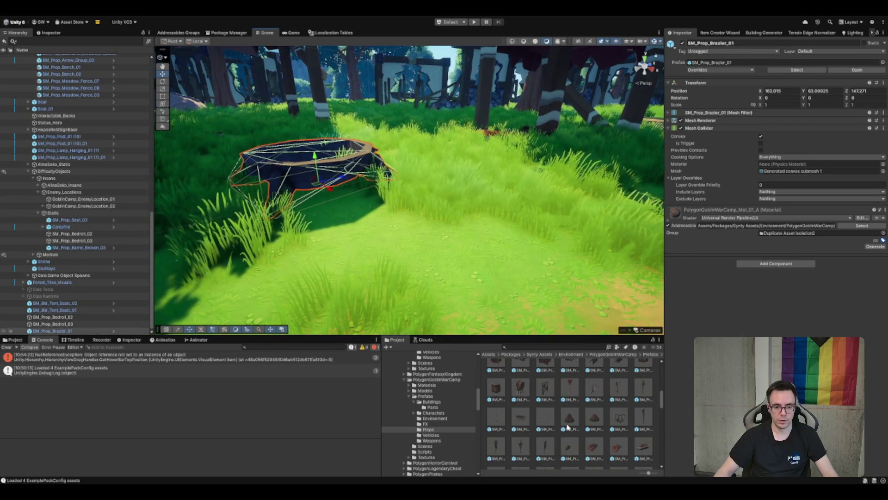
mouse_move(586, 421)
mouse_down()
mouse_move(356, 174)
mouse_move(385, 222)
mouse_up()
key(f)
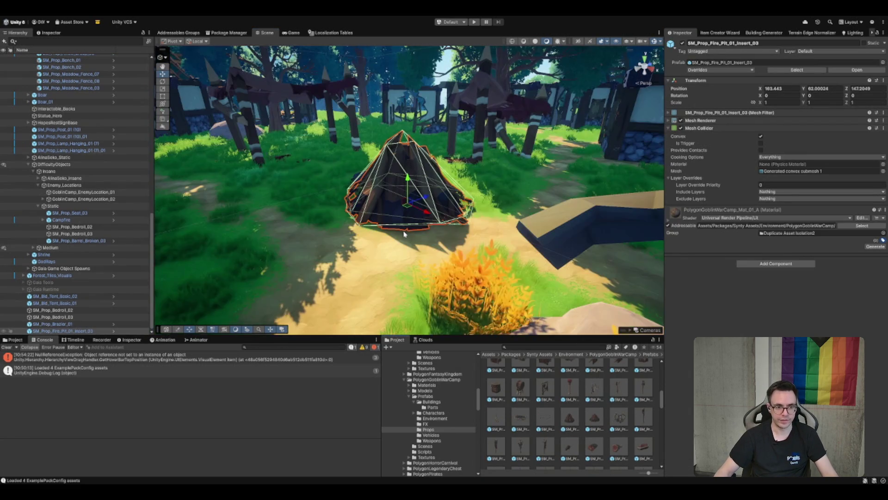
key(Delete)
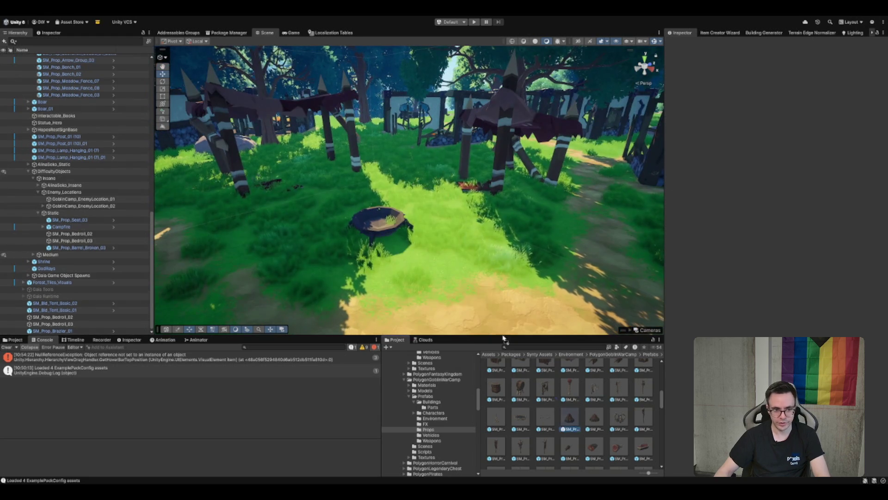
Keep the SM_Prop_Fire_Pit_01_Insert_02 log cone, discarding the trial SM_Prop_Fire_Pit_01 stone ring
drag(569, 416, 439, 261)
drag(595, 417, 495, 305)
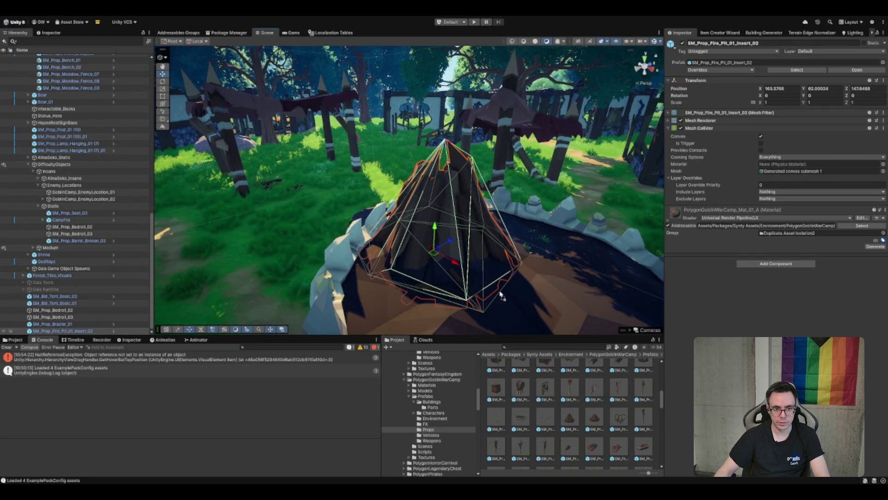
key(f)
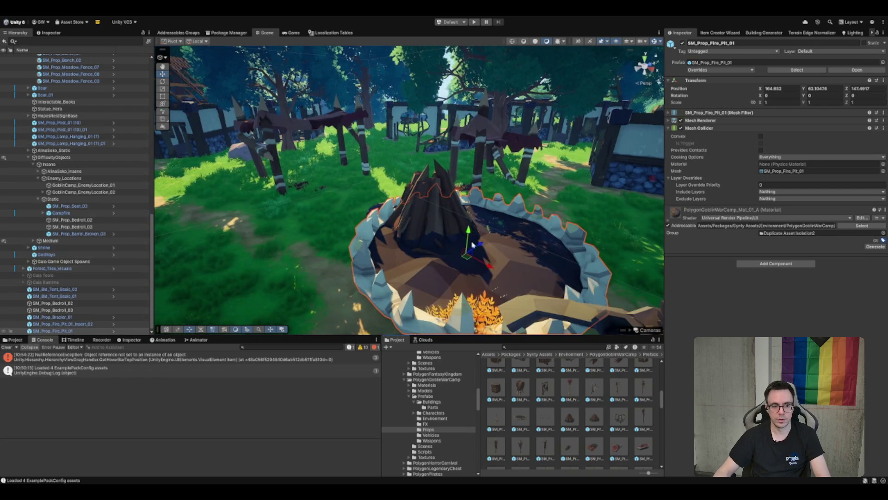
key(Delete)
click(449, 217)
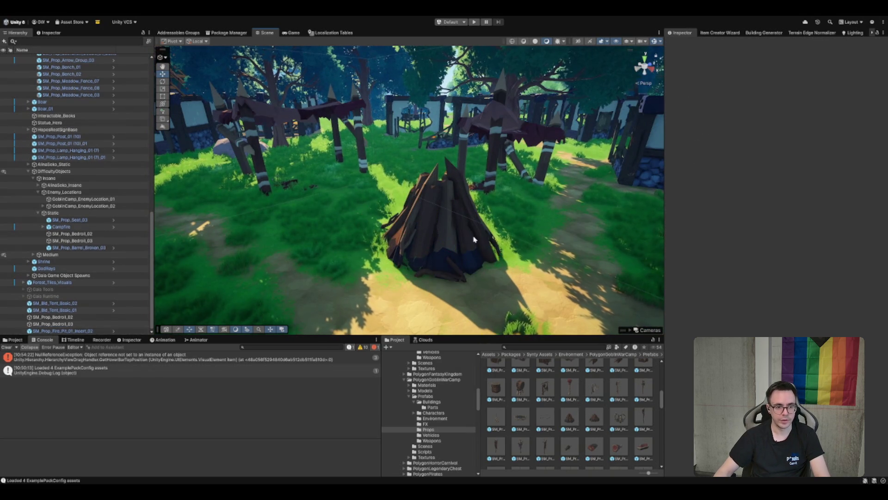
Move the log cone onto the brazier, at about X 181.877, Y 62.126, Z 147.261
drag(431, 234, 405, 231)
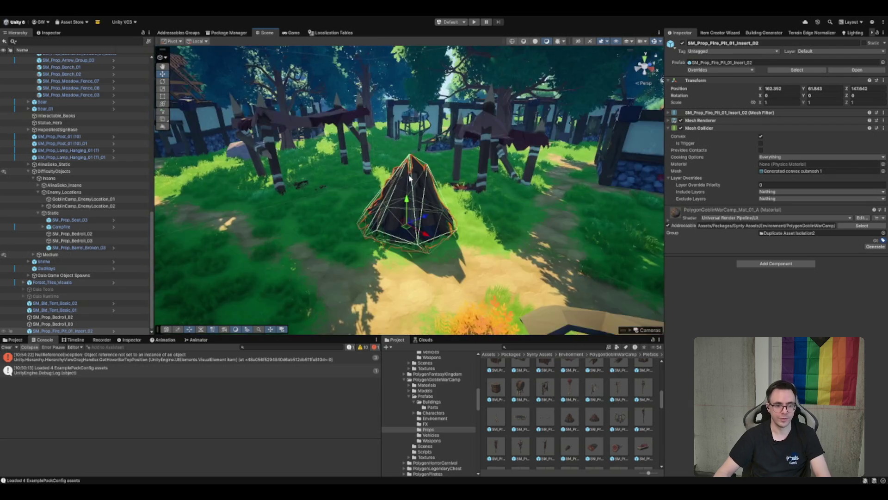
click(466, 229)
click(467, 229)
click(467, 229)
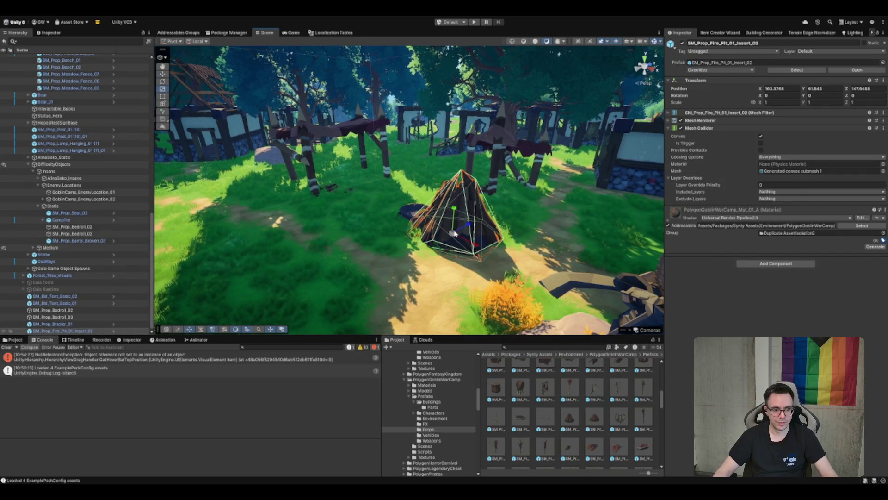
key(ctrl+z)
drag(455, 235, 418, 224)
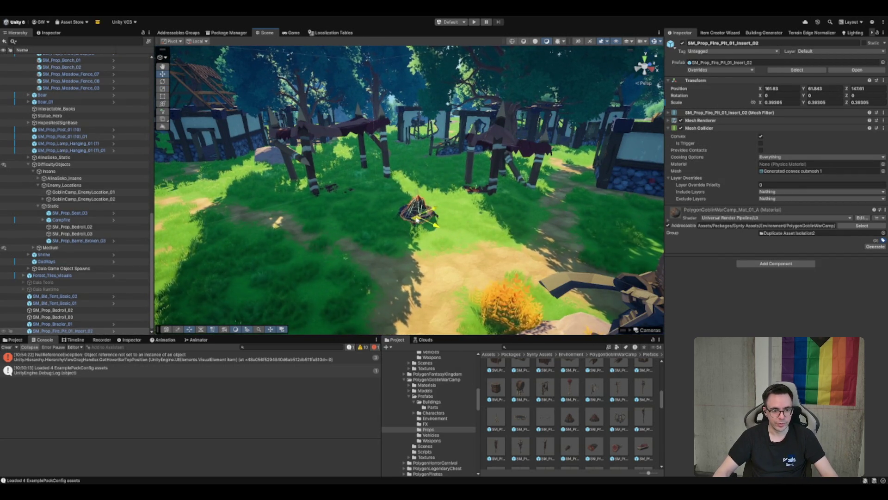
key(f)
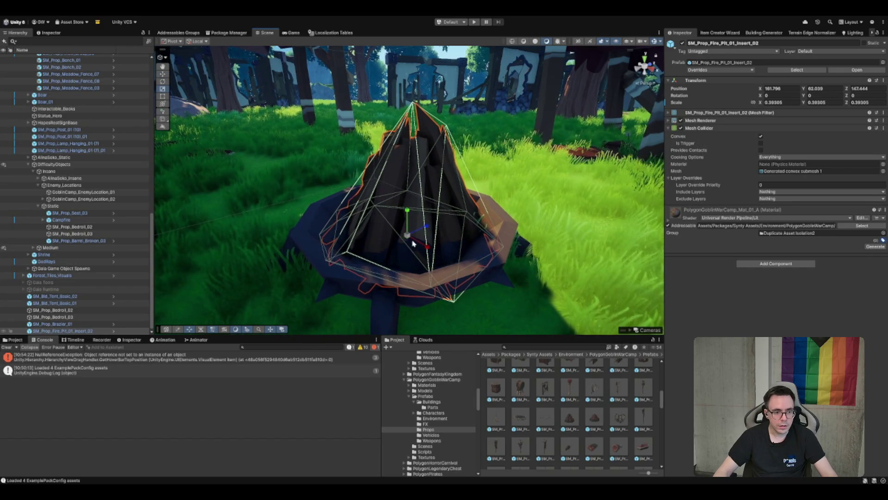
Shrink the log cone to about 0.377 scale and check its fit from above
drag(407, 235, 404, 239)
scroll(407, 238, up, 4)
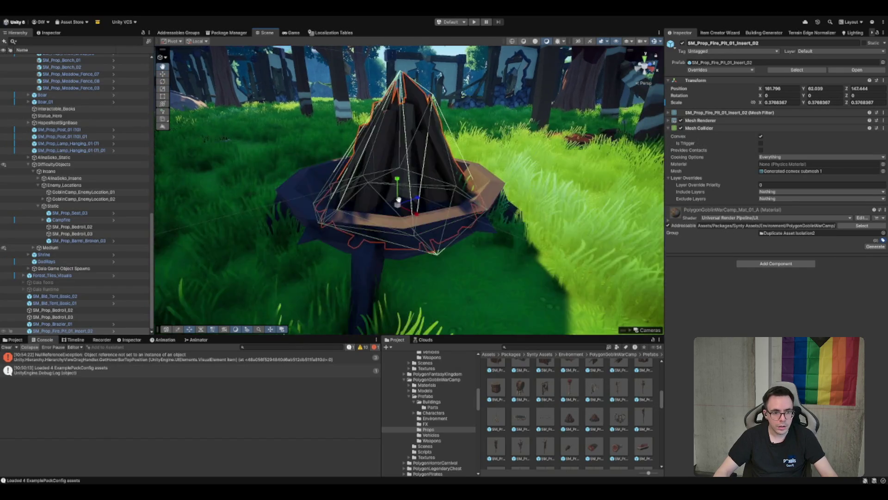
scroll(416, 235, down, 4)
key(w)
click(414, 221)
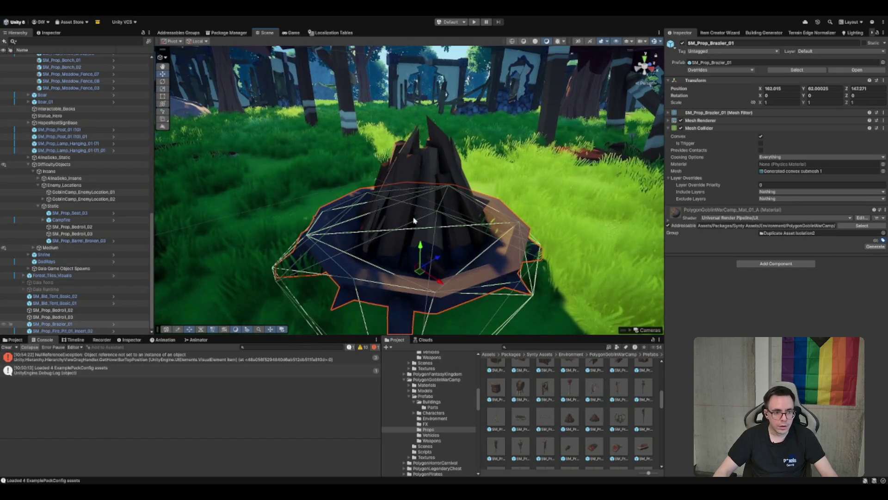
click(428, 211)
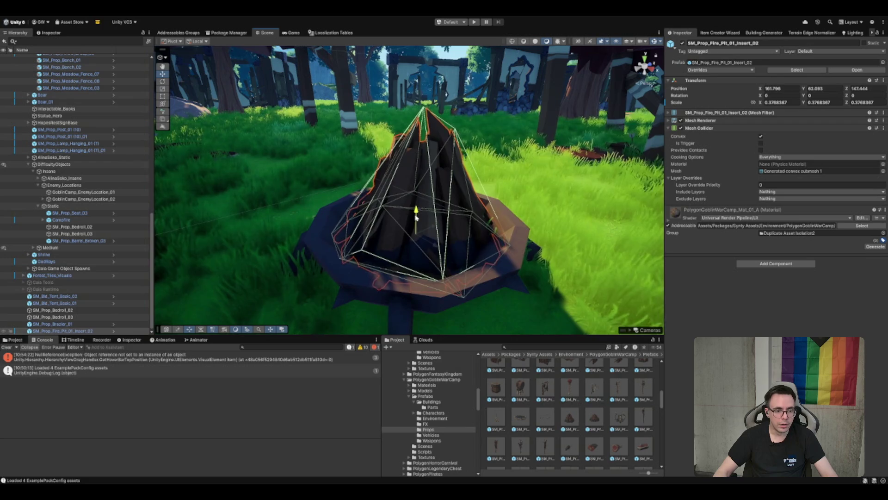
mouse_move(421, 213)
mouse_down()
mouse_move(426, 246)
mouse_move(476, 238)
mouse_move(410, 155)
mouse_move(373, 165)
mouse_move(501, 168)
mouse_move(491, 126)
mouse_up()
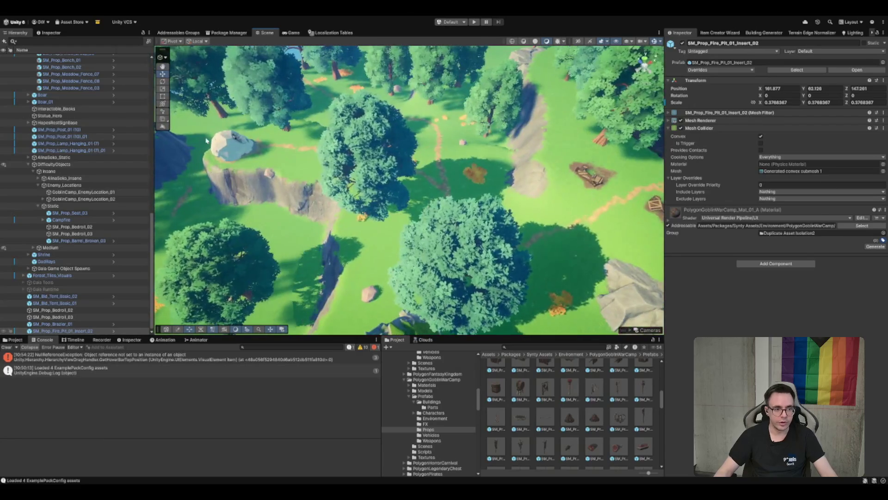
Select the Skull_HopeFamily skull on the rock and frame it close up
click(240, 146)
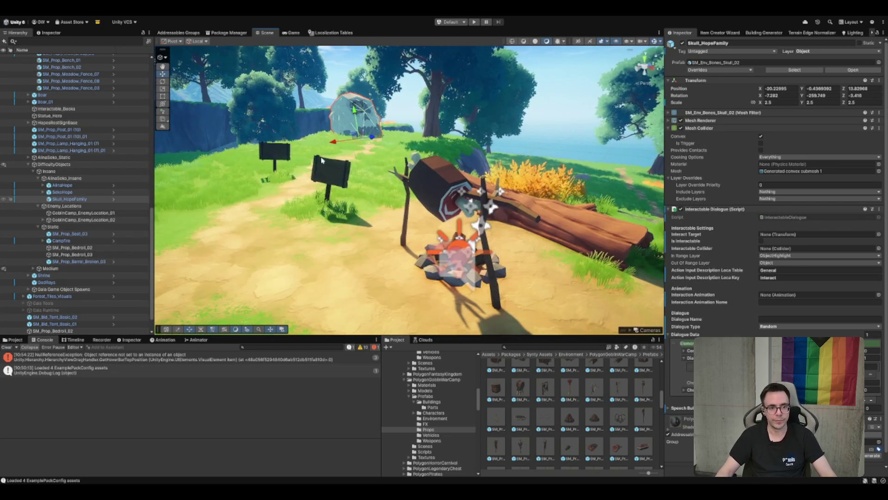
scroll(375, 169, up, 5)
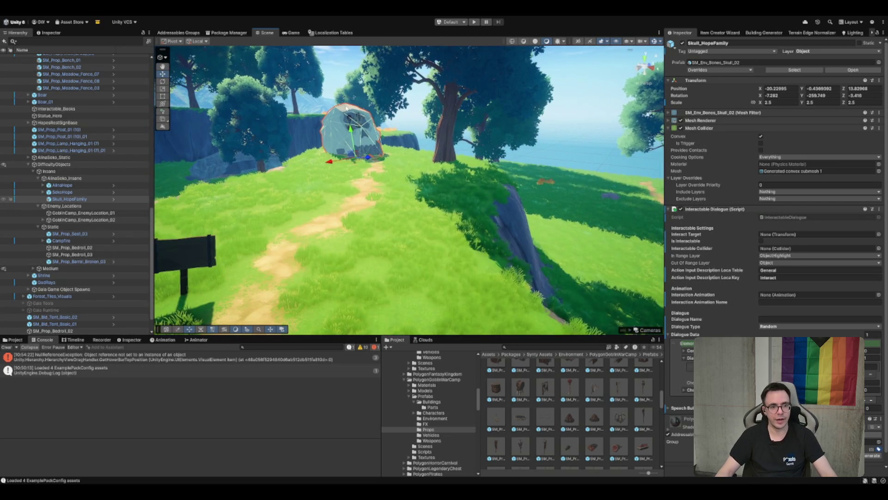
key(f)
key(f)
key(f)
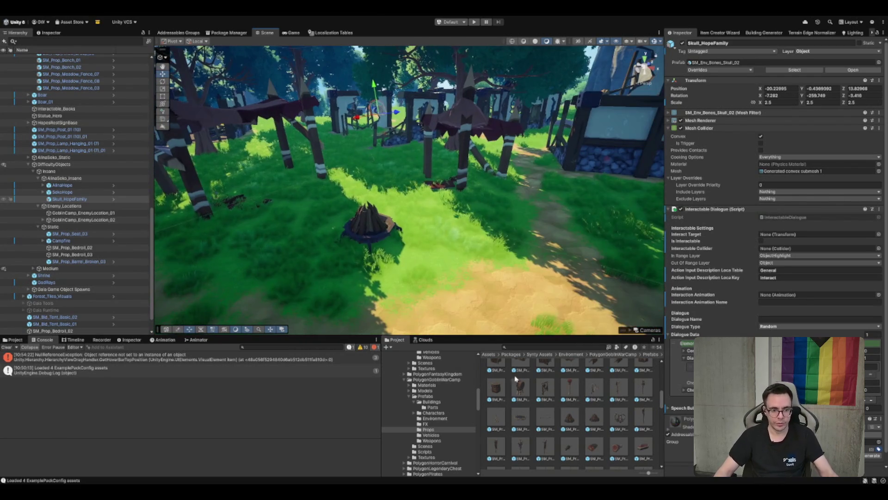
Place an SM_Prop_Barrel_03 barrel in the goblin camp
scroll(568, 409, up, 5)
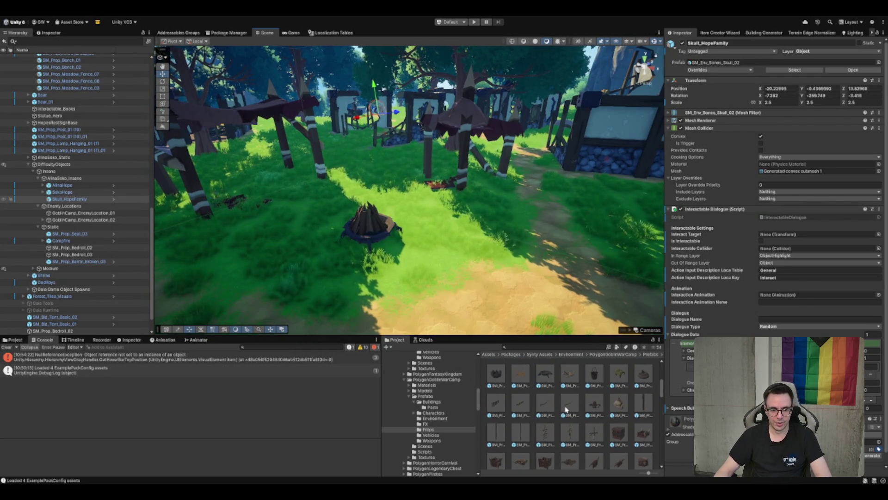
click(568, 409)
scroll(614, 413, up, 2)
scroll(614, 413, up, 3)
click(644, 401)
drag(431, 202, 510, 247)
scroll(615, 405, down, 1)
drag(643, 381, 298, 184)
Add an SM_Prop_Crate_01 crate beside the barrel
scroll(602, 411, down, 3)
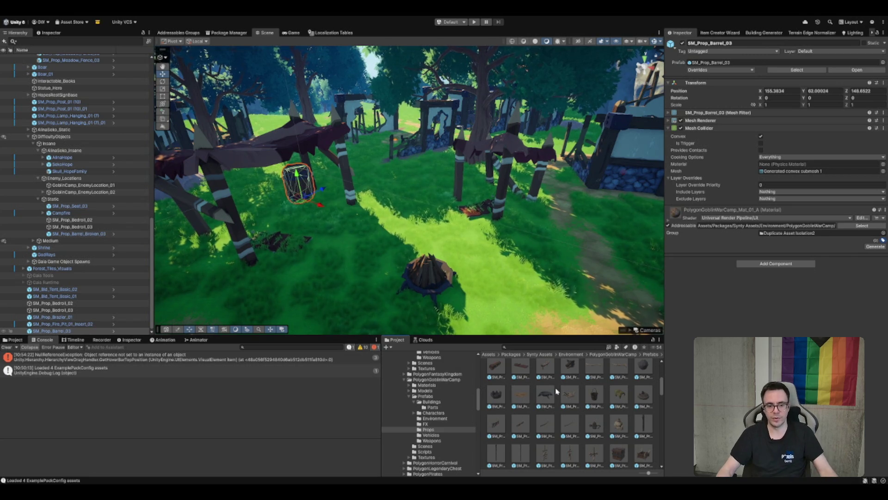
scroll(578, 411, down, 1)
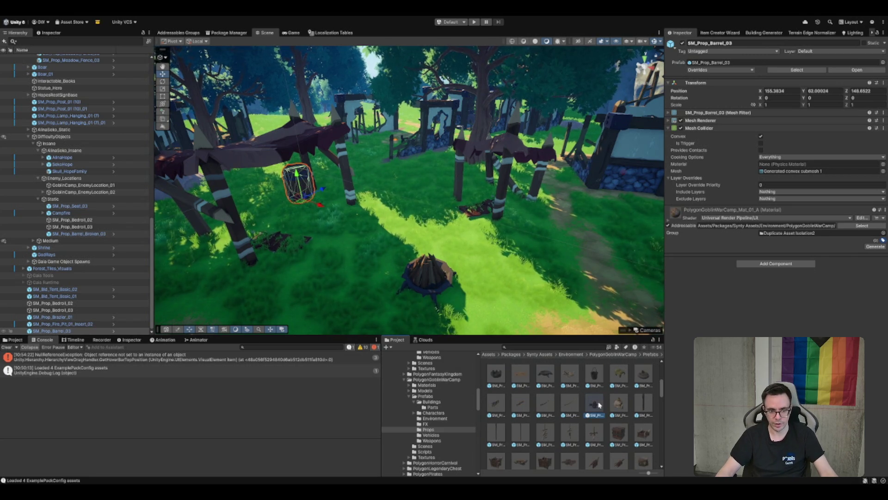
click(594, 403)
mouse_move(355, 178)
mouse_down()
mouse_move(325, 204)
mouse_move(430, 205)
mouse_up()
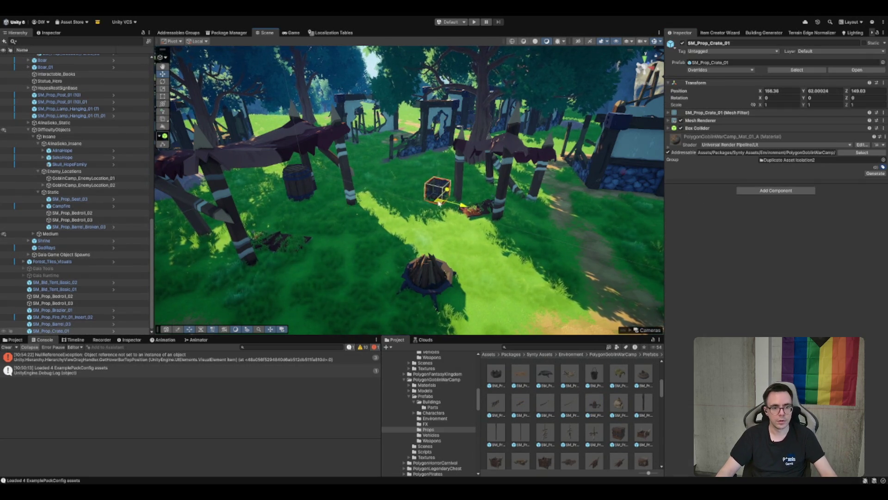
Angle the first crate slightly and push it against the barrel
key(ctrl+z)
key(f)
key(e)
mouse_move(417, 265)
mouse_down()
mouse_move(406, 248)
mouse_move(429, 266)
mouse_up()
key(ctrl+z)
scroll(411, 252, down, 2)
scroll(439, 187, up, 1)
scroll(440, 188, up, 1)
drag(425, 230, 421, 237)
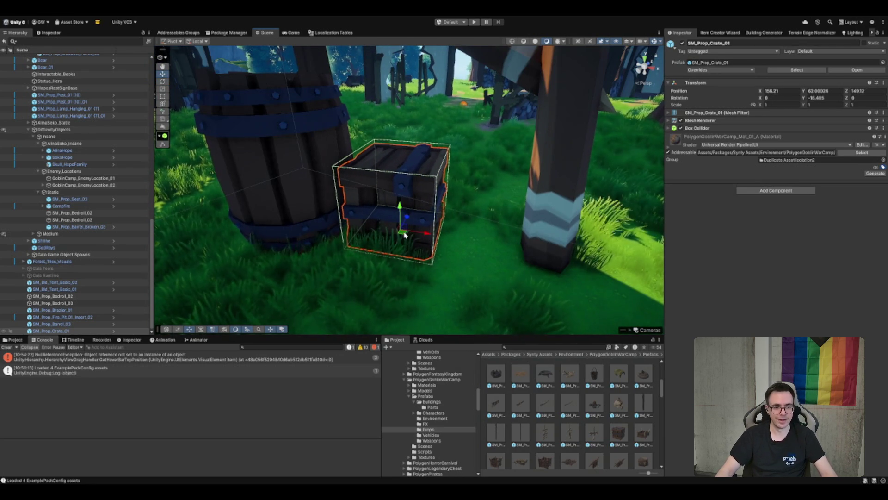
Duplicate the crate, move the copy to a new spot and enlarge it to about 1.43 scale
key(ctrl+d)
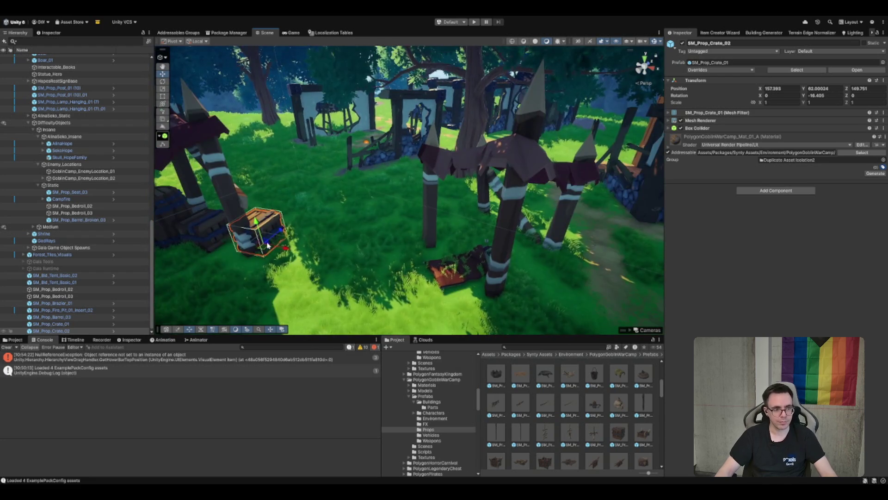
drag(480, 237, 476, 240)
key(f)
key(e)
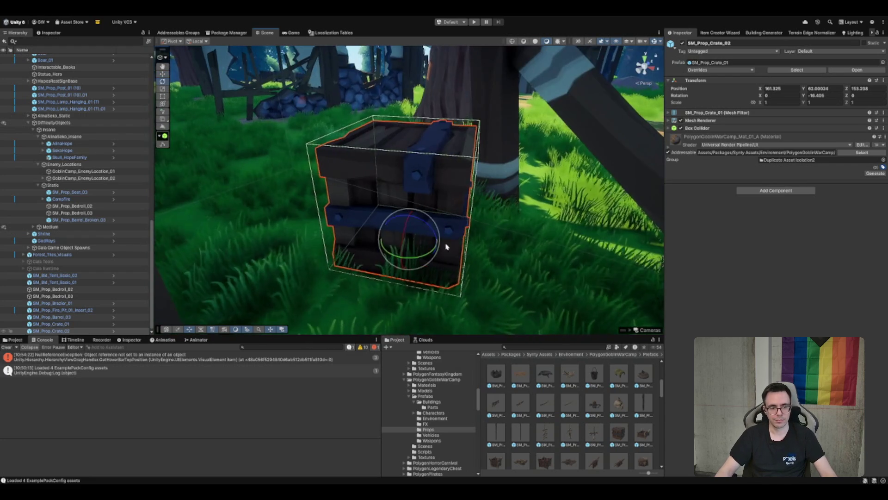
mouse_move(415, 241)
mouse_down()
mouse_move(407, 218)
mouse_move(317, 178)
mouse_move(387, 227)
mouse_move(379, 230)
mouse_up()
scroll(382, 227, down, 10)
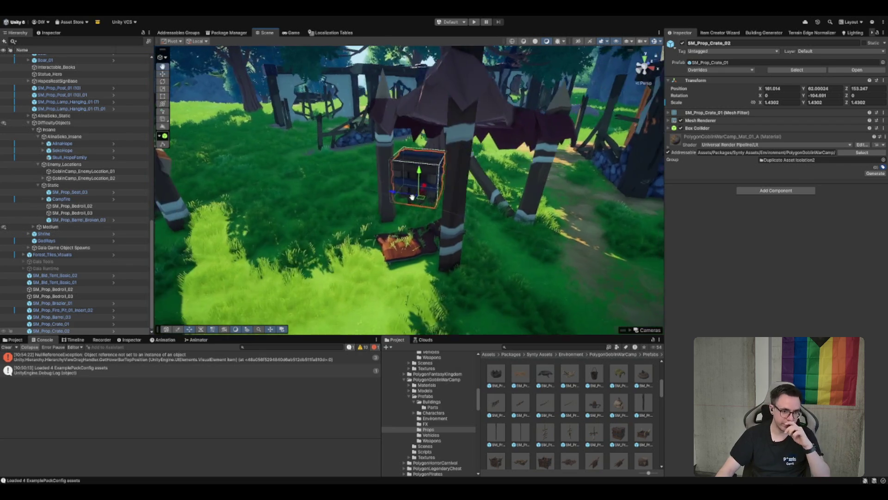
key(f)
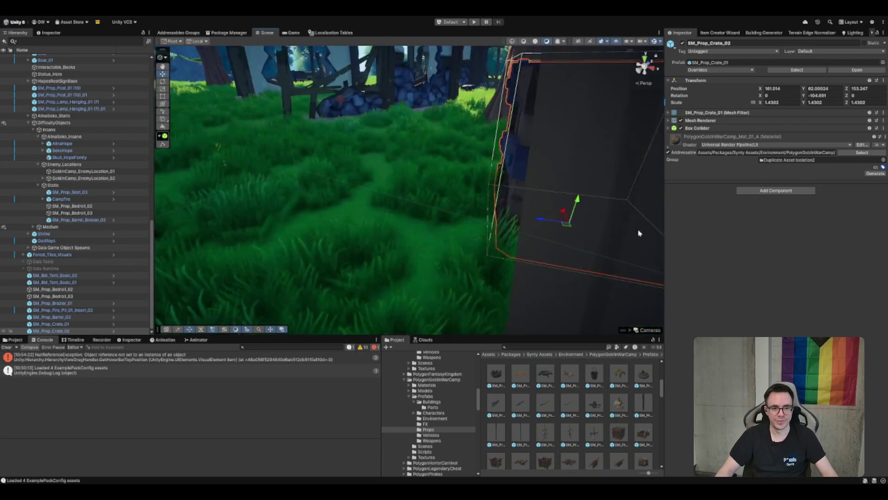
Duplicate the enlarged crate, move it left and shrink it to about 1.03 scale
key(ctrl+d)
drag(415, 213, 316, 233)
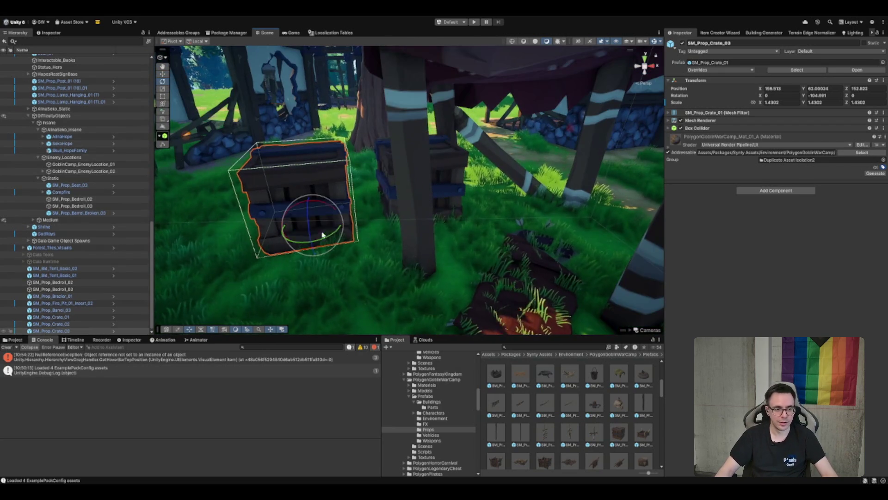
mouse_move(320, 222)
mouse_down()
mouse_move(310, 231)
mouse_move(359, 237)
mouse_up()
key(w)
scroll(357, 238, down, 5)
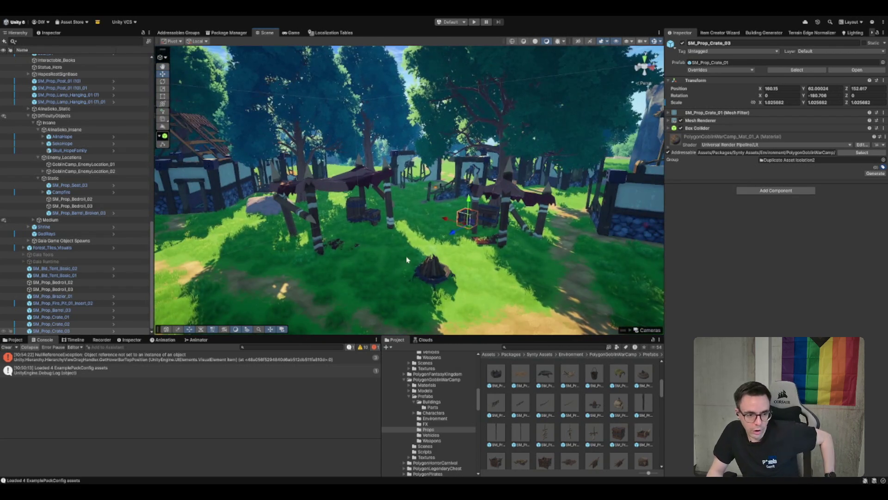
Select the brazier, collapse its mesh collider details and fly the camera through the camp
click(452, 275)
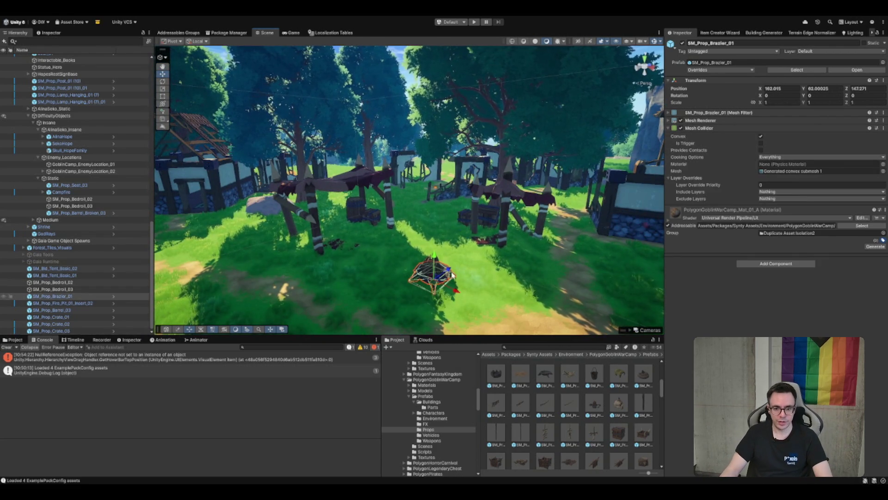
click(700, 127)
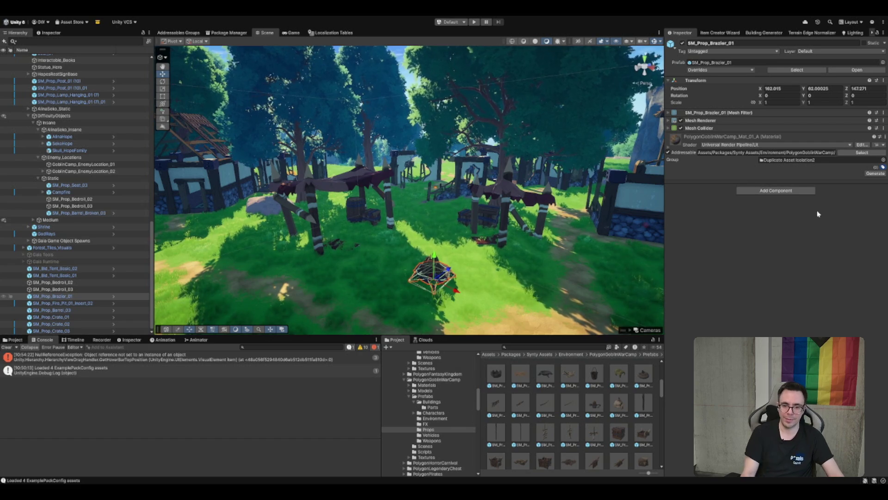
mouse_move(509, 185)
mouse_down()
mouse_move(525, 135)
mouse_move(529, 55)
mouse_move(551, 48)
mouse_up()
click(425, 396)
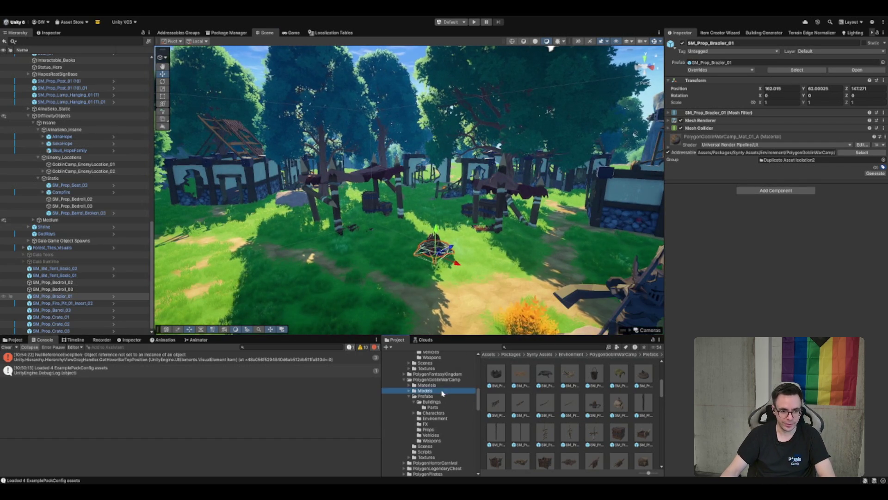
Open the Forest_Temple terrain scene from the Project window
click(410, 396)
click(464, 379)
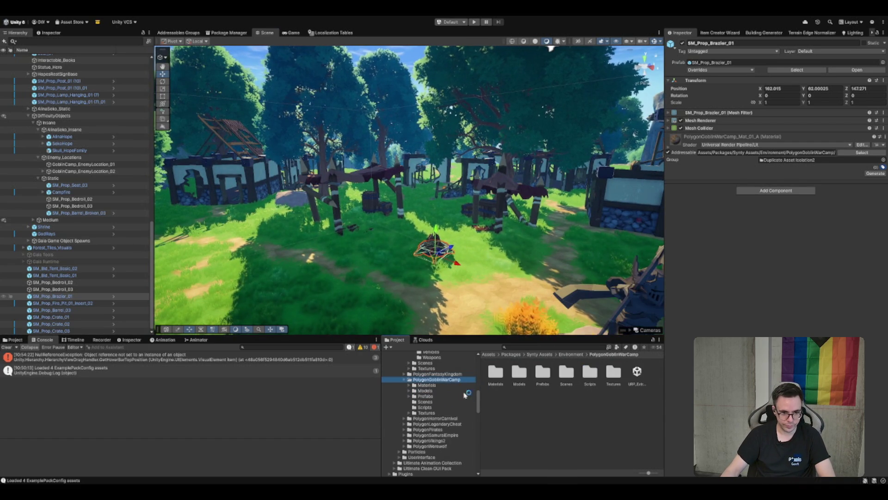
scroll(435, 389, down, 5)
scroll(427, 431, down, 3)
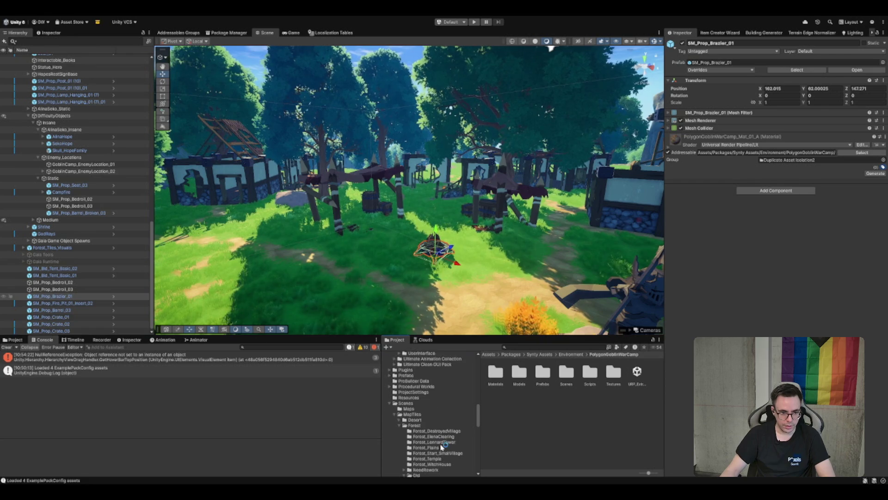
click(427, 438)
click(519, 372)
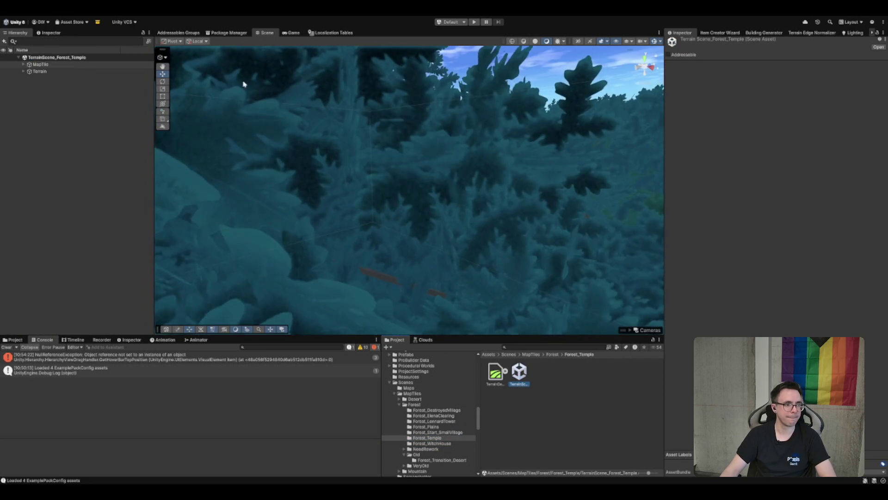
Expand DifficultyObjects > Insane > Props in the Hierarchy and frame the plank group
click(90, 72)
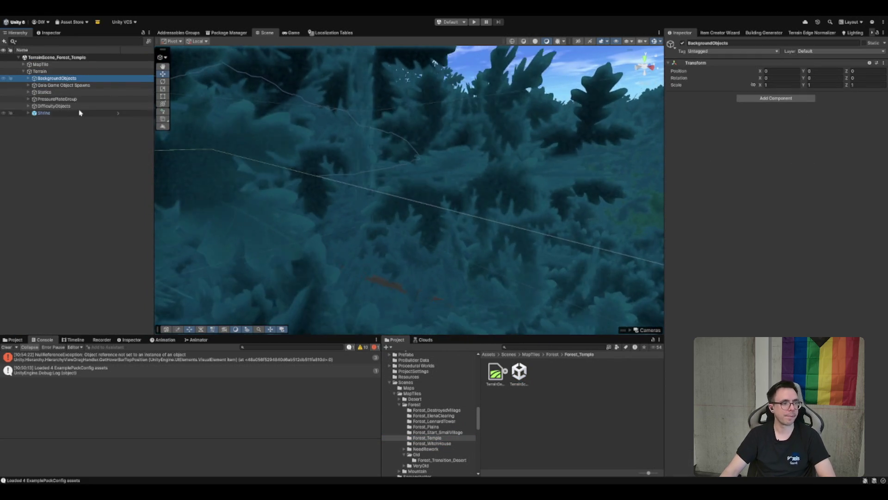
click(88, 106)
key(Right)
key(Down)
key(Down)
key(Right)
key(Down)
key(Down)
key(Down)
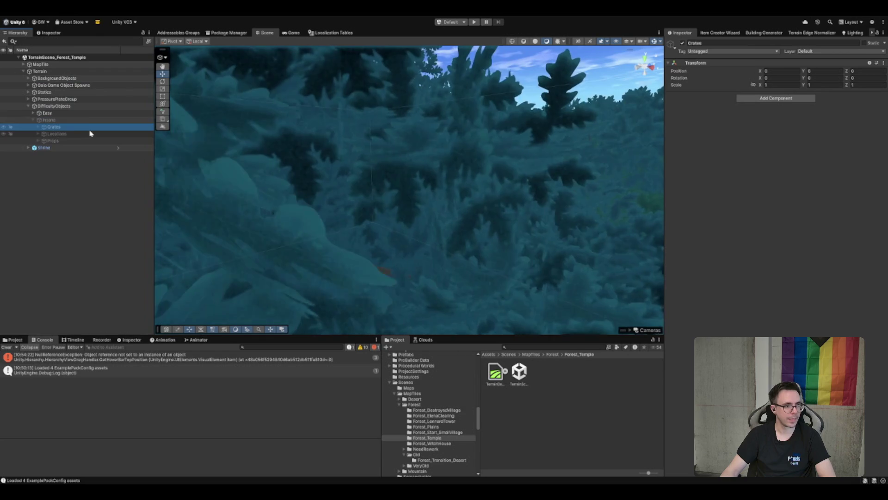
key(Right)
key(Down)
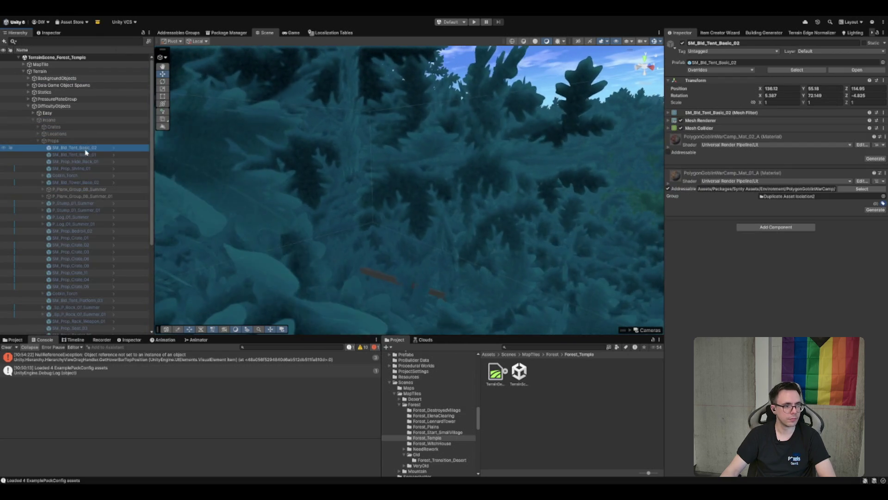
double_click(97, 189)
Survey the temple grounds, stepping through props like SM_Prop_Hide_Rack_01 and SM_Prop_Shrine_01
mouse_move(466, 163)
mouse_down()
mouse_move(368, 274)
mouse_move(480, 228)
mouse_move(476, 175)
mouse_move(368, 171)
mouse_up()
click(101, 162)
scroll(101, 163, down, 5)
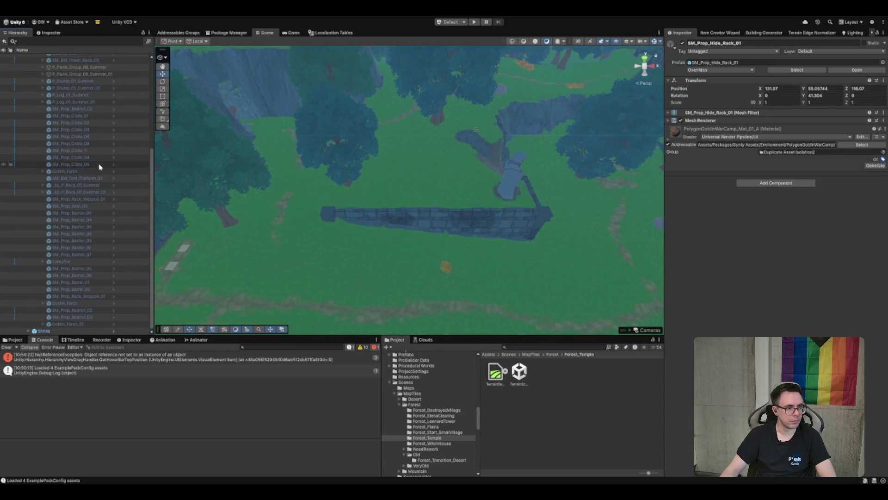
scroll(102, 163, up, 5)
click(116, 167)
key(Down)
key(Down)
key(Down)
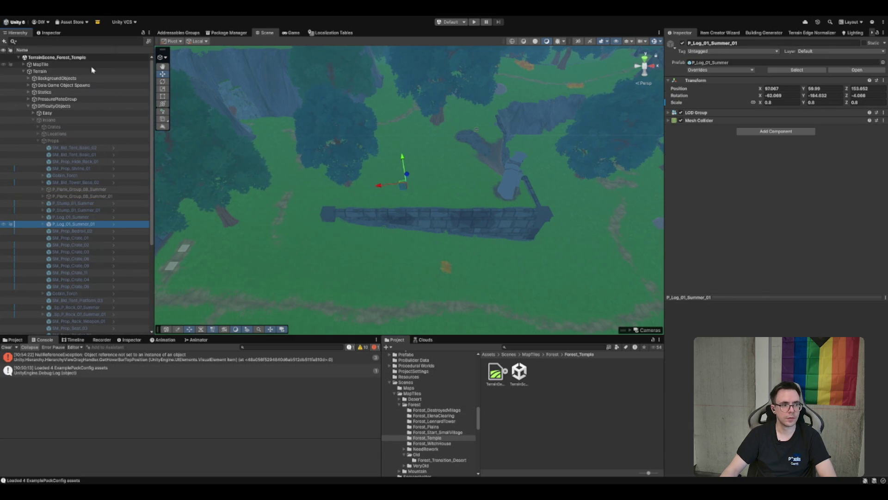
Review the MapTile's Terrain Clear Stamps and inspect the Campfire used as stamp position
click(117, 65)
click(711, 195)
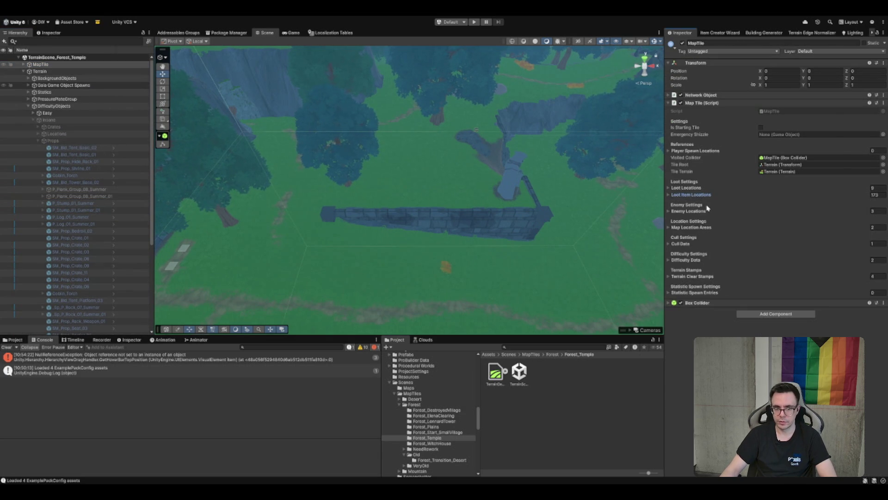
click(699, 276)
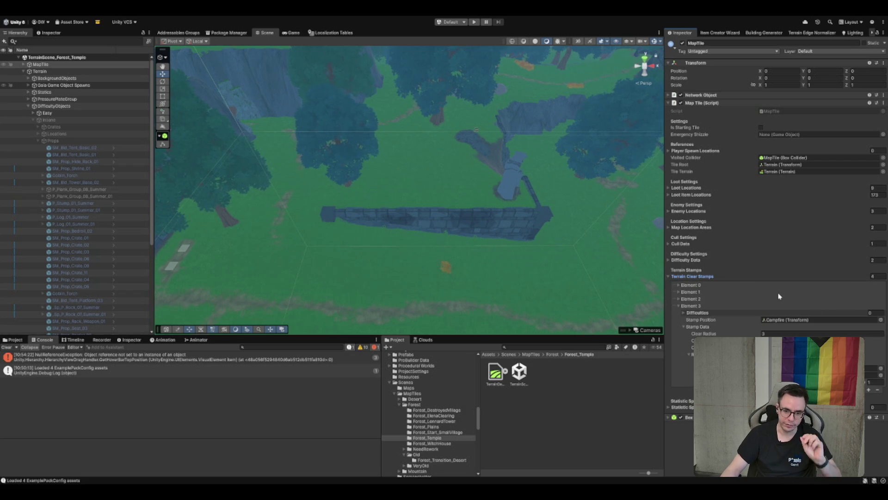
drag(496, 181, 393, 127)
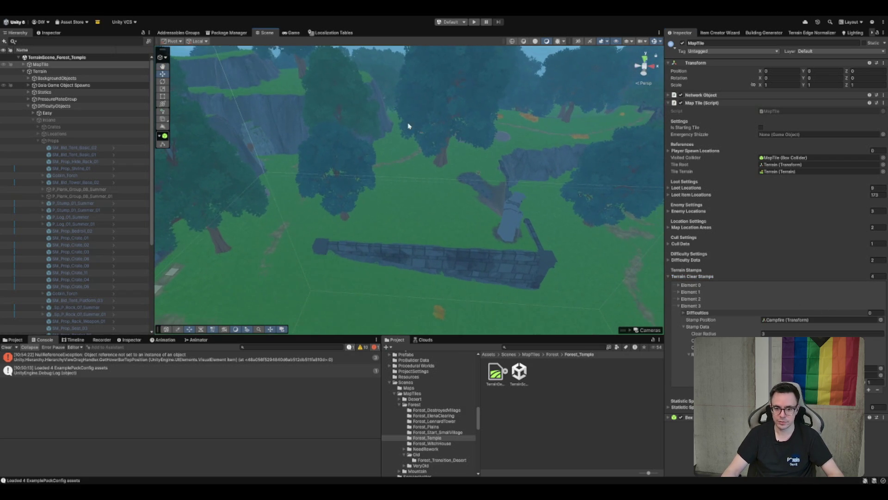
click(787, 319)
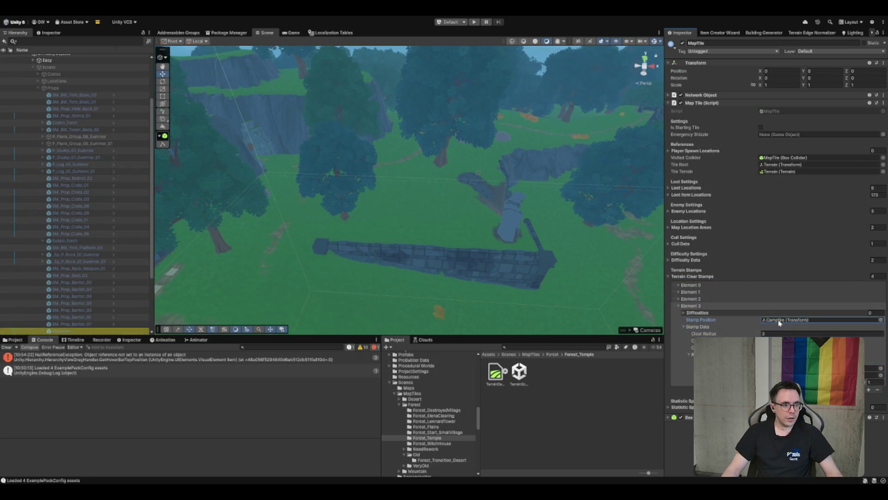
scroll(123, 282, down, 2)
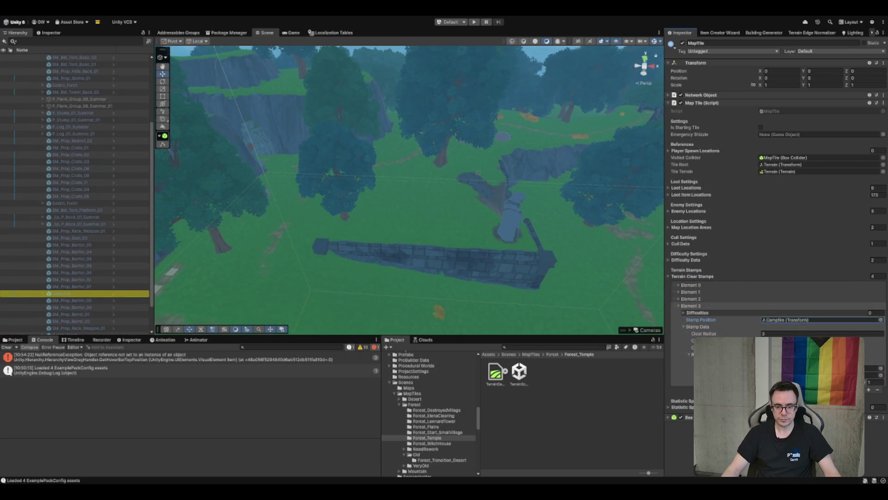
click(98, 294)
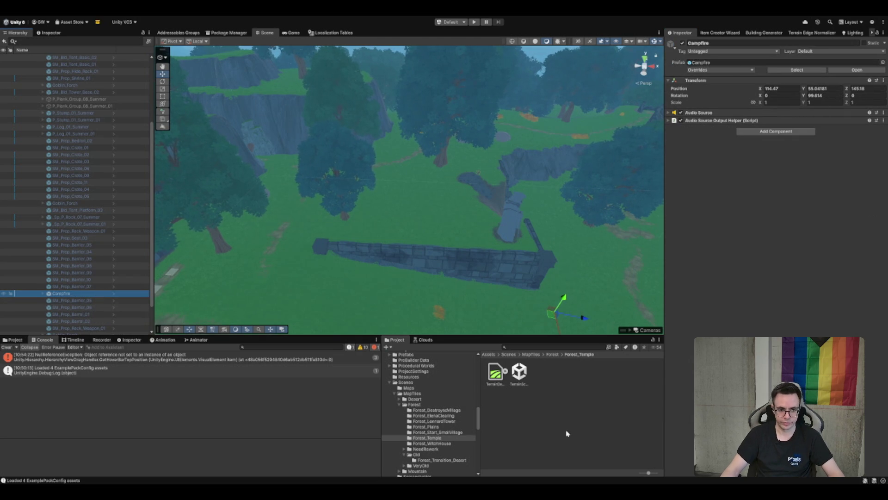
Open the TerrainScene in Scenes/MapTiles/Forest/Forest_DestroyedVillage
click(504, 394)
click(473, 403)
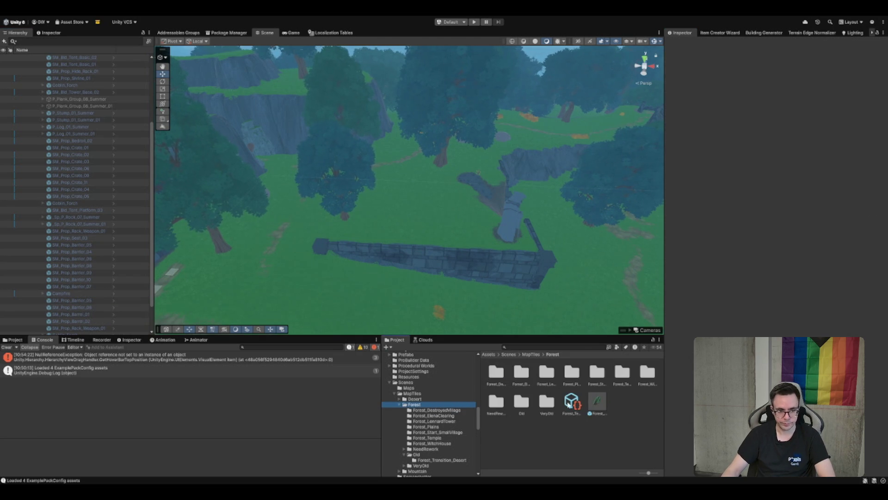
key(Down)
click(527, 375)
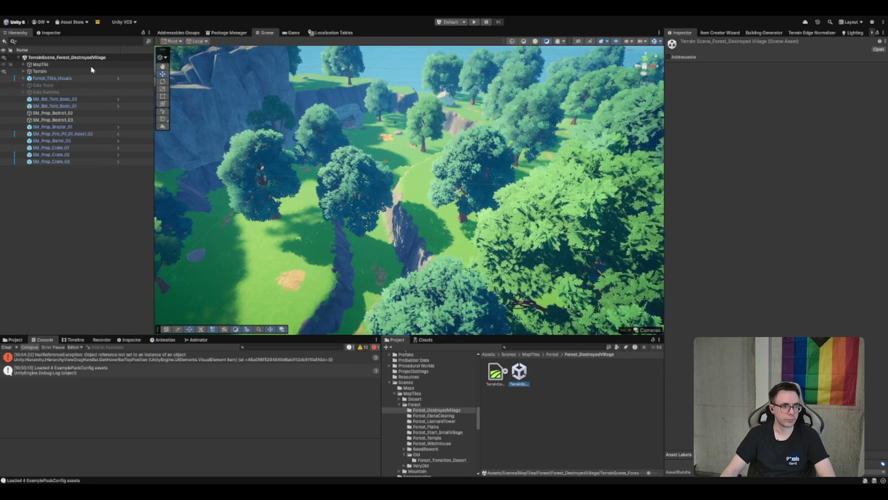
Add a MapTile Terrain Clear Stamps entry using SM_Bld_Tent_Basic_02 as position, with Clear Details ticked
double_click(92, 66)
scroll(357, 246, up, 10)
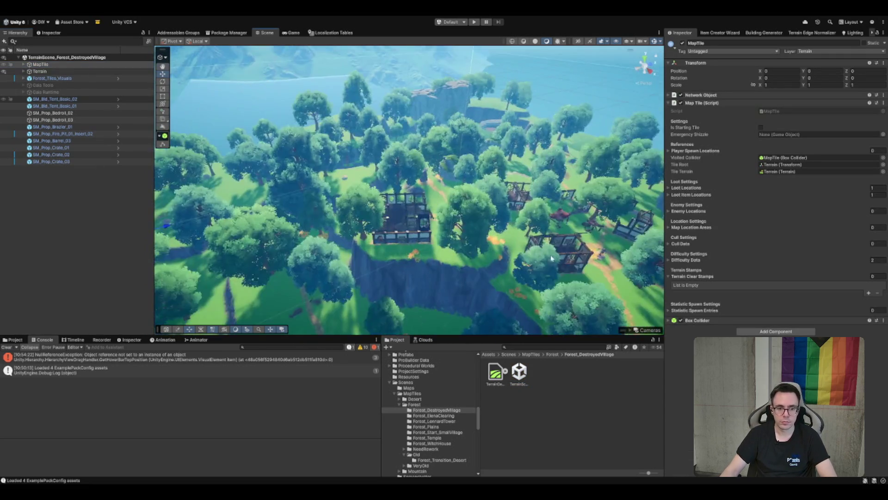
scroll(538, 254, up, 10)
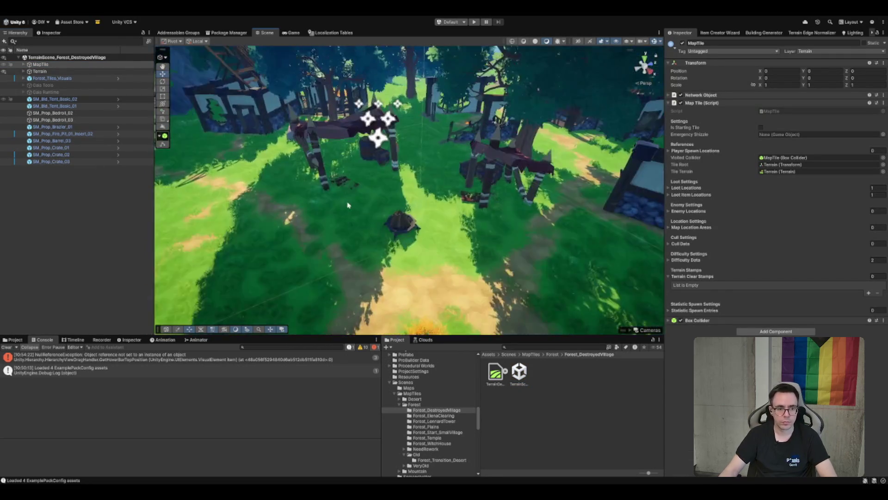
scroll(350, 205, up, 3)
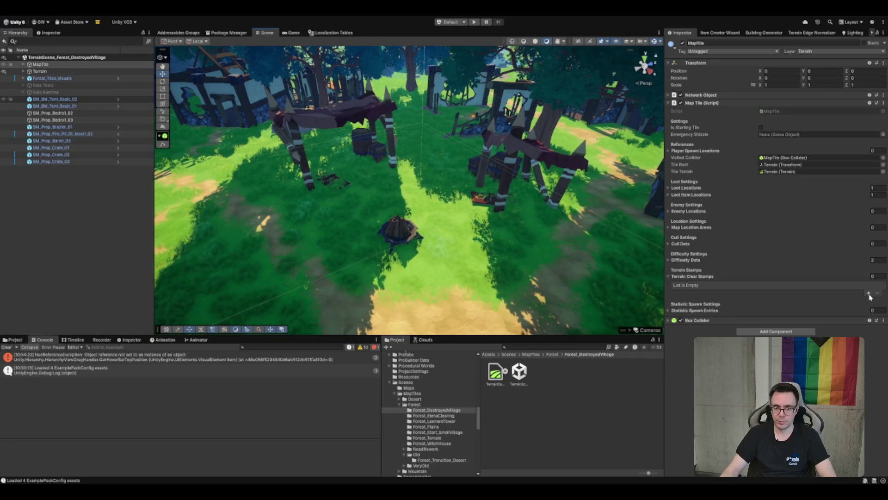
click(870, 294)
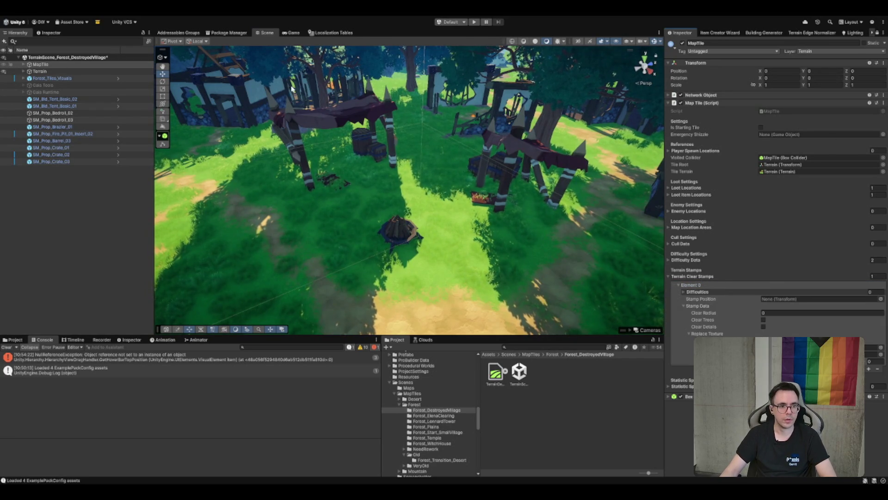
click(359, 120)
drag(675, 223, 787, 300)
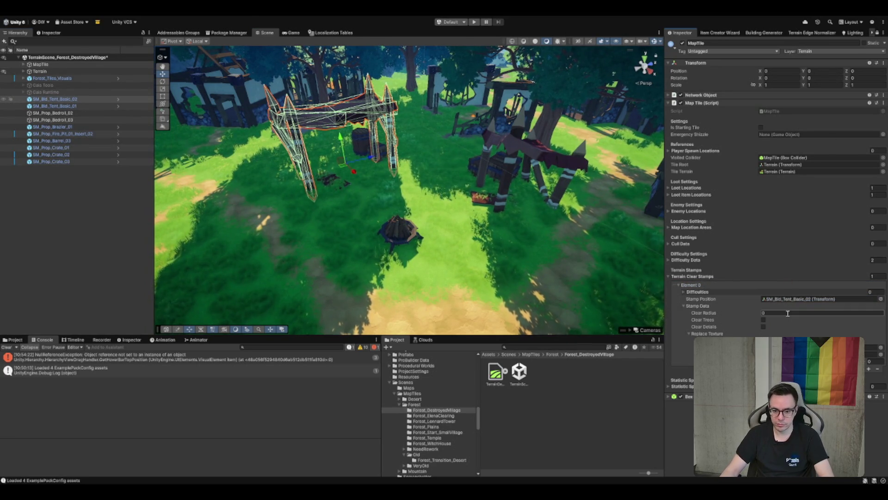
click(764, 320)
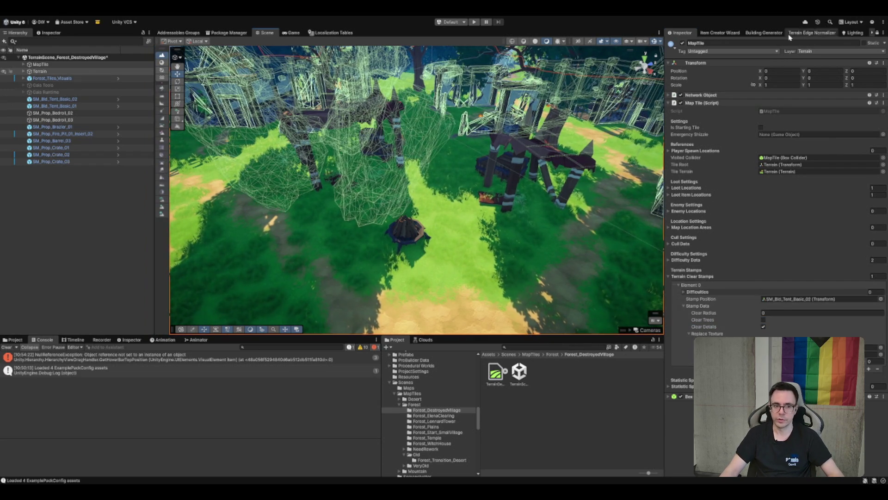
click(49, 32)
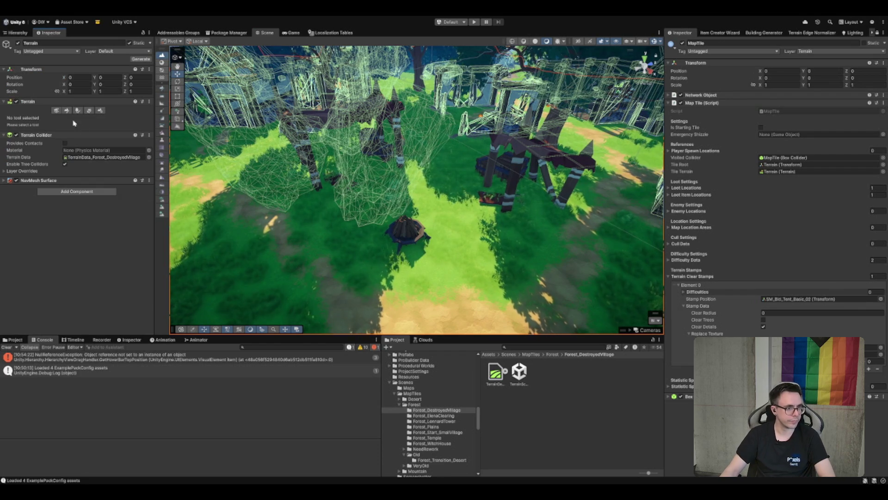
Switch the terrain to Paint Texture, ping ME_Mud_Terrain_Layer, then collapse the Layers palette
click(67, 111)
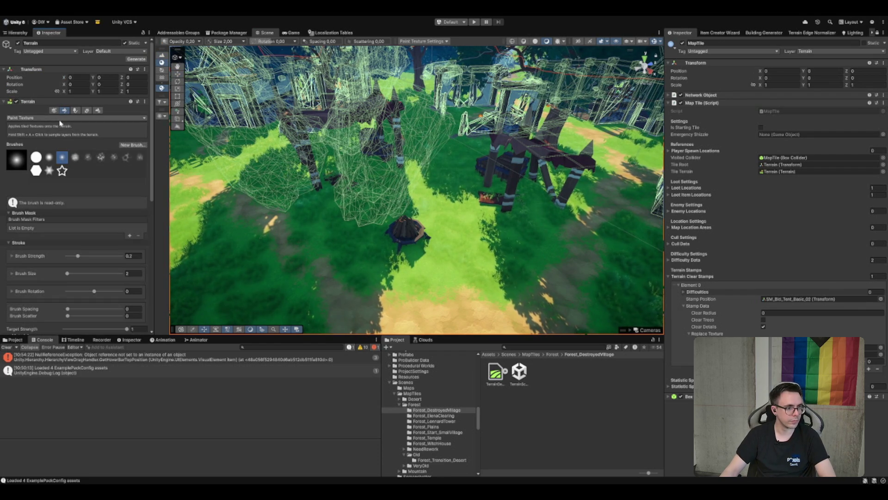
scroll(59, 165, down, 5)
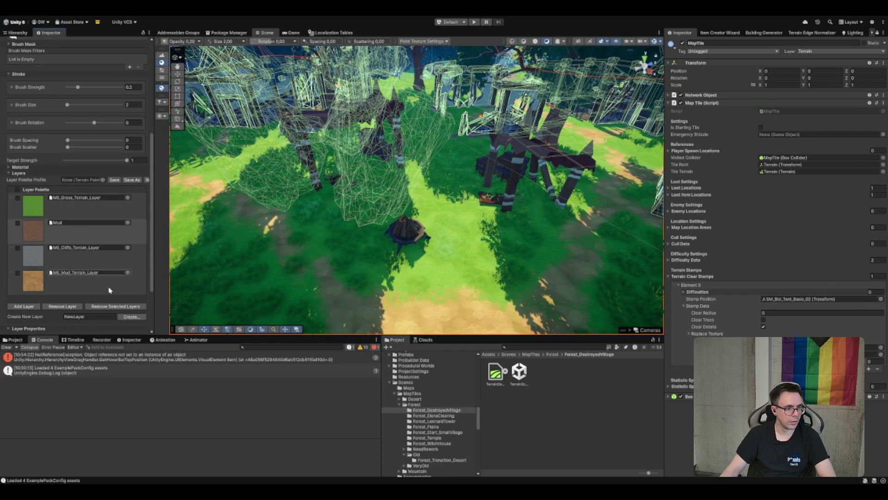
click(101, 273)
drag(575, 374, 828, 304)
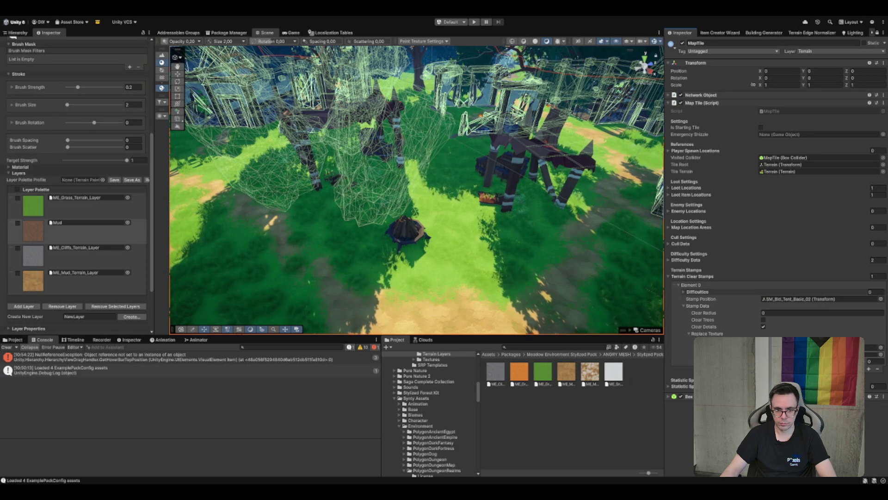
click(33, 174)
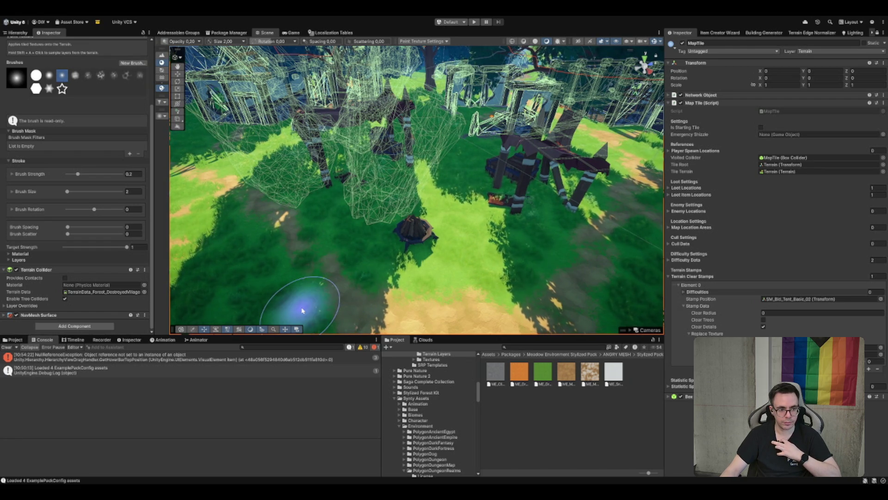
Enable Read/Write on the SPR_FX_DarkFantasy_Glow_05 sprite texture and apply its import settings
key(w)
click(495, 425)
click(495, 425)
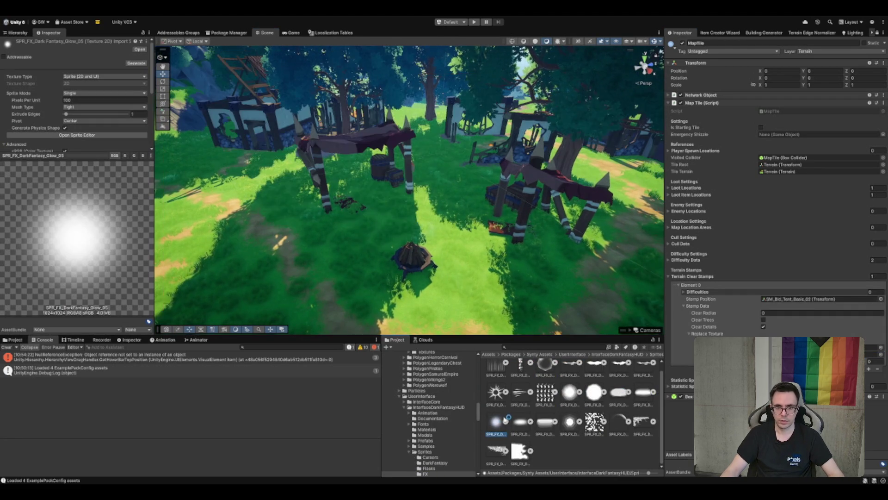
scroll(81, 114, down, 3)
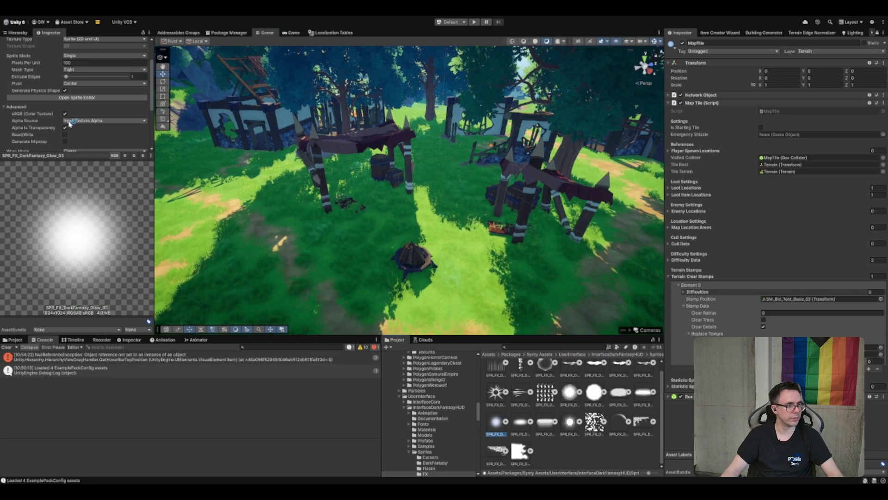
click(64, 135)
scroll(67, 134, down, 3)
click(140, 137)
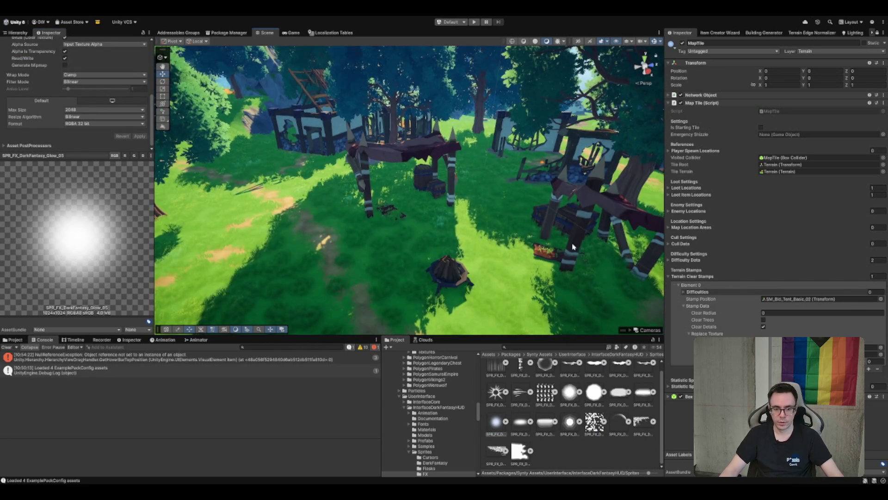
Select the SM_Bld_Tent_Basic_02 tent in the Scene and show it in the Hierarchy
scroll(433, 211, up, 3)
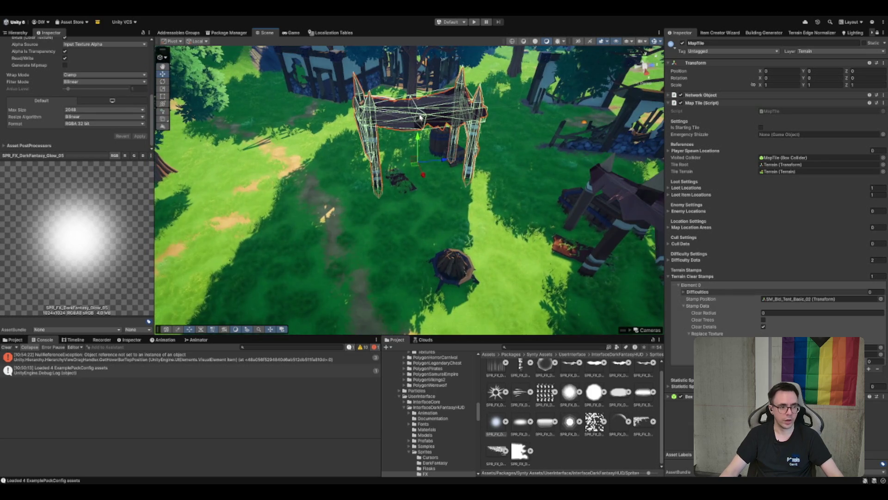
click(440, 139)
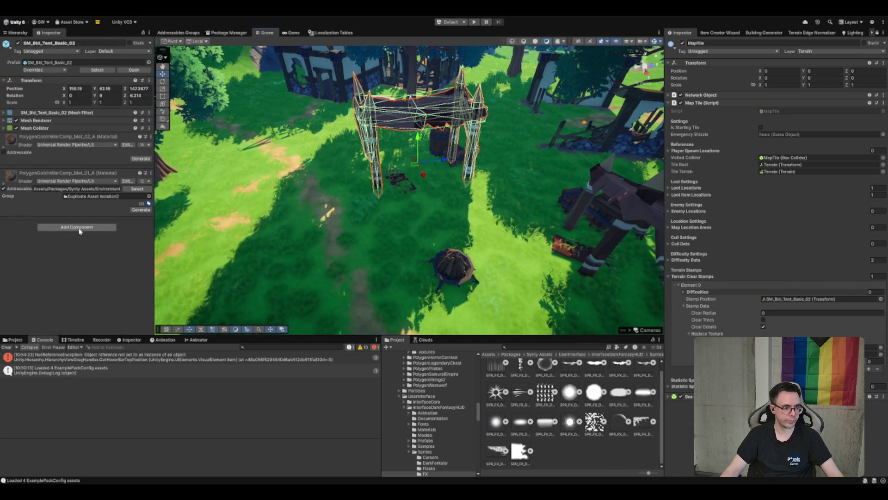
click(18, 32)
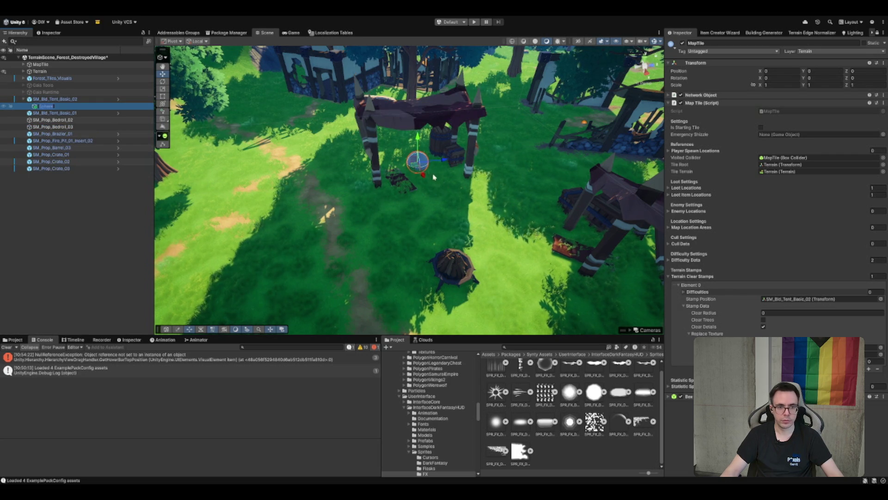
Add a child sphere under the SM_Bld_Tent_Basic_02 tent and start entering scale values of 5
key(f)
click(783, 85)
text(5)
key(Return)
click(851, 87)
text(5)
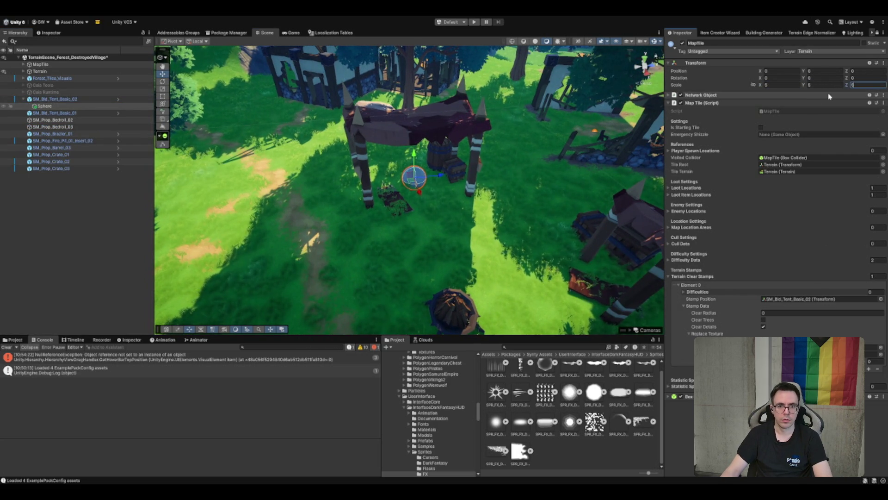
text(1)
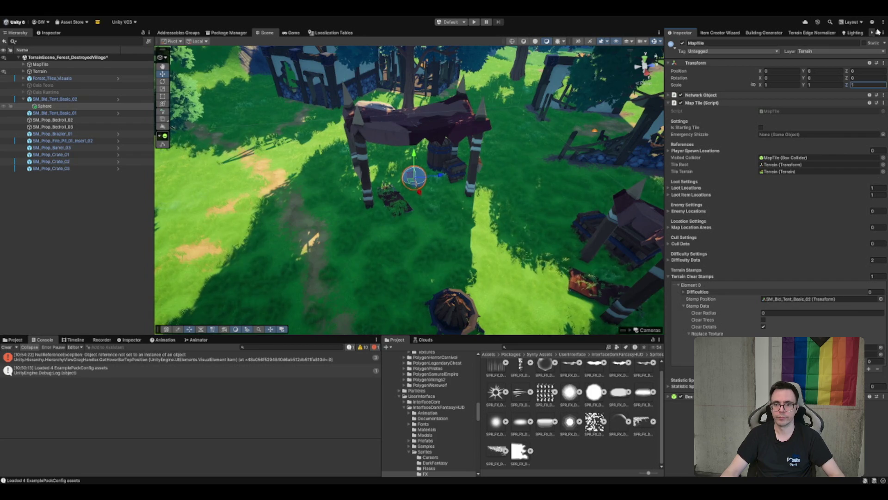
Lock the sphere's scale axes to a uniform 5 and select the stamp's Clear Radius field
click(51, 33)
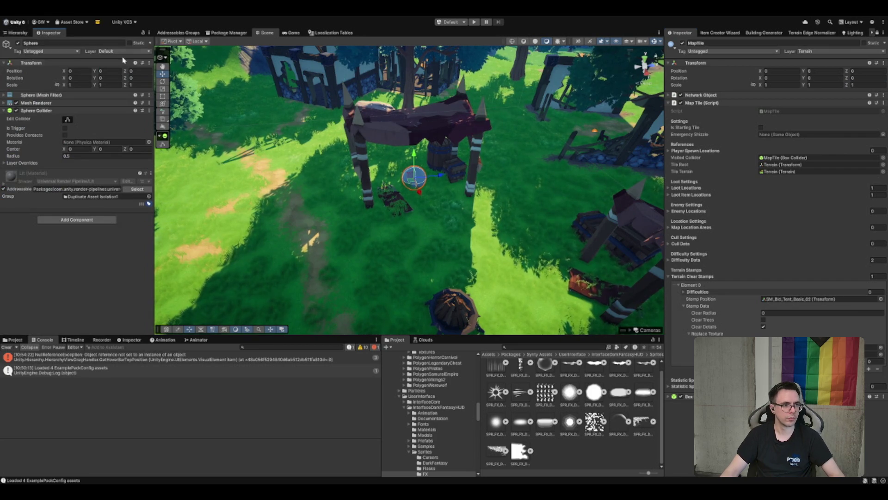
click(57, 84)
click(77, 85)
text(5)
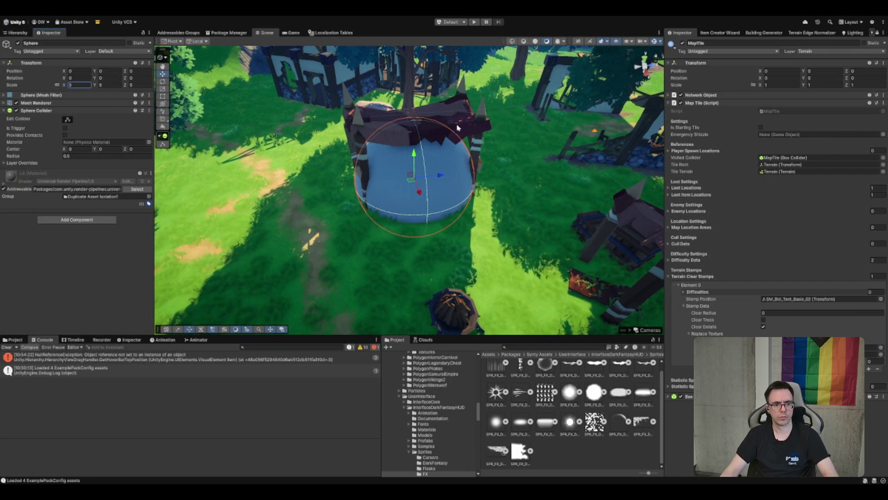
click(786, 313)
Enter a clear radius of 5, delete the helper sphere, and select the fire pit
text(5)
mouse_move(307, 238)
mouse_down()
mouse_move(287, 144)
mouse_move(505, 217)
mouse_up()
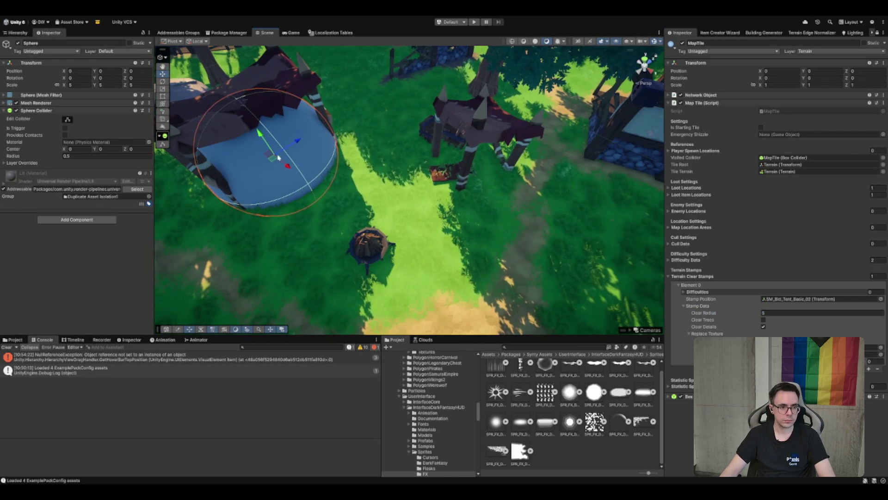
key(f)
drag(416, 220, 366, 236)
key(Delete)
click(367, 238)
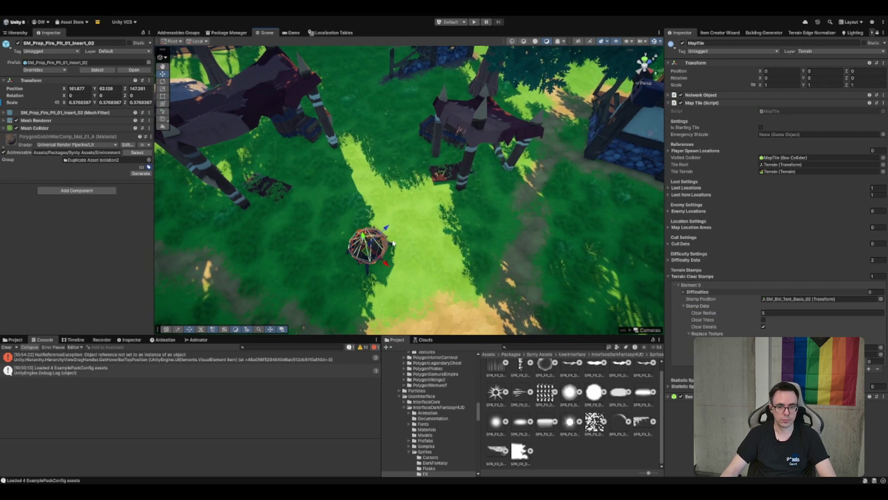
Set the first terrain clear stamp's Difficulties Element 0 to Insane
click(874, 292)
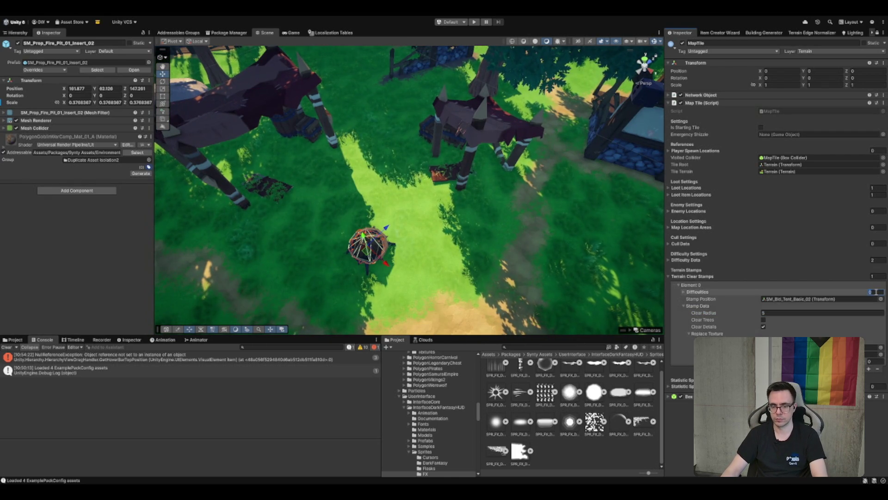
key(Escape)
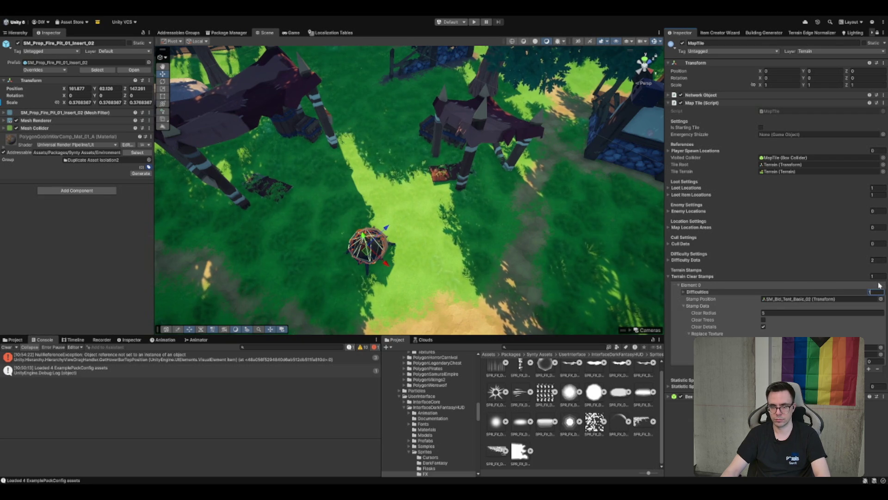
click(756, 292)
click(866, 308)
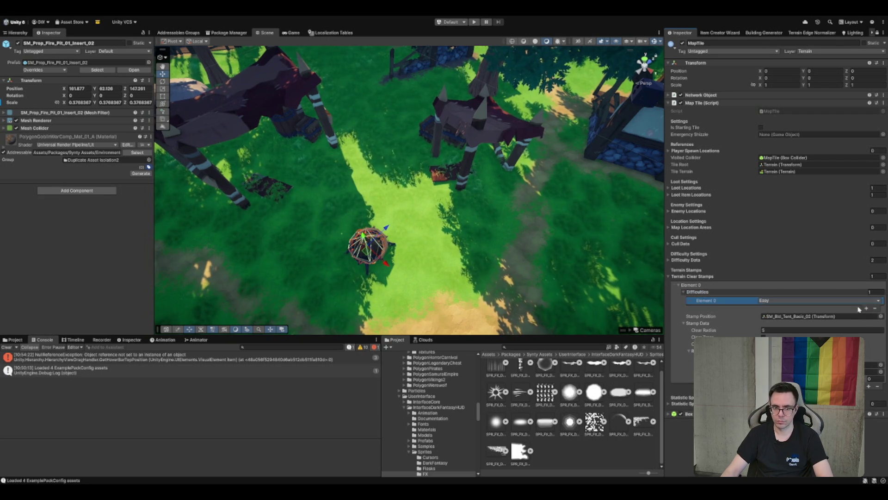
click(787, 330)
click(871, 292)
text(3)
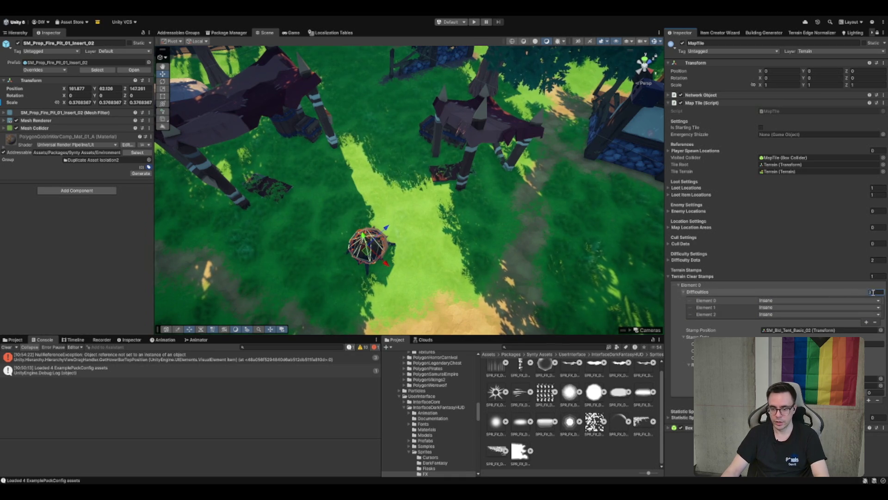
key(ctrl+z)
Set the Terrain Clear Stamps count to 3 and expand the second stamp, Element 1
click(878, 277)
text(3)
click(718, 285)
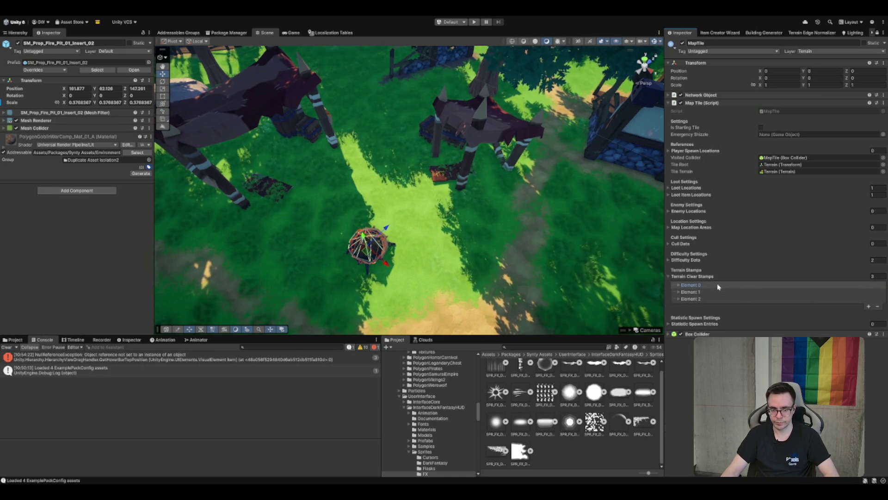
click(692, 292)
click(689, 340)
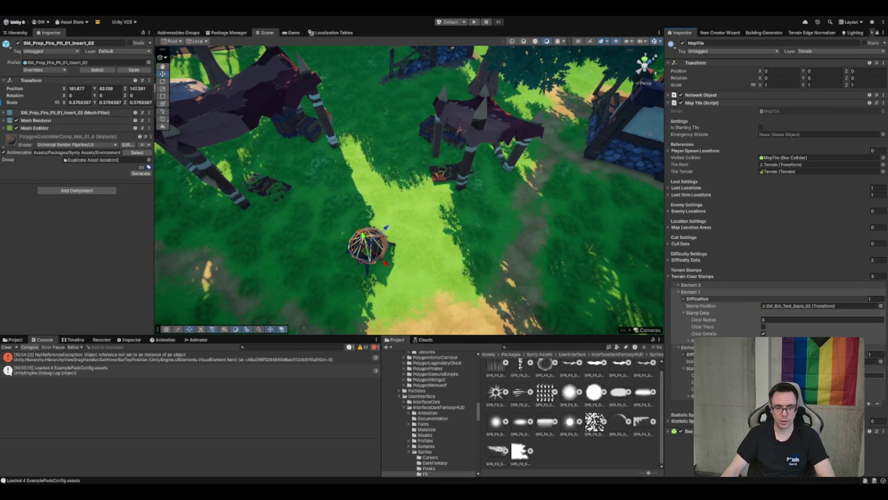
Link SM_Bld_Tent_Basic_01 as the second clear stamp's Stamp Position
click(26, 33)
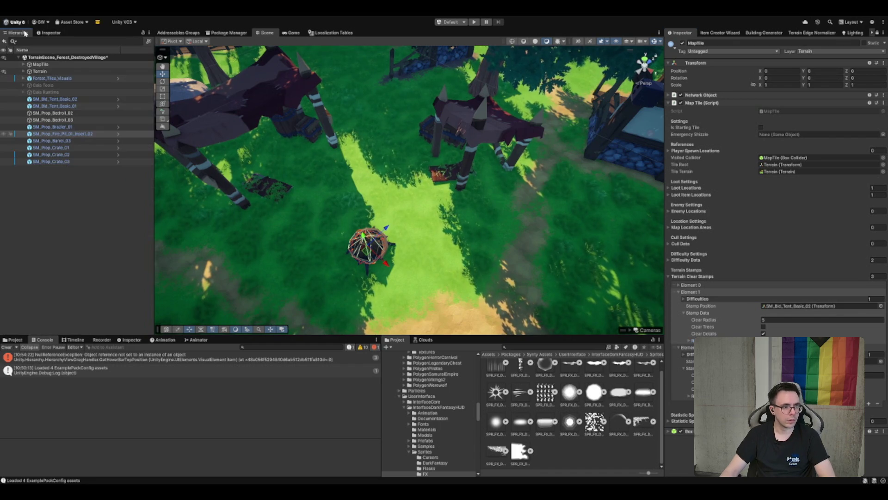
click(270, 124)
click(486, 139)
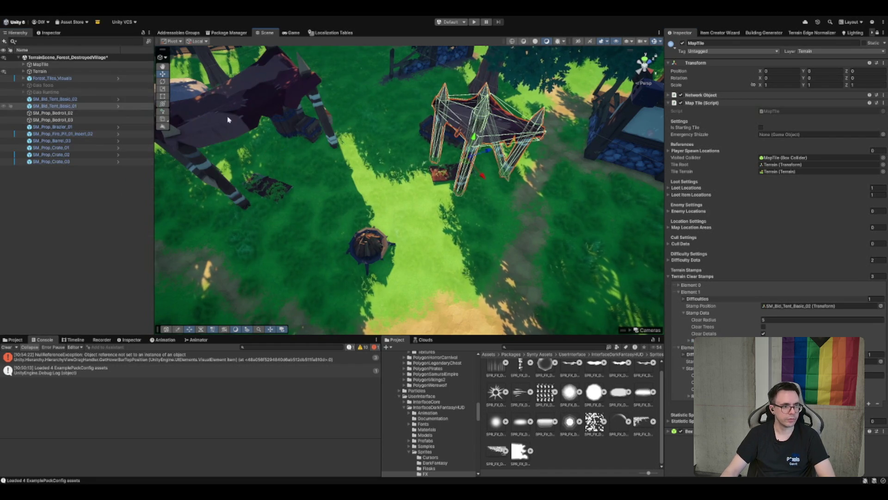
drag(65, 106, 765, 288)
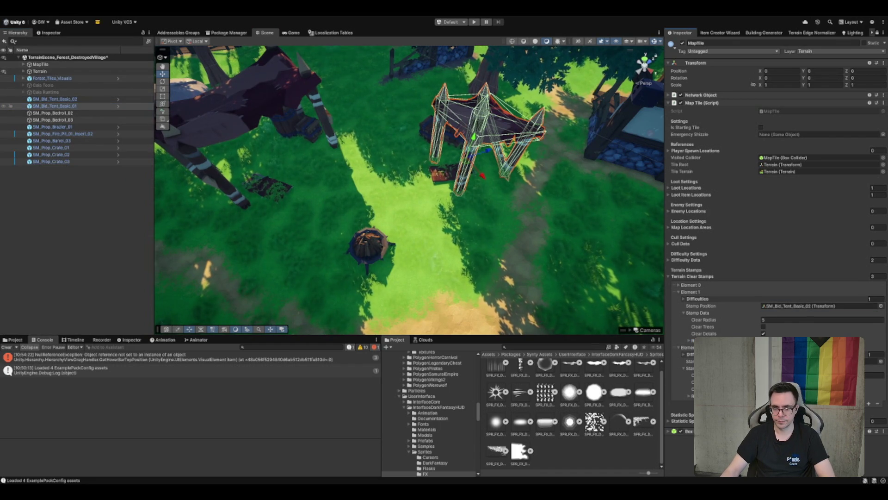
drag(798, 319, 800, 307)
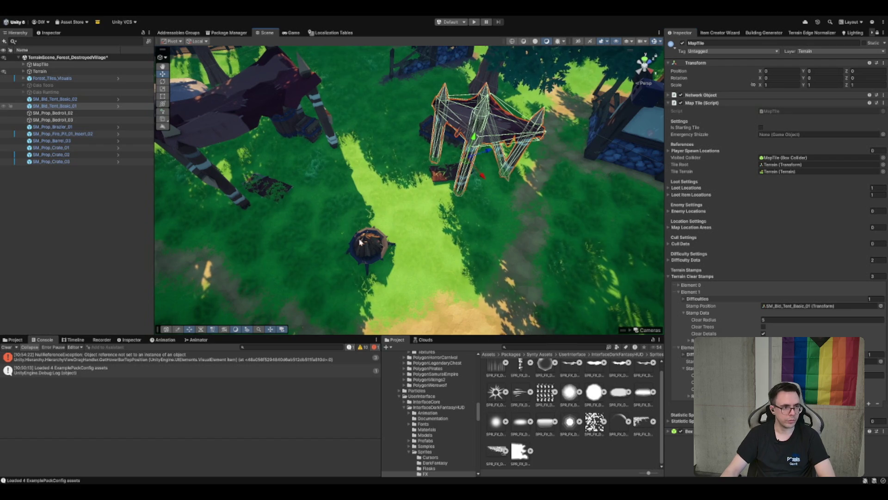
Try a clear radius of 10 on the second stamp, then set it back to 5
click(381, 247)
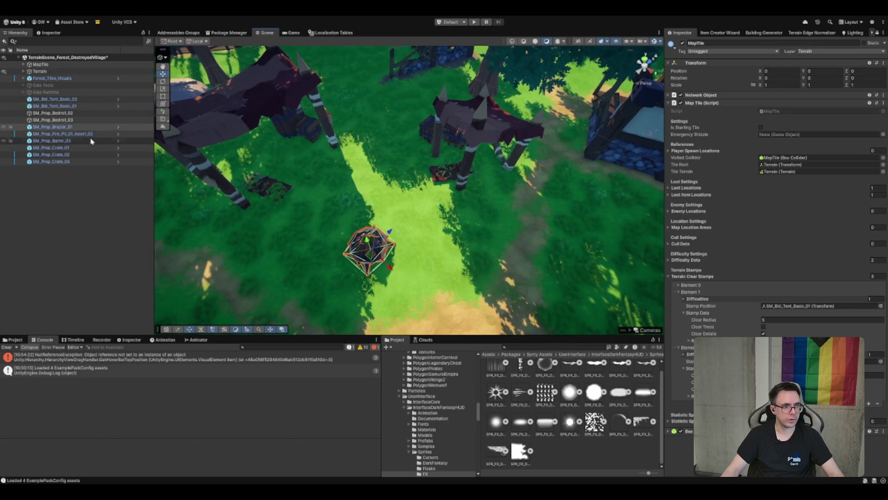
drag(60, 126, 594, 246)
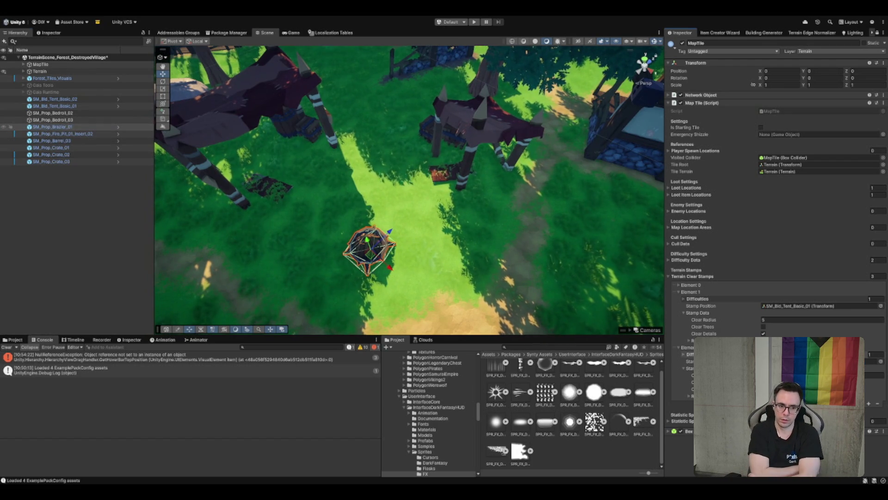
click(775, 320)
text(10)
drag(368, 259, 372, 254)
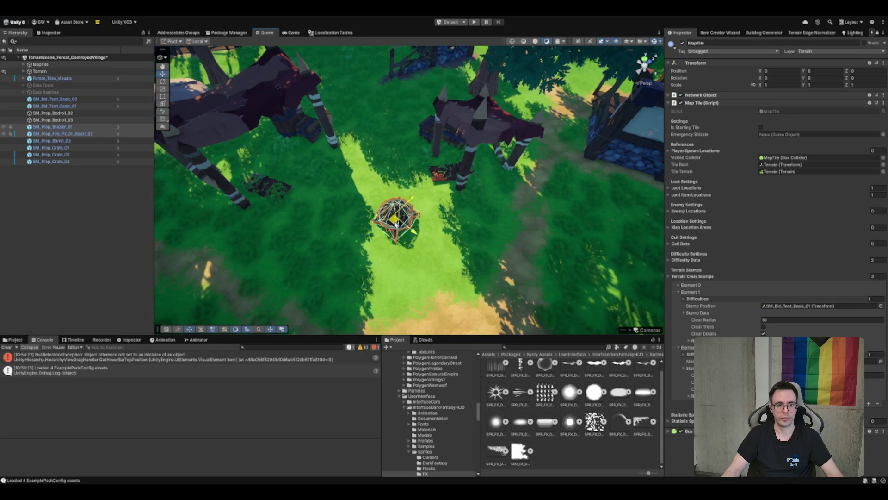
click(833, 319)
text(5)
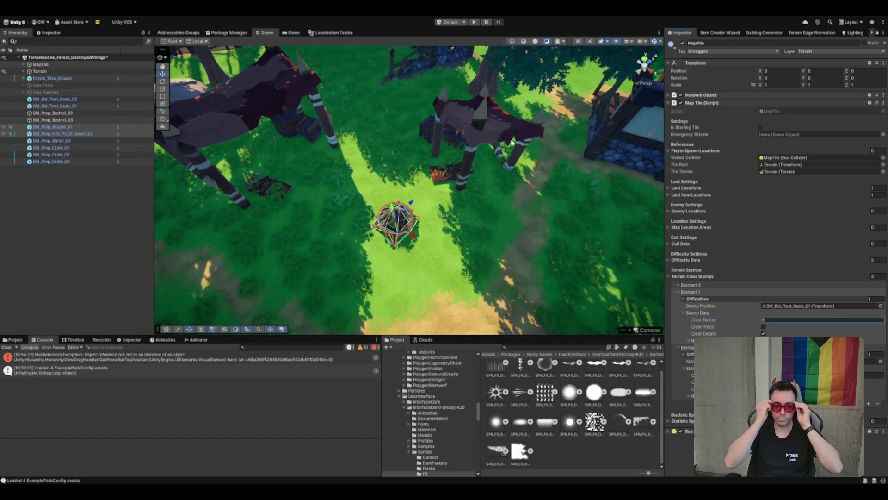
Expand Terrain > DifficultyObjects > Insane > Enemy_Locations in the Hierarchy
click(74, 79)
click(84, 92)
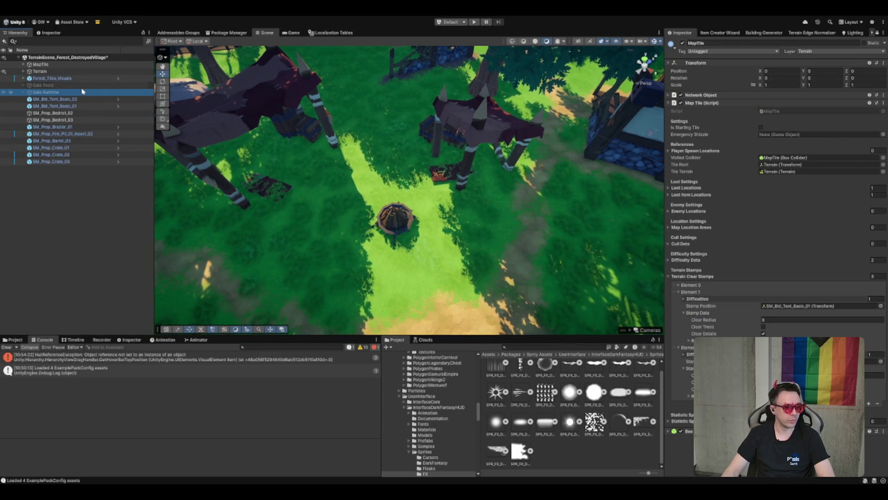
click(71, 72)
key(Right)
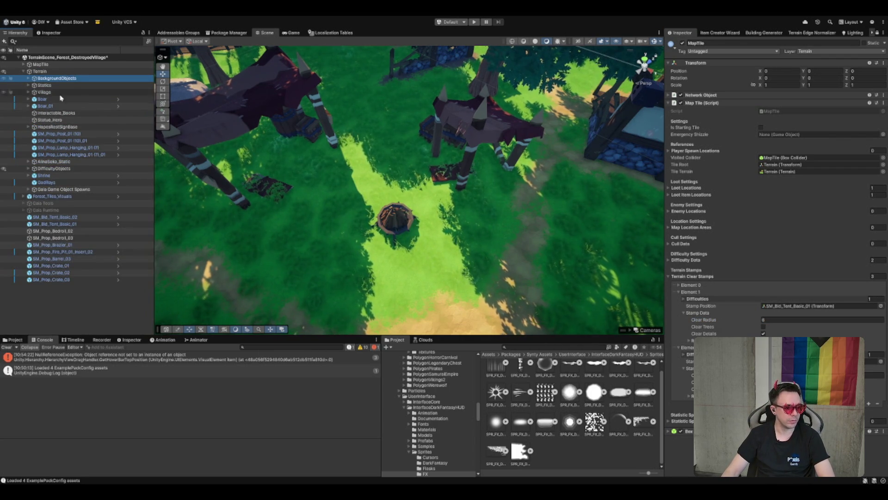
click(69, 170)
key(Right)
click(72, 176)
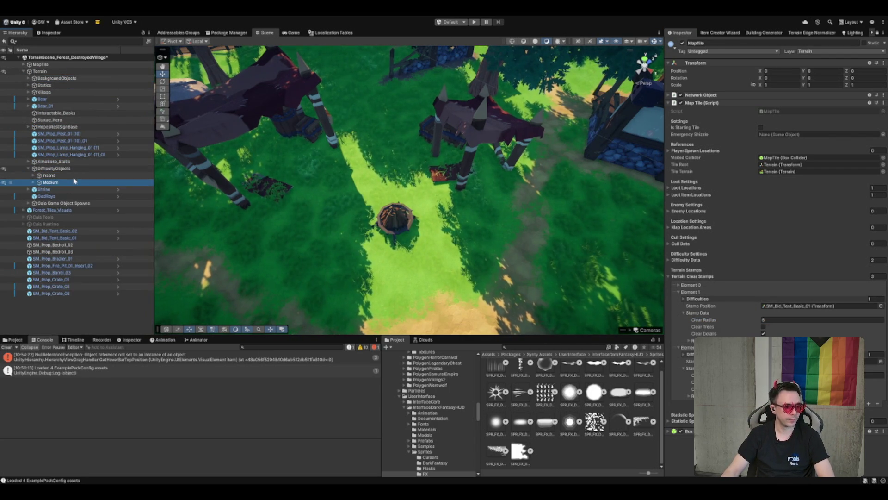
key(Right)
click(74, 184)
click(74, 190)
key(Right)
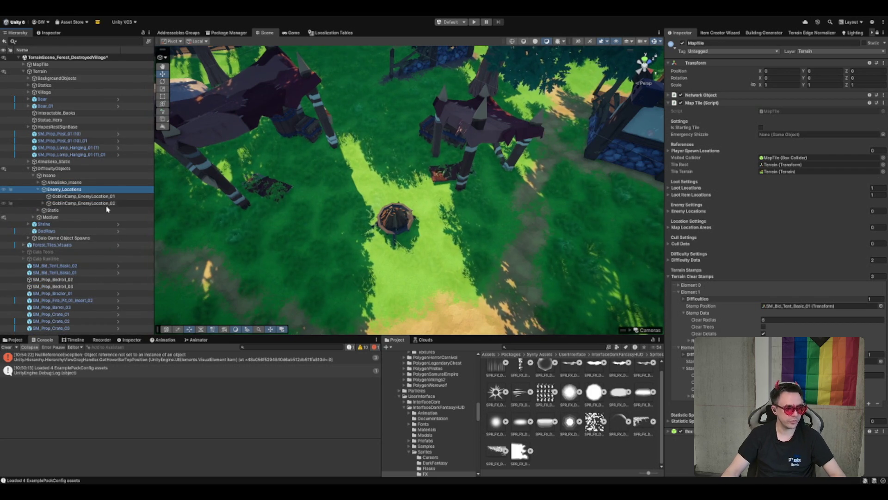
Duplicate GoblinCamp_EnemyLocation_01 into two copies and place them below GoblinCamp_EnemyLocation_02
click(117, 203)
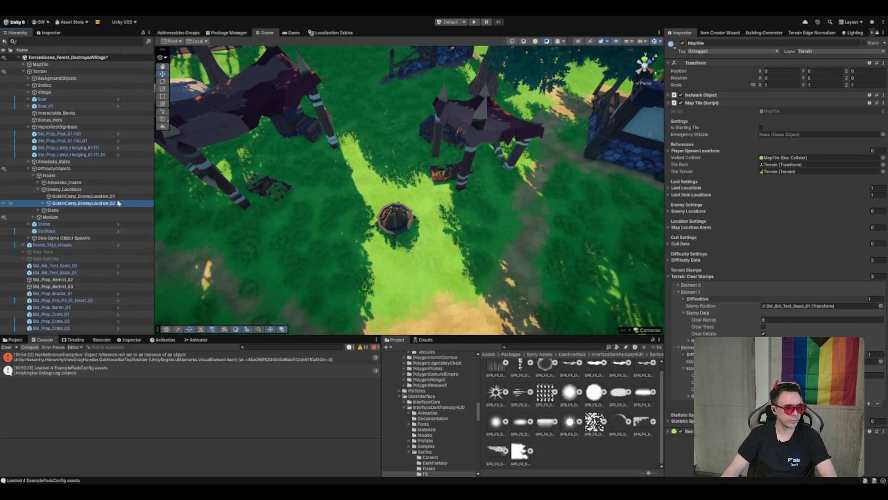
key(Up)
key(ctrl+d)
key(ctrl+d)
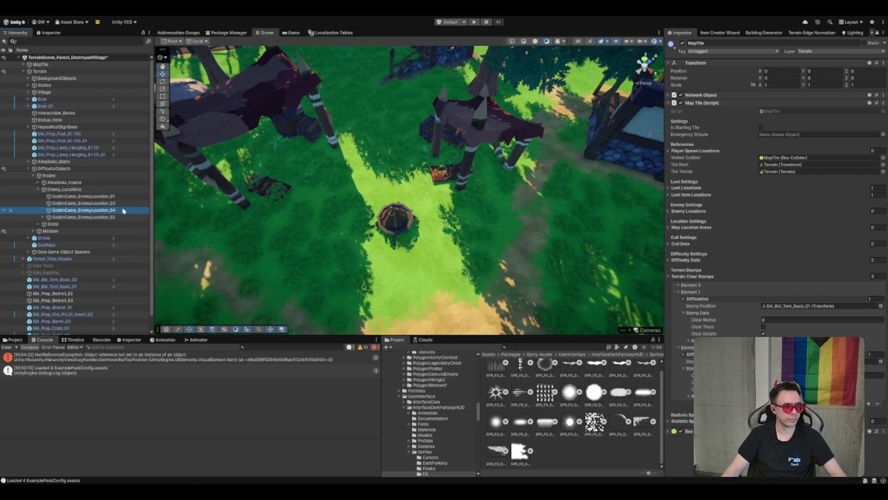
shift+click(120, 204)
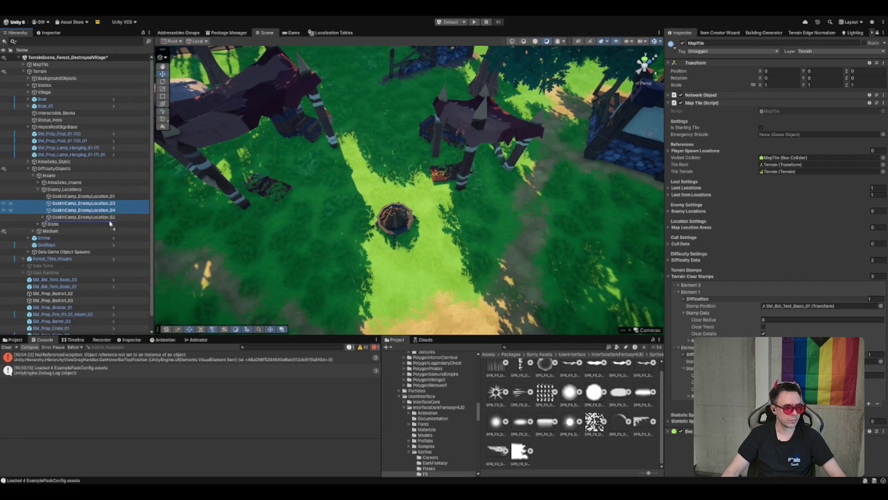
drag(110, 223, 111, 223)
Parent SM_Bld_Tent_Basic_02 under GoblinCamp_EnemyLocation_03 and SM_Bld_Tent_Basic_01 under _04
click(88, 210)
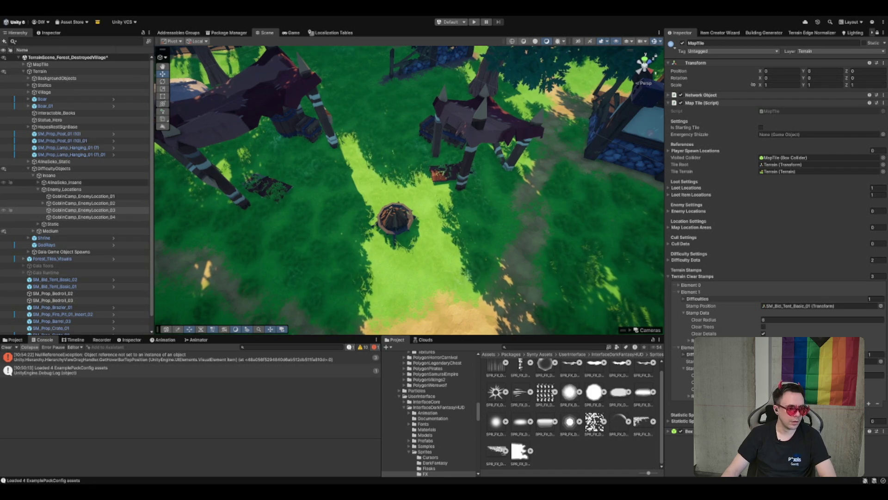
scroll(74, 208, down, 1)
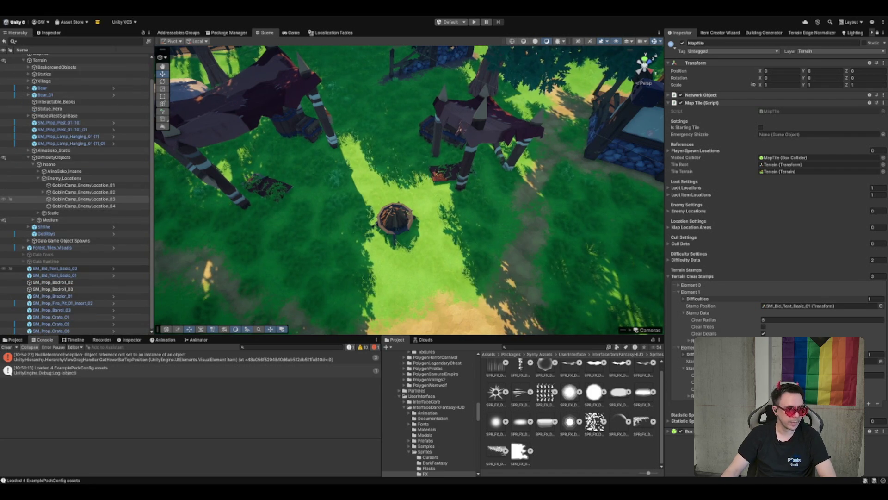
click(97, 270)
drag(101, 272, 111, 200)
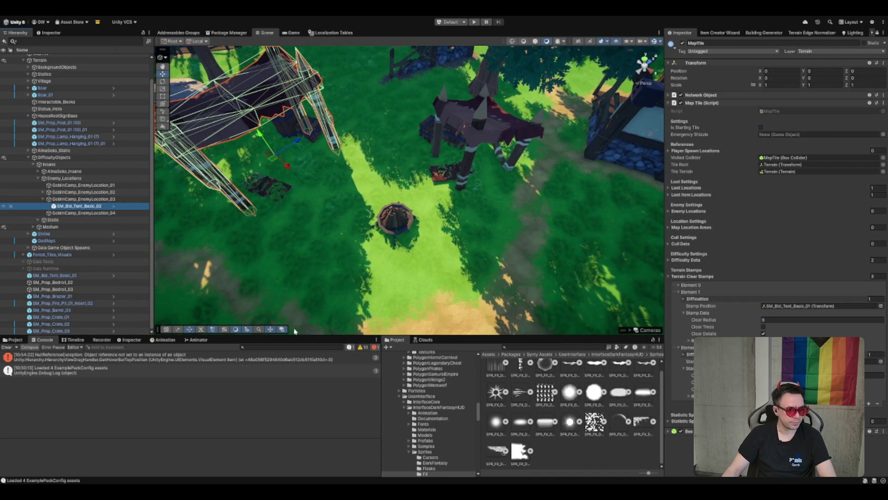
click(98, 213)
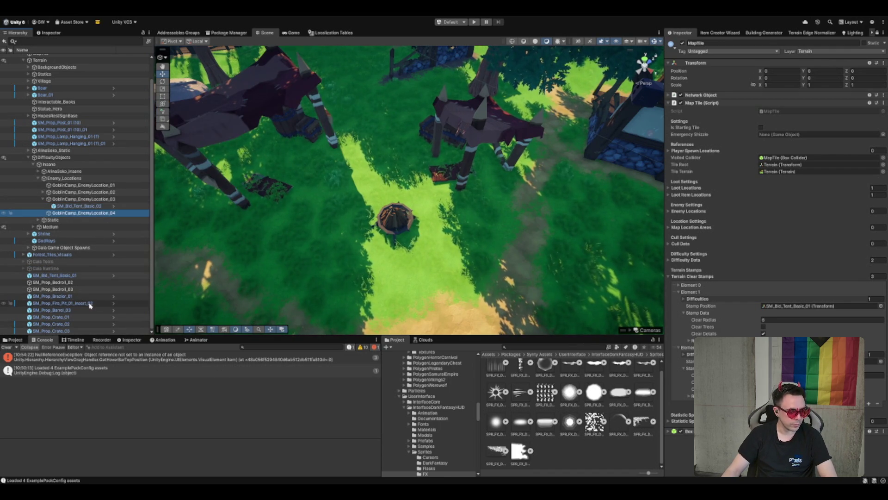
drag(70, 274, 83, 213)
Parent SM_Prop_Bedroll_02 under GoblinCamp_EnemyLocation_03 and SM_Prop_Bedroll_03 under _04
click(70, 283)
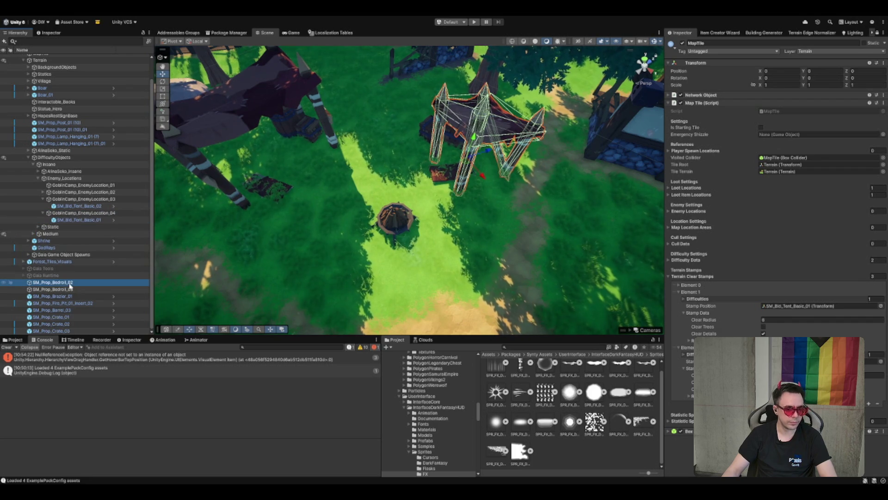
drag(70, 287, 84, 199)
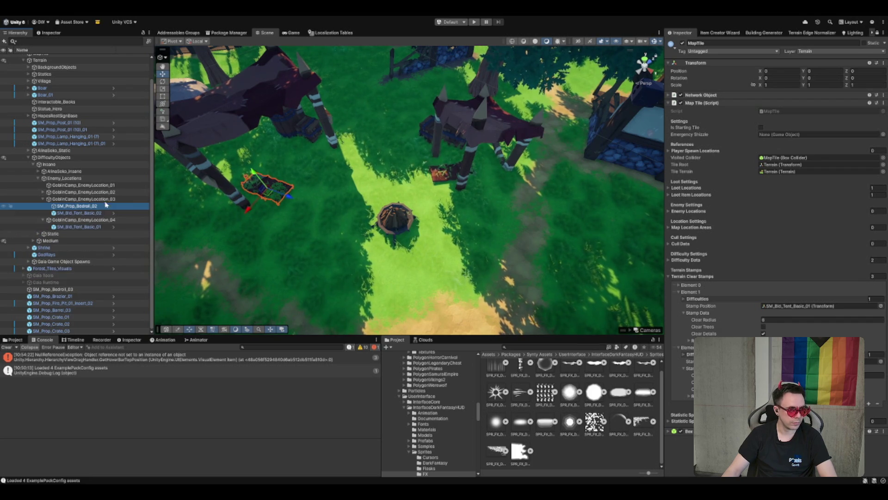
drag(69, 289, 85, 267)
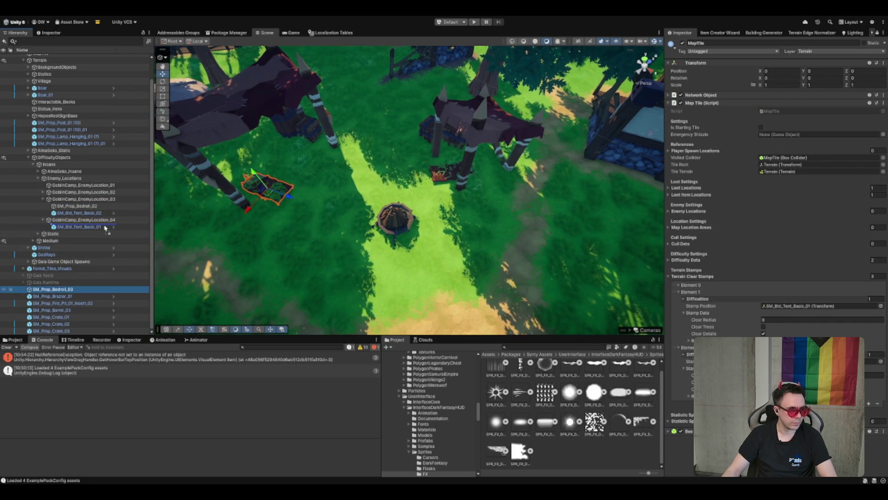
drag(106, 228, 106, 225)
Move the brazier and crates into location 04's Static group, then inspect GoblinCamp_EnemyLocation_01
click(74, 296)
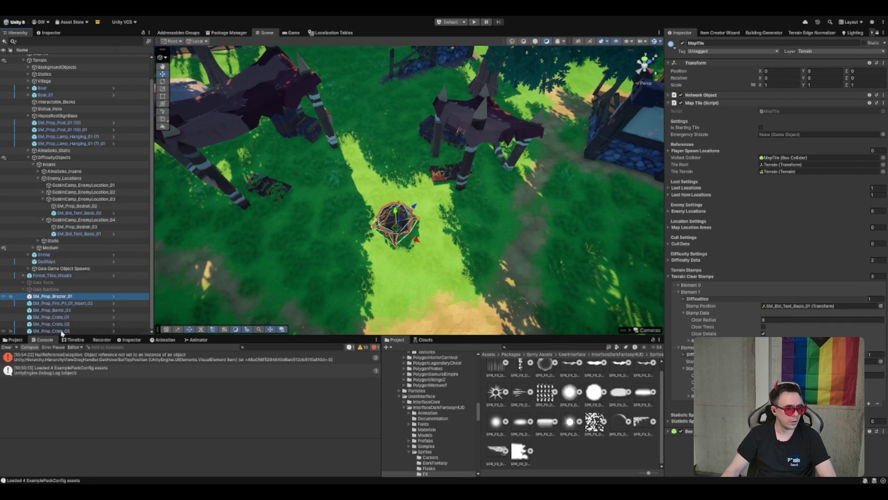
shift+click(66, 324)
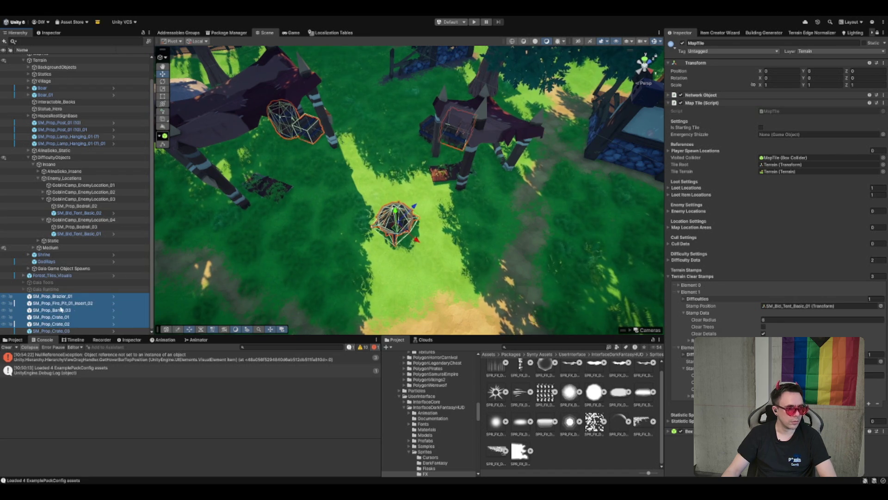
drag(67, 181, 72, 241)
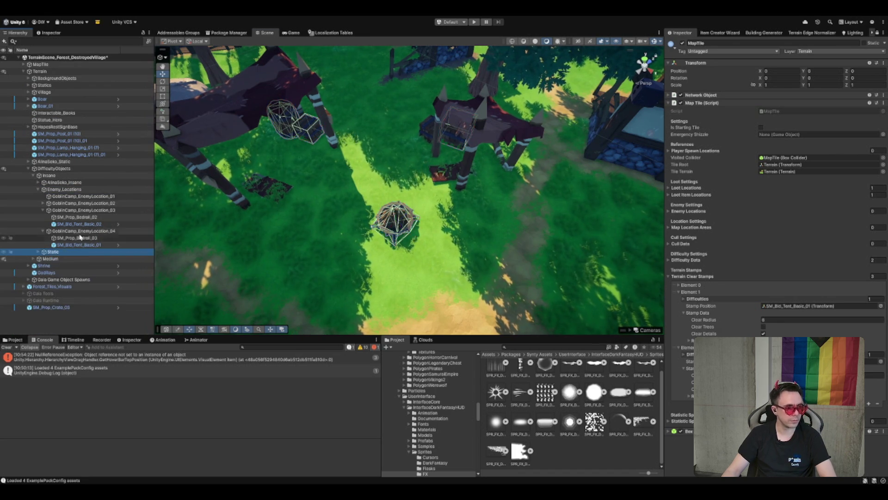
click(72, 238)
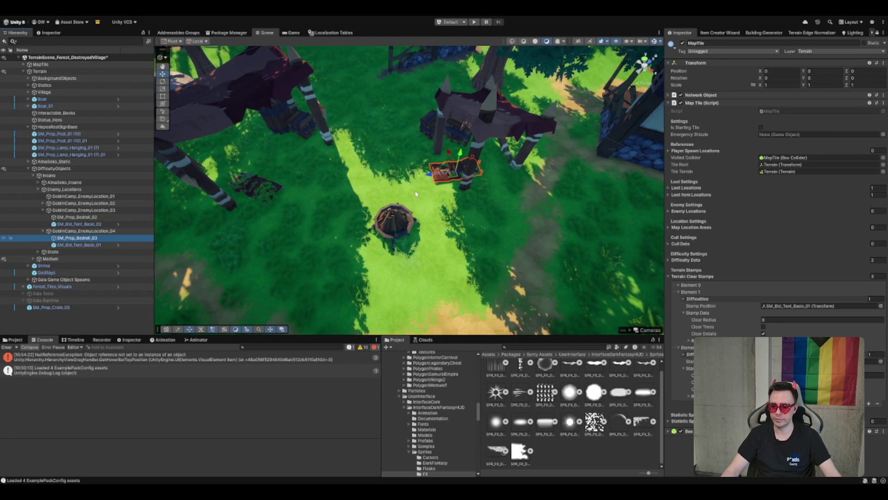
drag(463, 233, 462, 199)
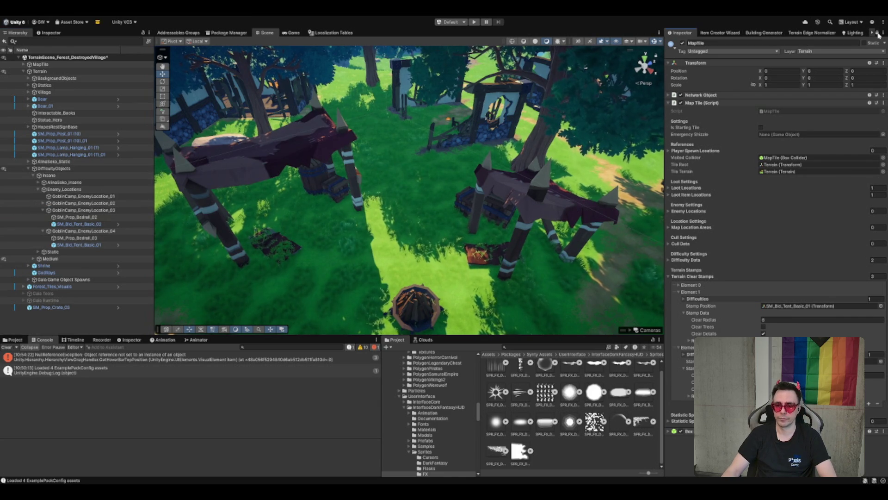
click(102, 198)
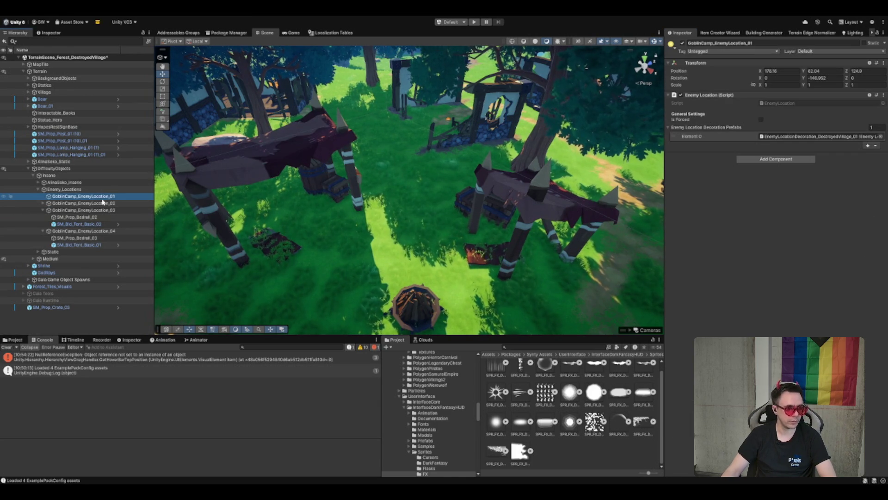
Place EnemyLocationDecoration_DestroyedVillage_01 under GoblinCamp_EnemyLocation_03 at position 0, 0, 0
click(793, 137)
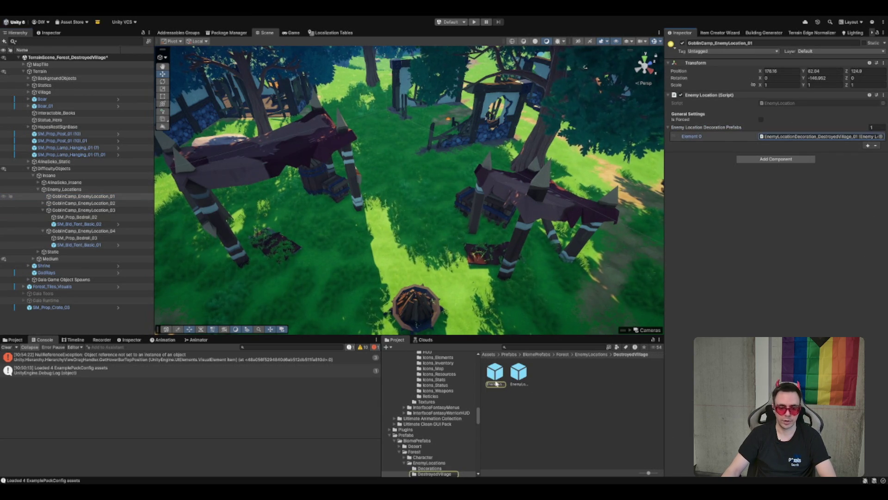
drag(56, 238, 55, 227)
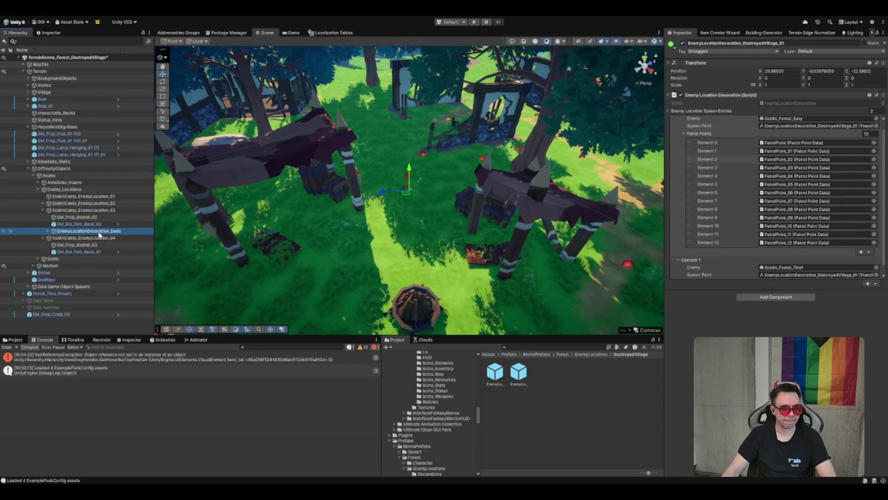
scroll(407, 202, up, 3)
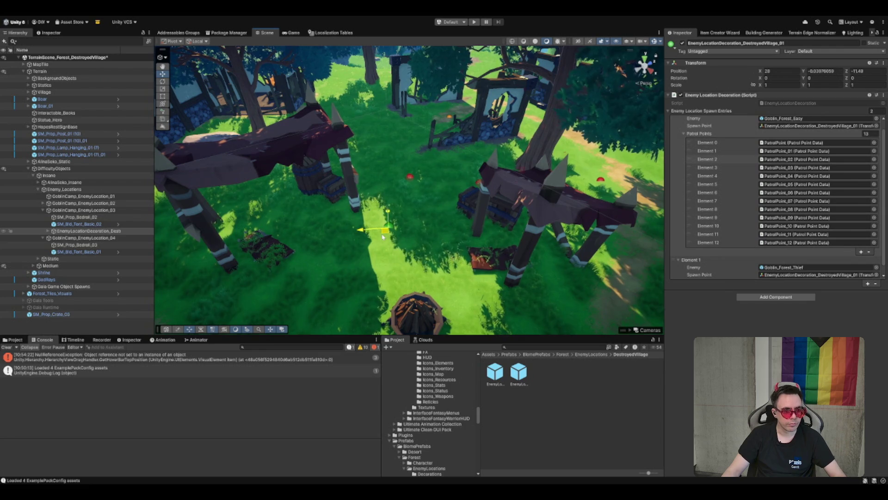
drag(333, 233, 253, 257)
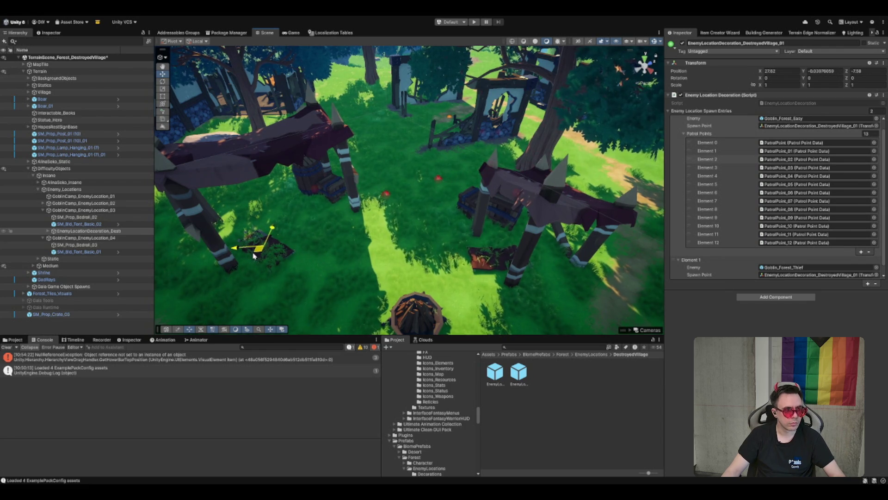
click(865, 71)
text(0)
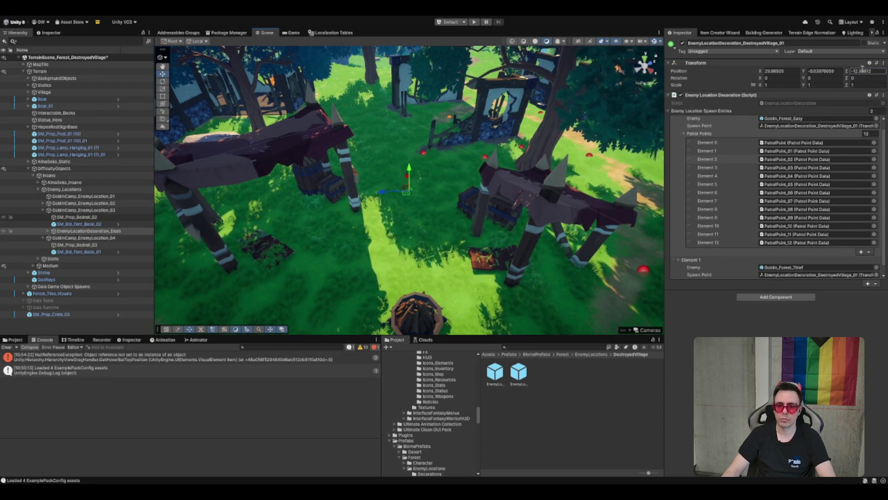
click(824, 71)
text(0)
click(782, 71)
text(0)
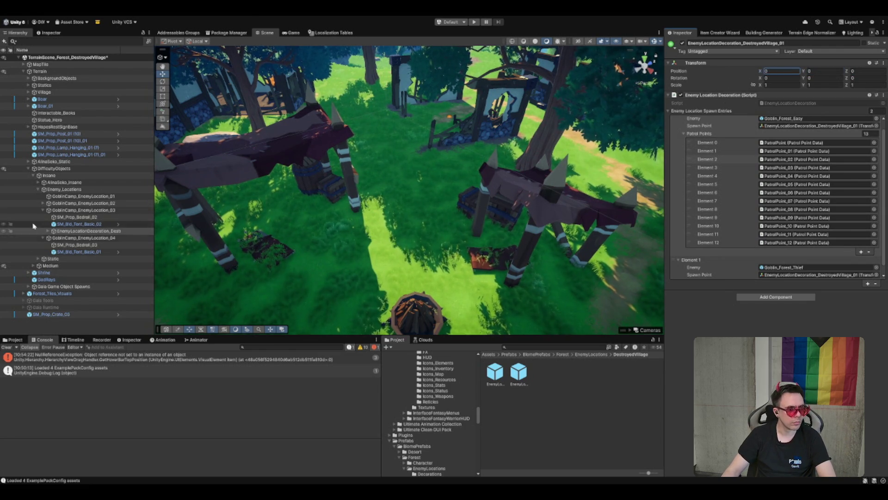
Move both tents and both bedrolls into the Static group
click(85, 217)
click(93, 252)
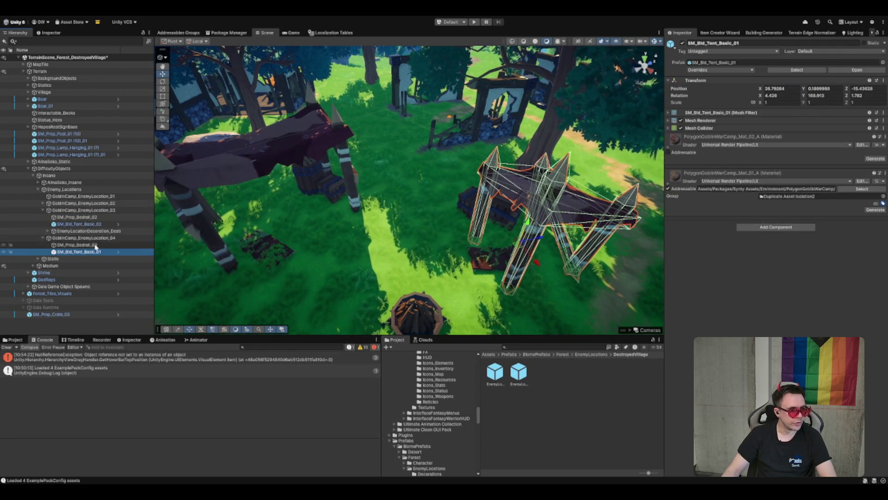
ctrl+click(93, 245)
ctrl+click(104, 224)
ctrl+click(98, 218)
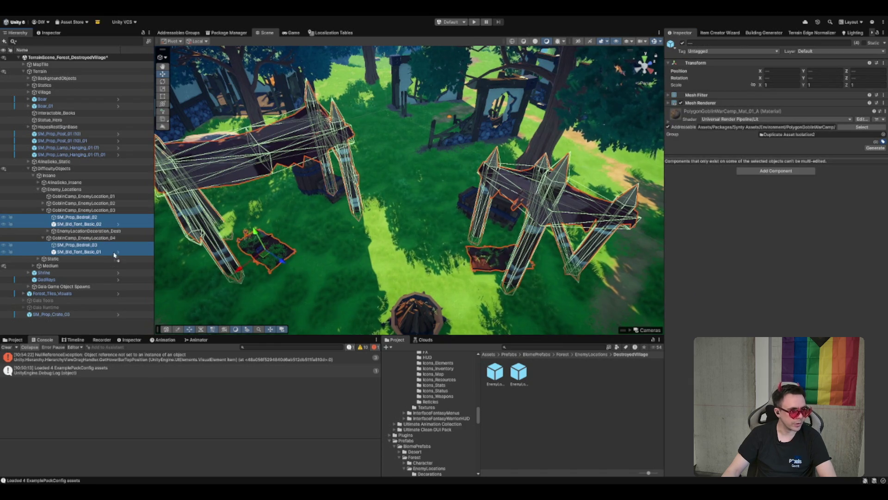
drag(52, 278, 55, 259)
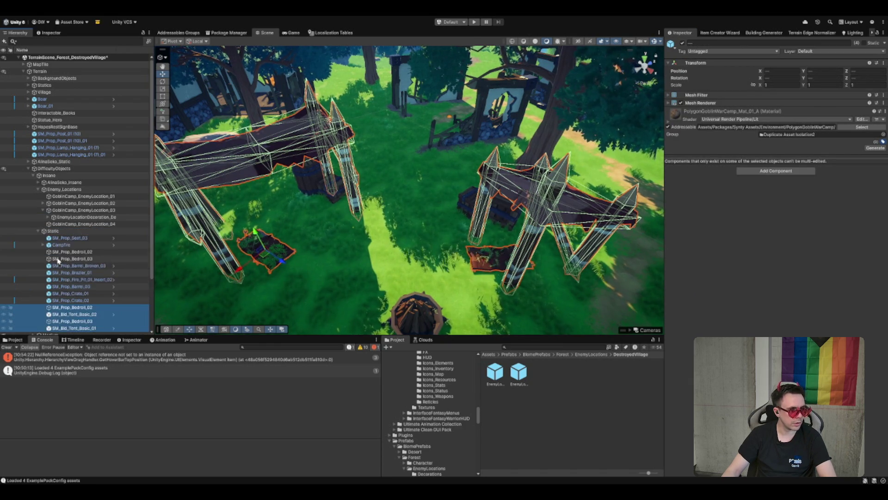
click(69, 232)
key(Left)
Select GoblinCamp_EnemyLocation_03 and frame it in the Scene view
click(100, 217)
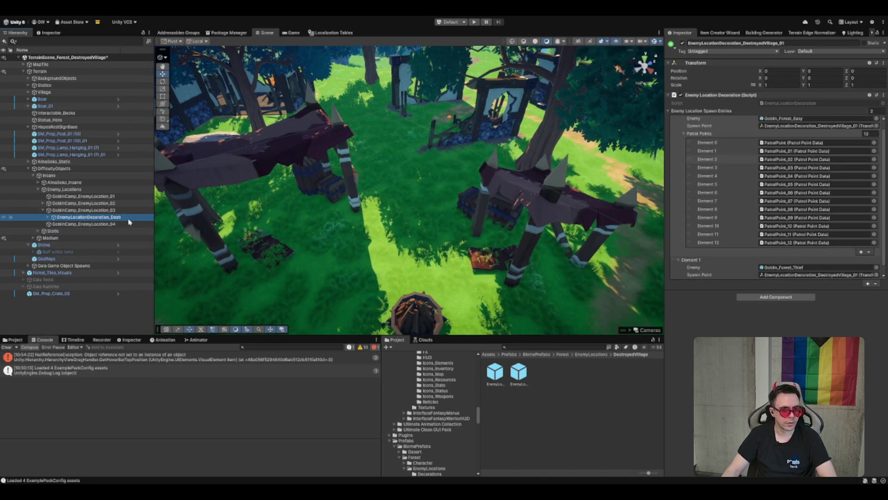
scroll(428, 161, down, 3)
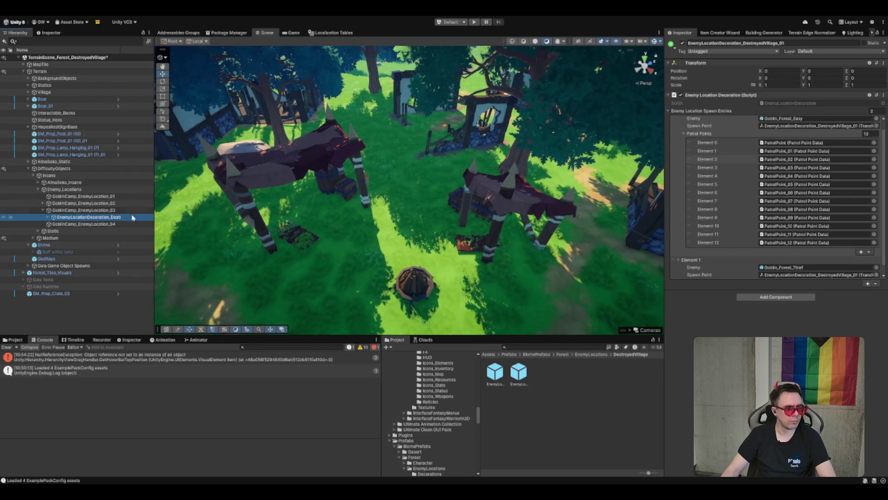
click(118, 210)
key(f)
scroll(237, 227, down, 5)
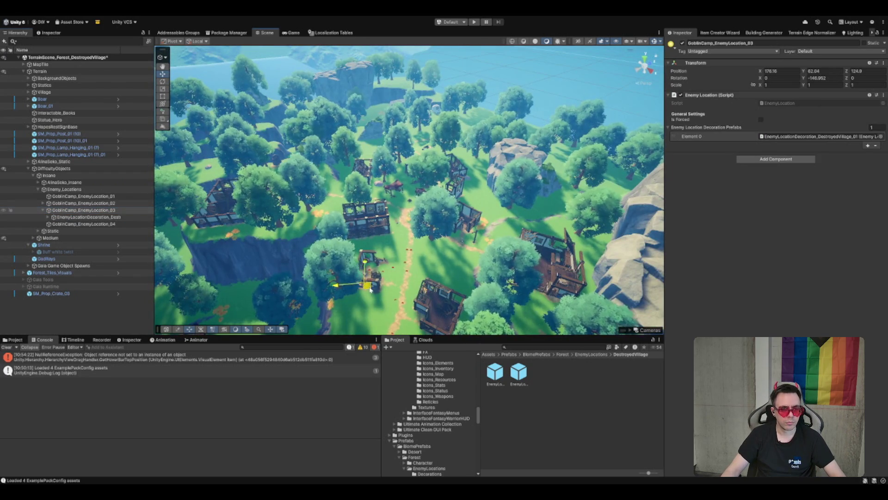
Move GoblinCamp_EnemyLocation_03 to a new spot in the village
drag(370, 291, 296, 319)
key(f)
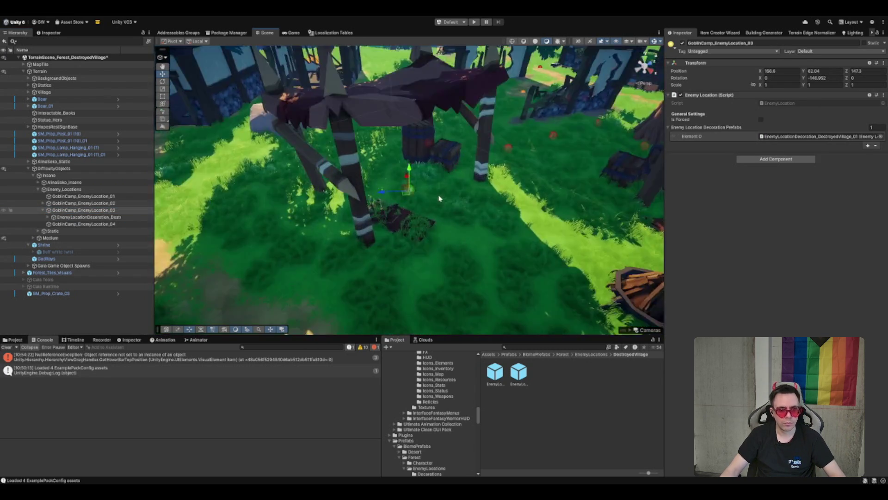
mouse_move(392, 250)
mouse_down()
mouse_move(391, 265)
mouse_move(396, 234)
mouse_move(388, 256)
mouse_up()
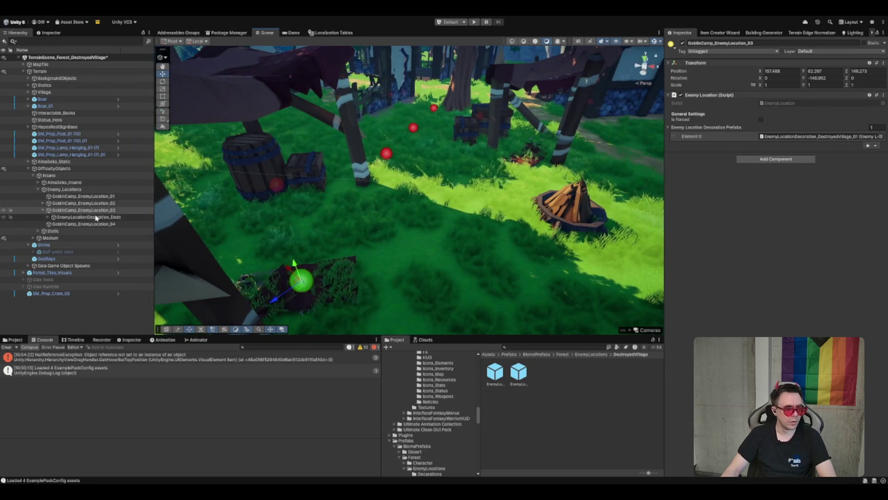
Delete PatrolPoint_01 through PatrolPoint_12, keeping only the first PatrolPoint
click(97, 217)
key(Right)
click(93, 224)
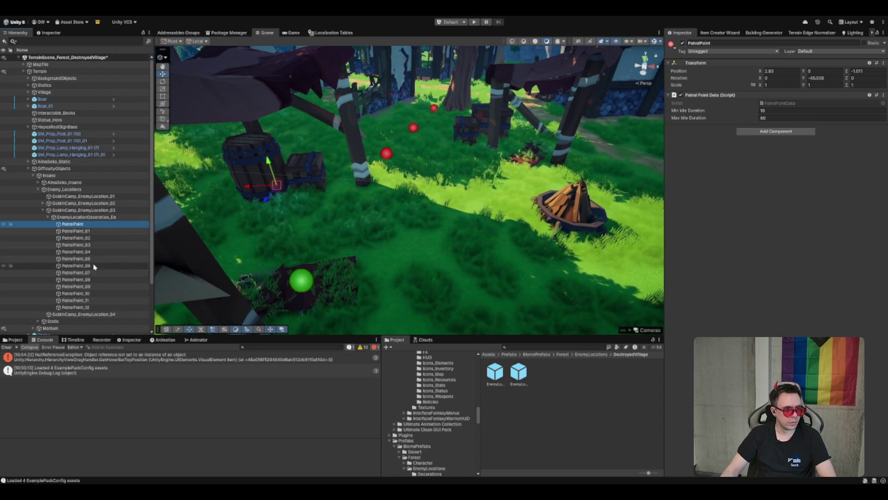
shift+click(88, 307)
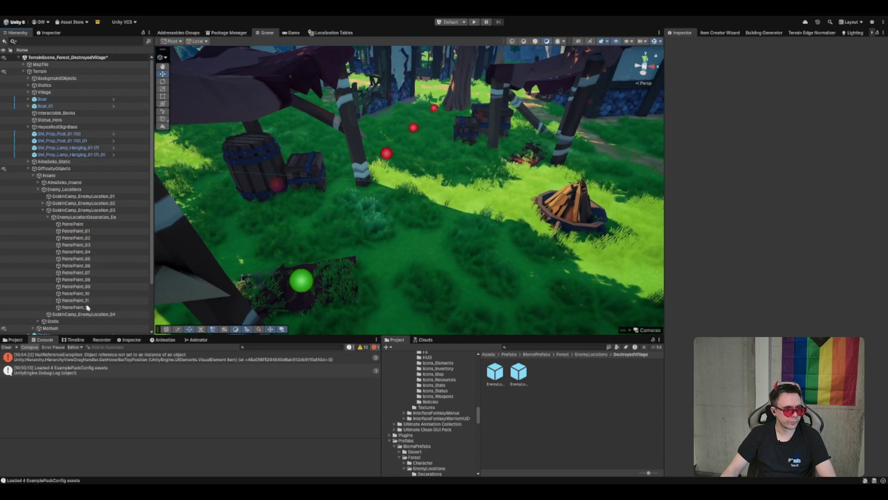
click(105, 230)
shift+click(88, 307)
key(Delete)
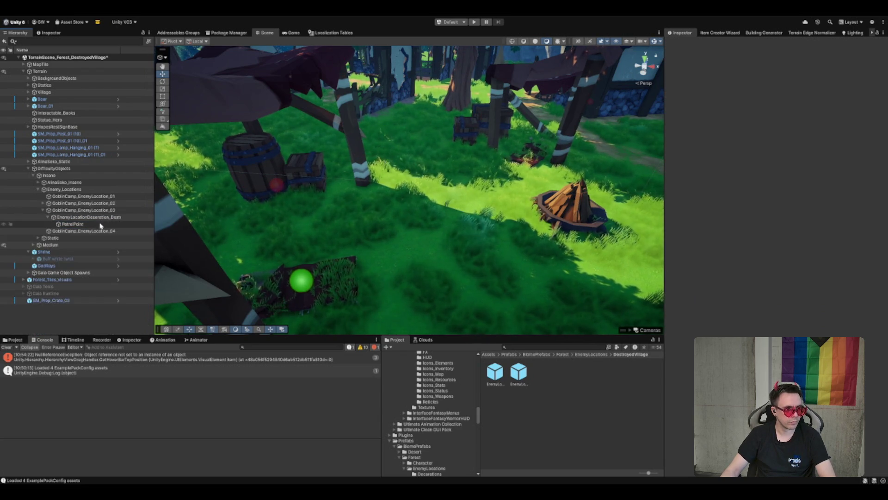
Move the remaining PatrolPoint beside the campfire and rotate it about -139° on Y
click(98, 225)
drag(401, 224, 505, 228)
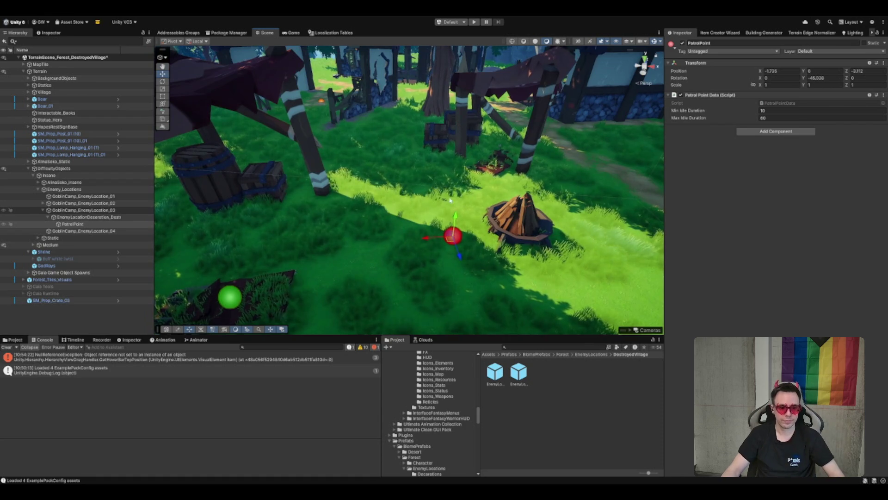
key(e)
mouse_move(458, 232)
mouse_down()
mouse_move(464, 265)
mouse_move(455, 278)
mouse_move(348, 242)
mouse_move(342, 250)
mouse_move(343, 233)
mouse_up()
key(w)
key(e)
key(w)
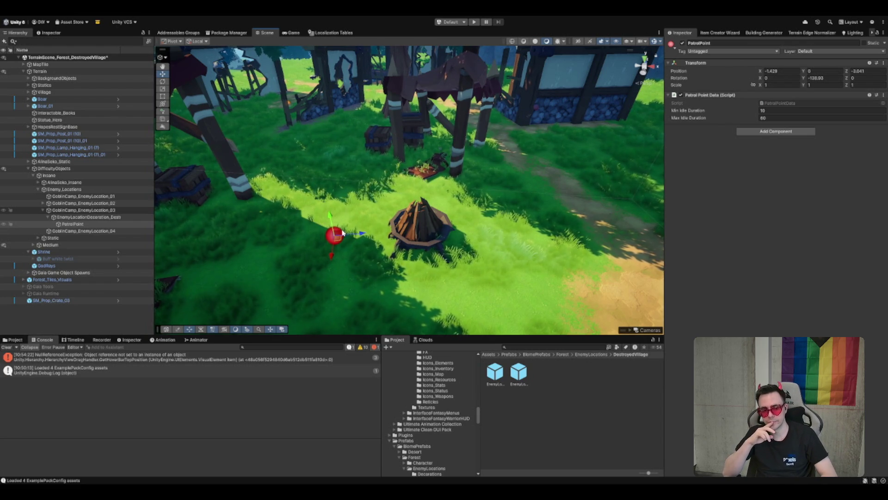
click(574, 346)
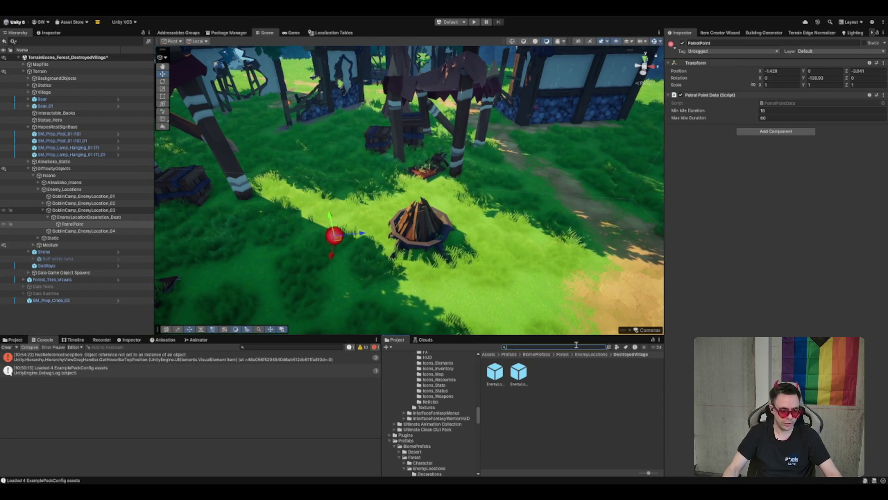
Search the project with t:folder and preview the A_POLY_EMOT_Dance_Spin_Slick_Masc animation
text(t:folder)
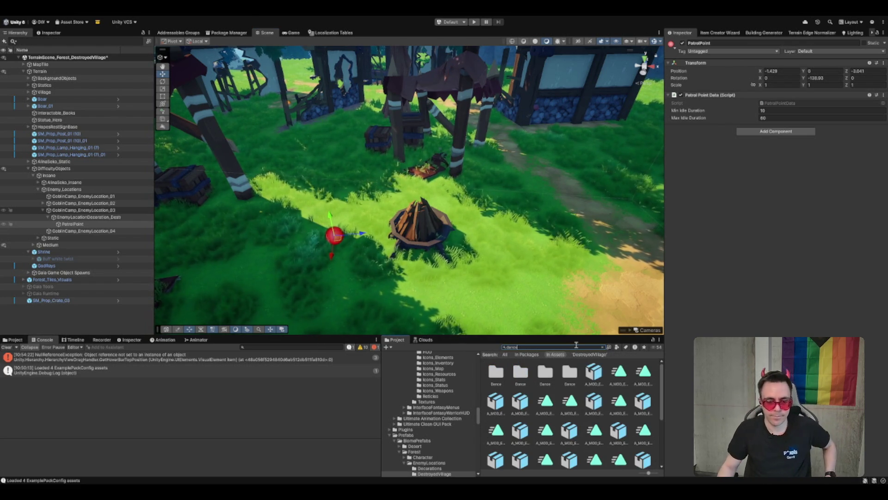
scroll(588, 412, down, 3)
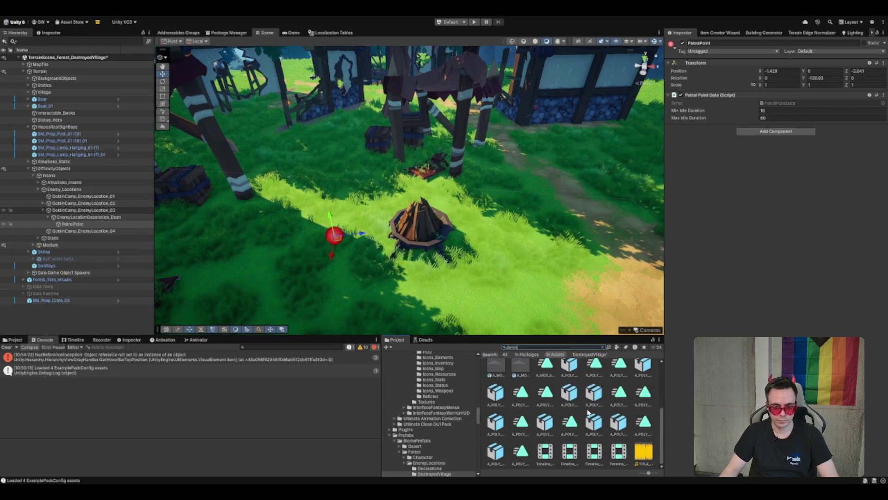
click(592, 416)
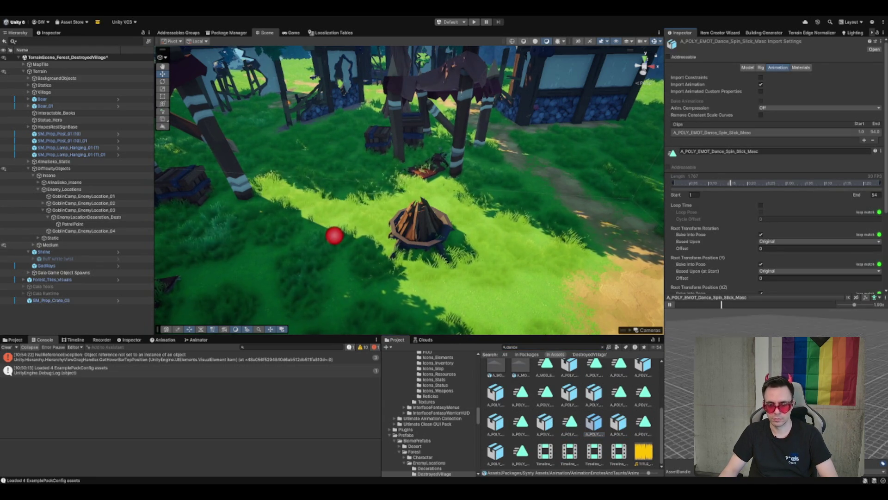
click(671, 305)
Inspect the Dance_Twist_Femn and Dance_RunningStep_Femn clips, then clear the search to list the Dance folder
click(626, 430)
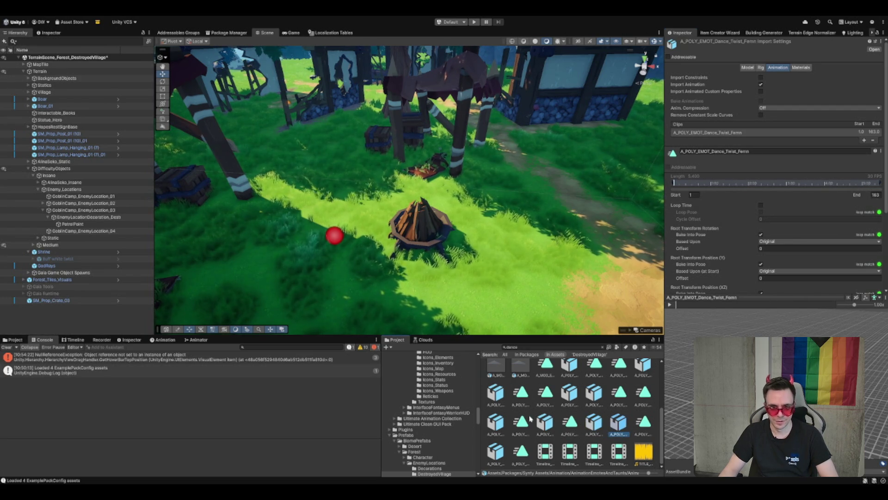
key(Up)
key(Left)
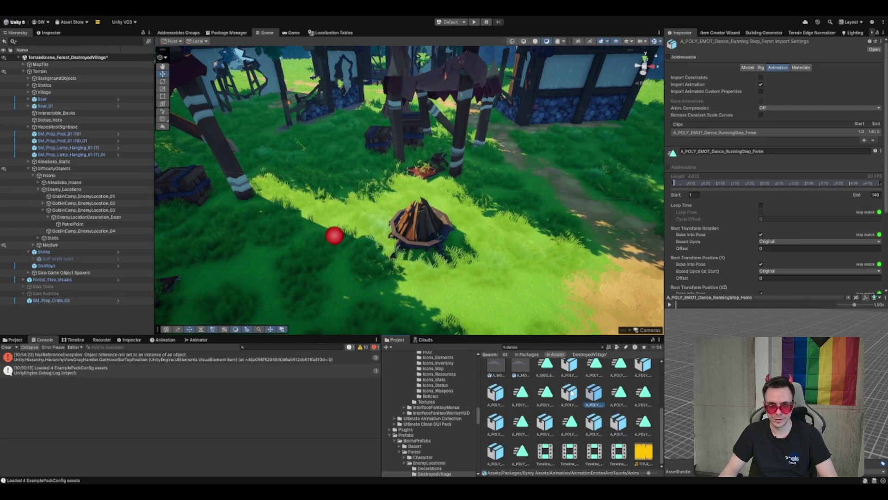
scroll(448, 412, down, 3)
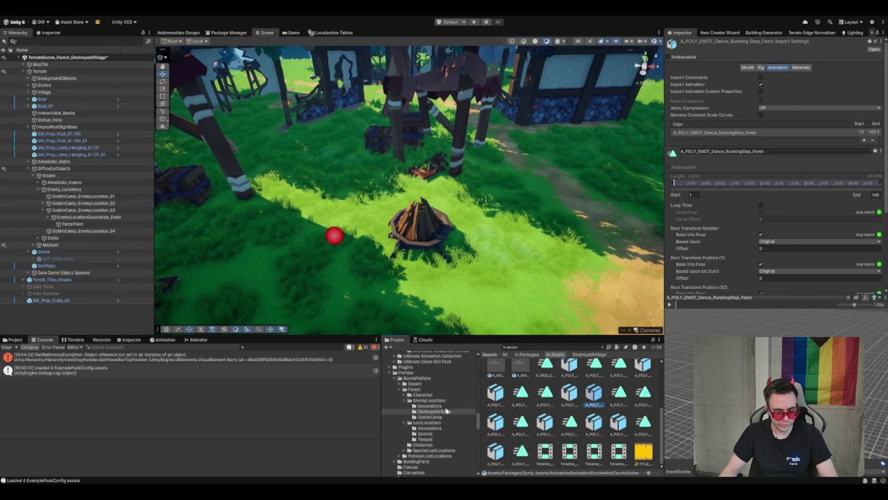
click(602, 346)
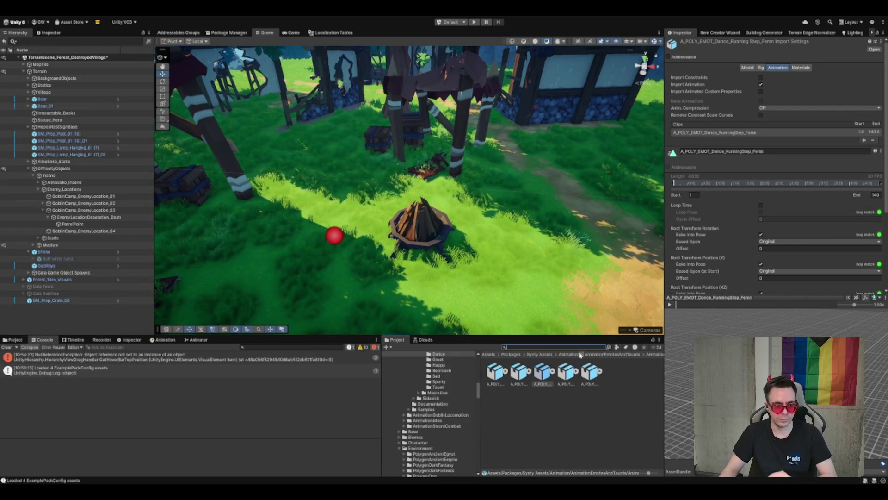
Browse from the emotes pack into AnimationGoblinLocomotion's Neutral > Locomotion > Shuffle animation folder
key(Left)
key(Left)
key(Left)
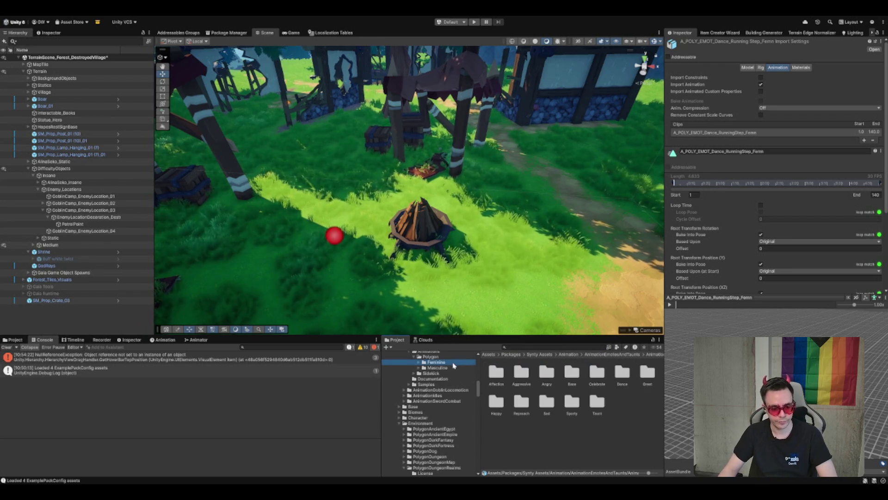
key(Down)
scroll(442, 402, up, 3)
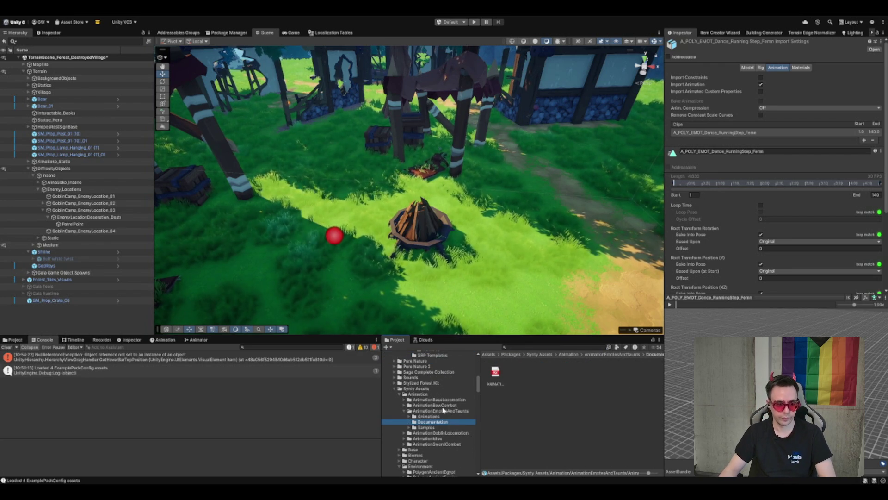
key(Left)
key(Left)
key(Down)
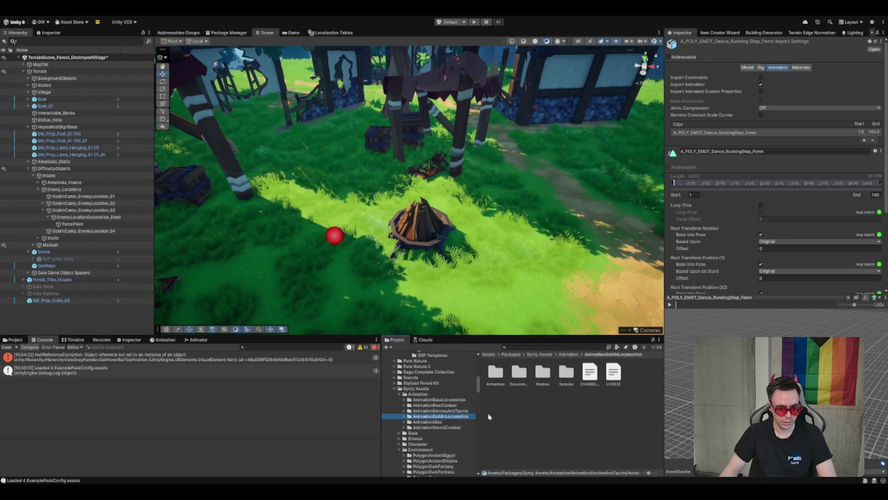
key(Right)
key(Down)
key(alt+Right)
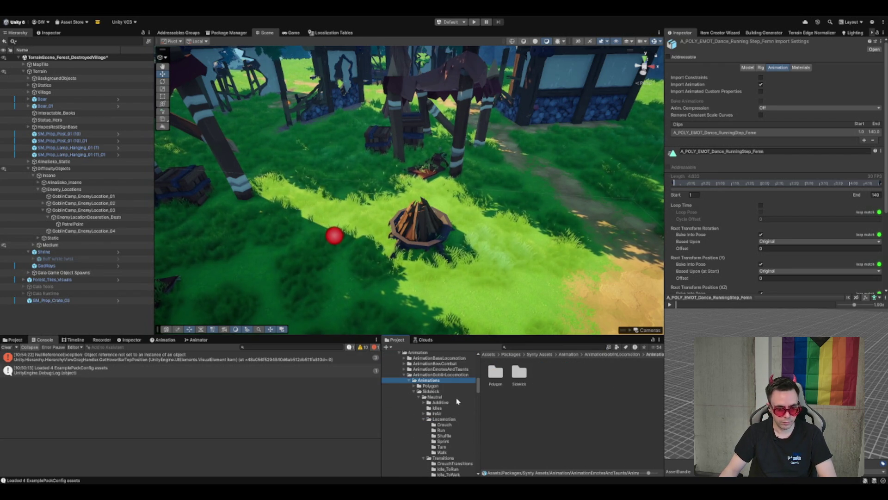
click(457, 398)
click(452, 420)
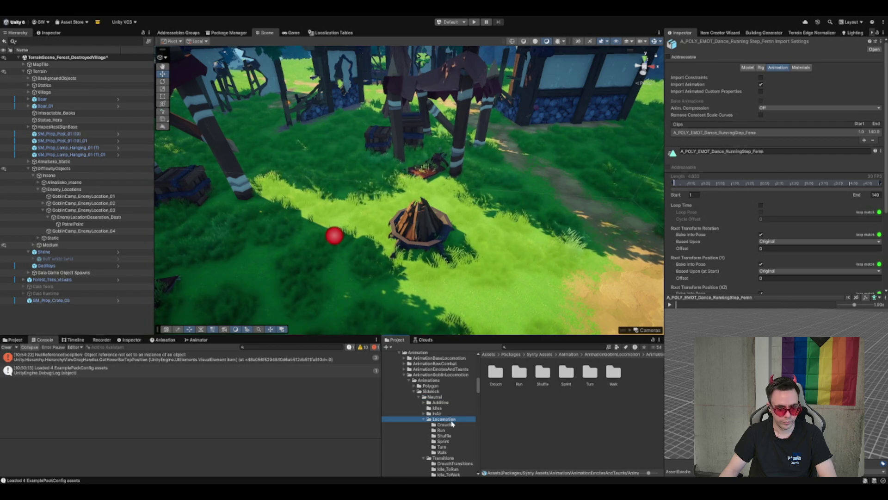
click(445, 435)
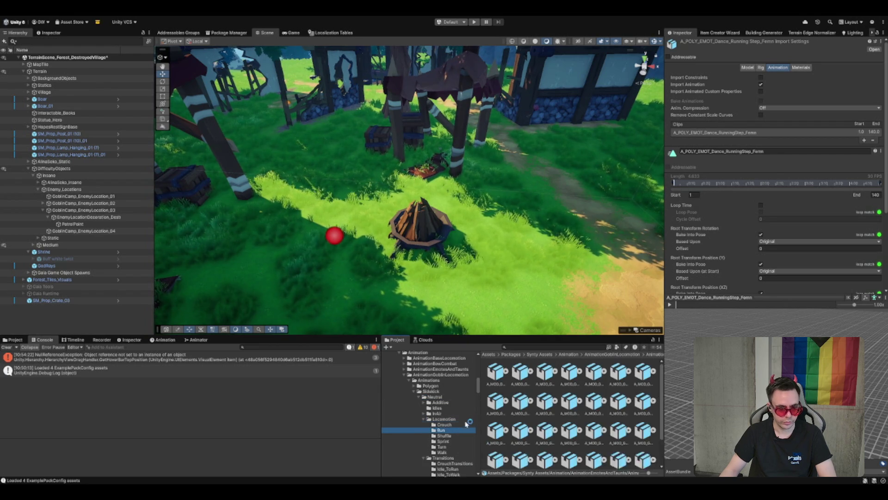
Preview the Shuffle_Crouching clip, then collapse the Locomotion and Transitions folders
click(521, 372)
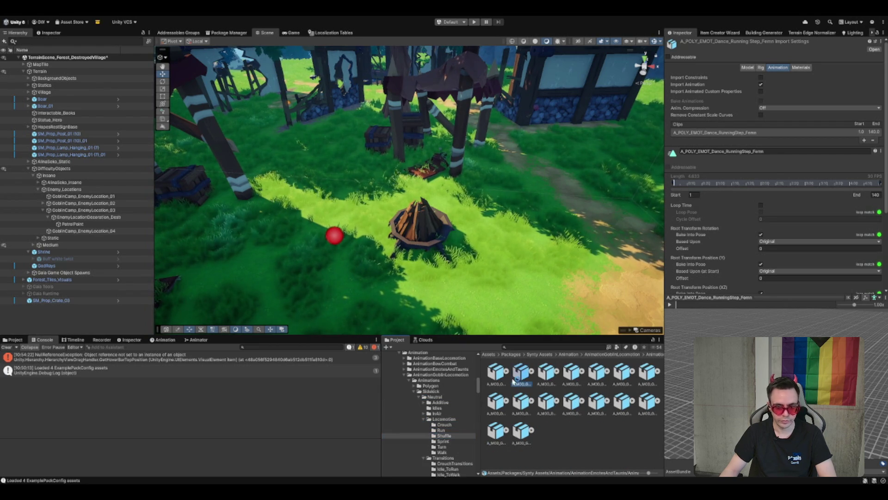
click(670, 304)
double_click(451, 419)
double_click(460, 425)
Review the goblin Idles clips (Crouching, Fidget Menacing, Scratching, Swipe) and preview Idle_Fidget_Swipe
click(438, 407)
click(519, 373)
key(Left)
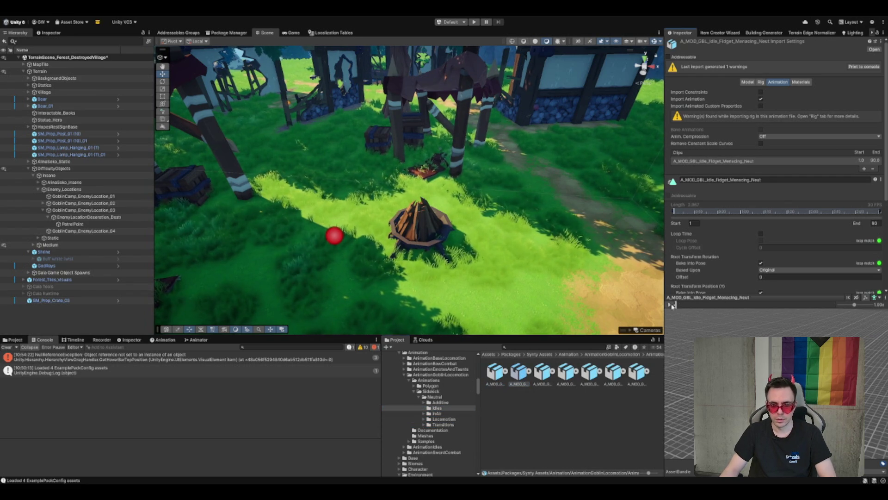
key(Right)
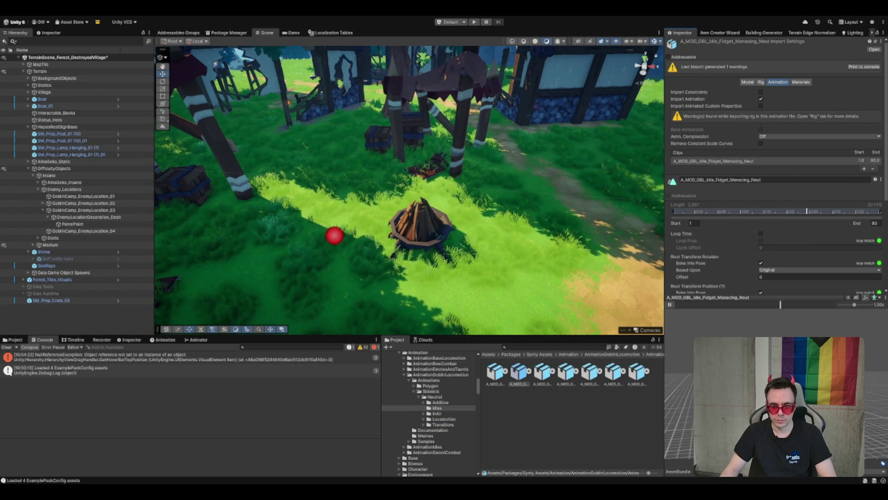
key(Right)
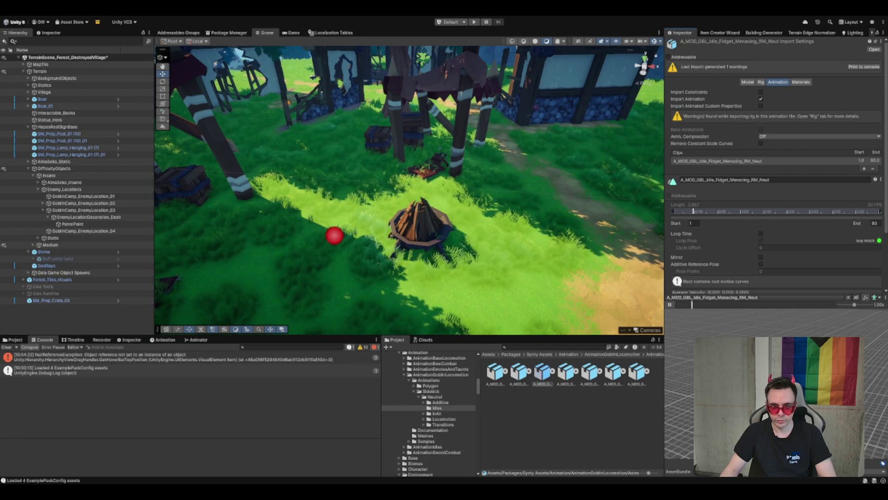
click(567, 373)
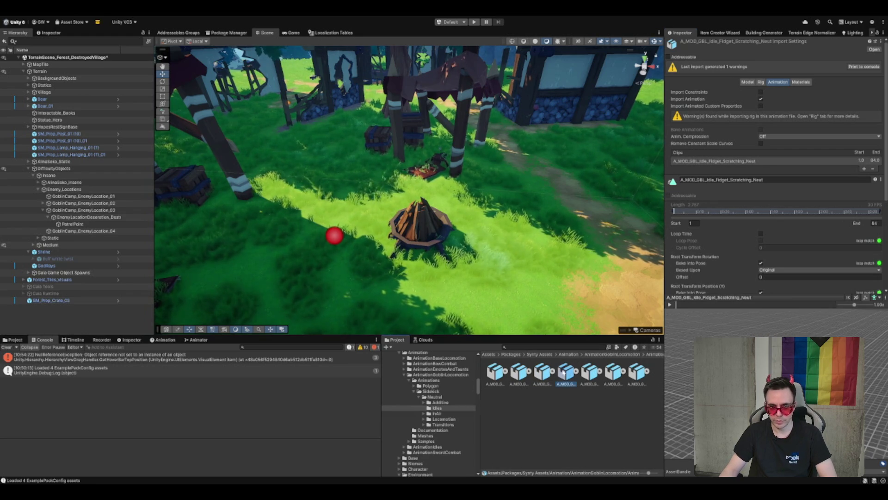
key(Right)
key(Right)
key(Left)
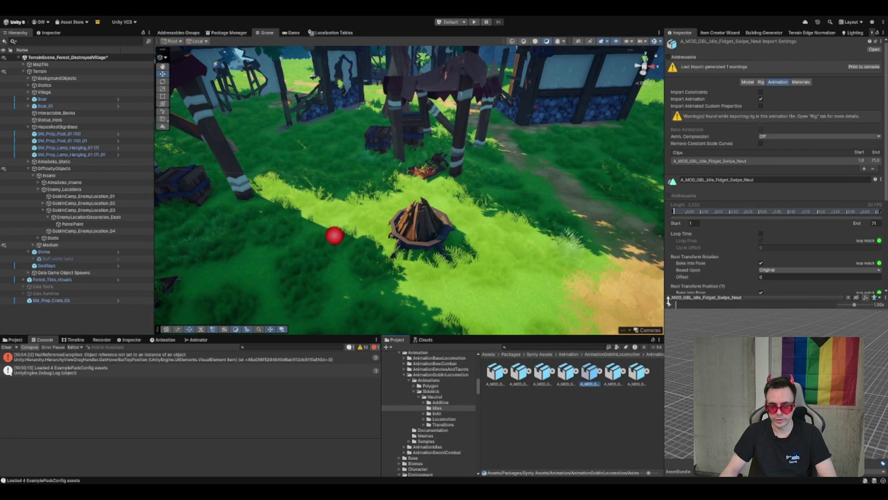
click(671, 304)
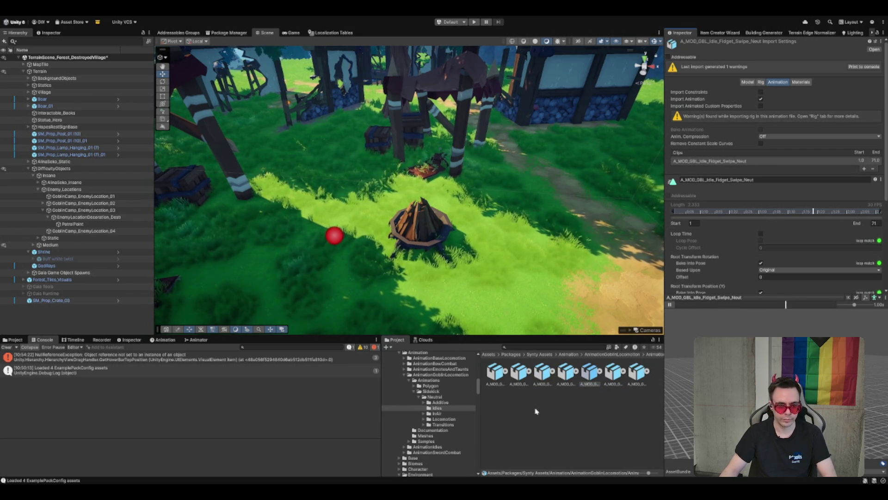
Preview the Additive Body Look clip and inspect Idle_Rest_Additive, then collapse Additive
click(456, 402)
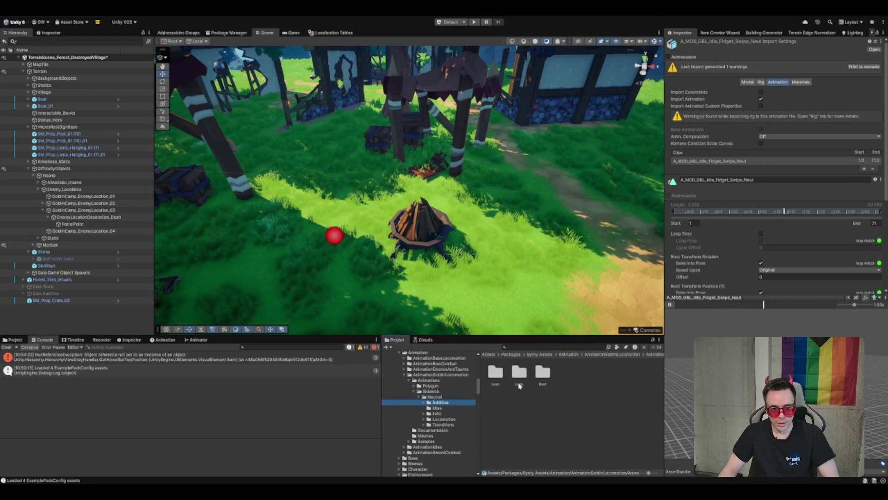
double_click(520, 374)
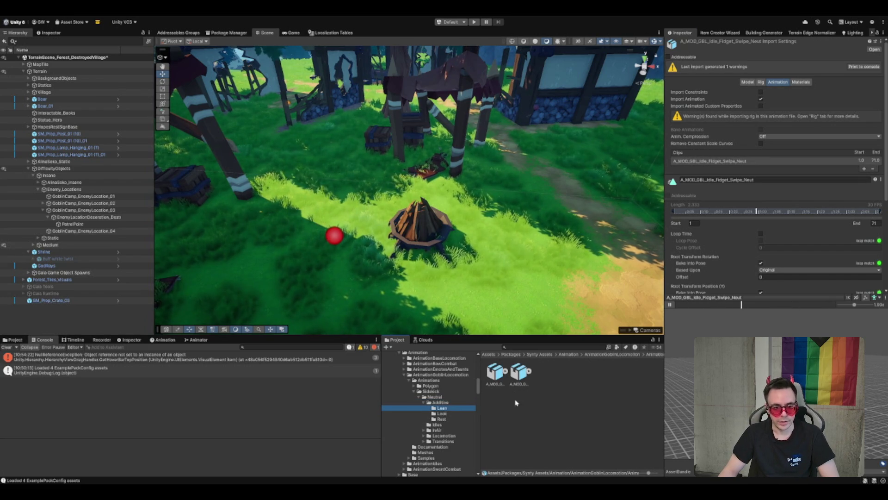
click(522, 374)
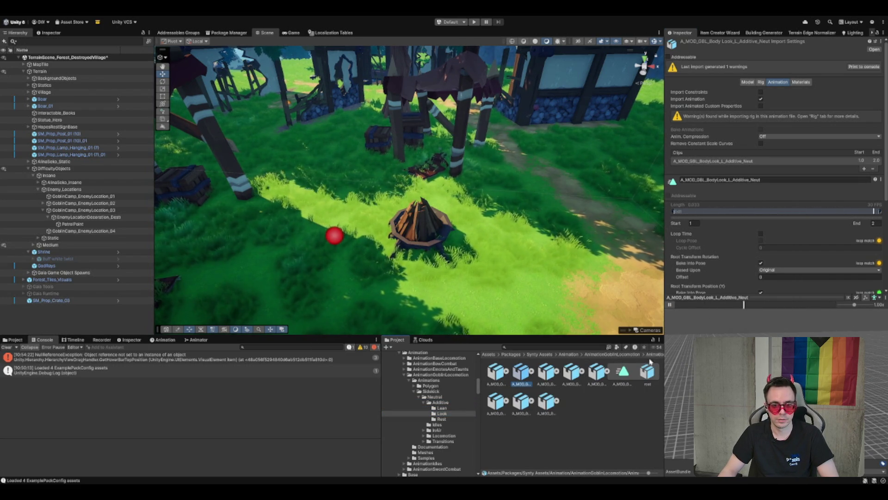
click(671, 305)
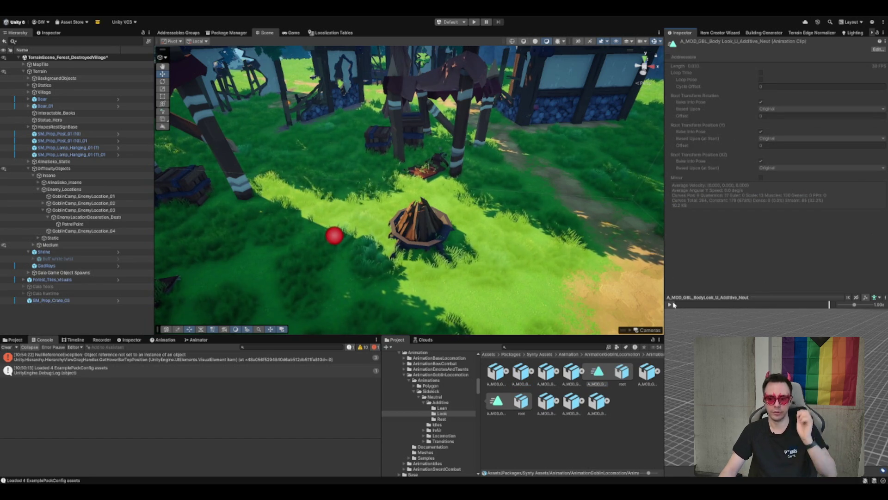
click(442, 420)
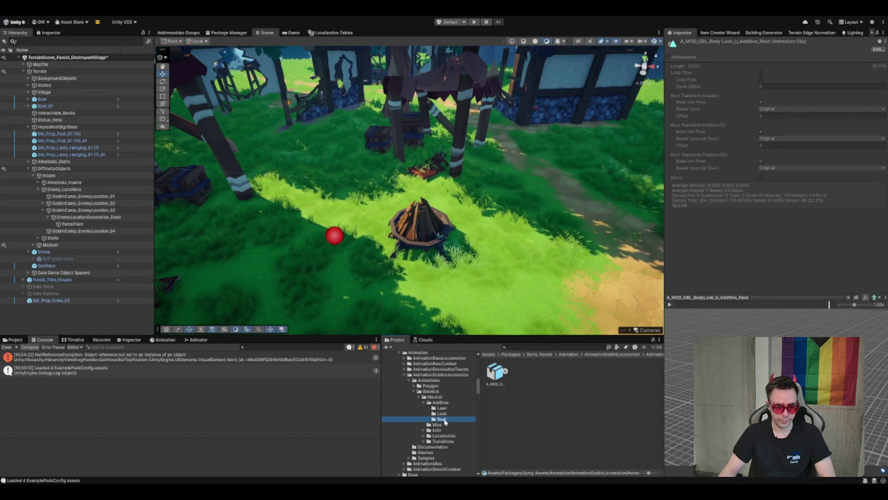
click(496, 385)
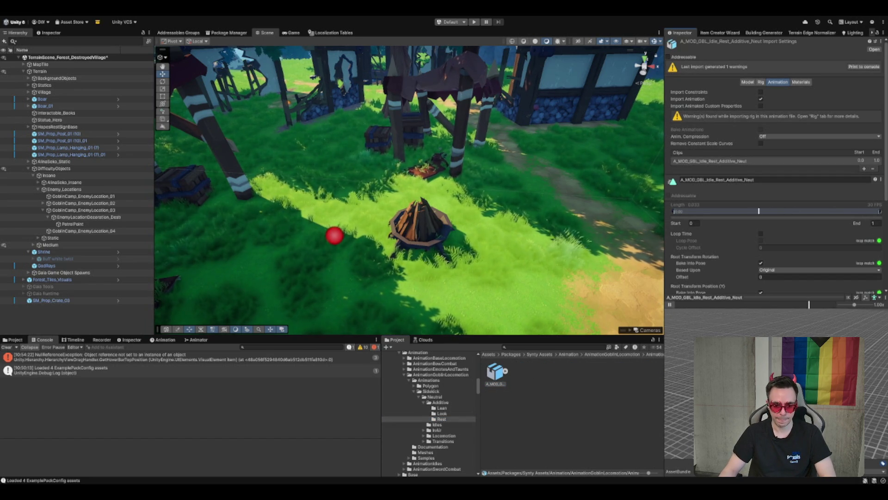
click(424, 404)
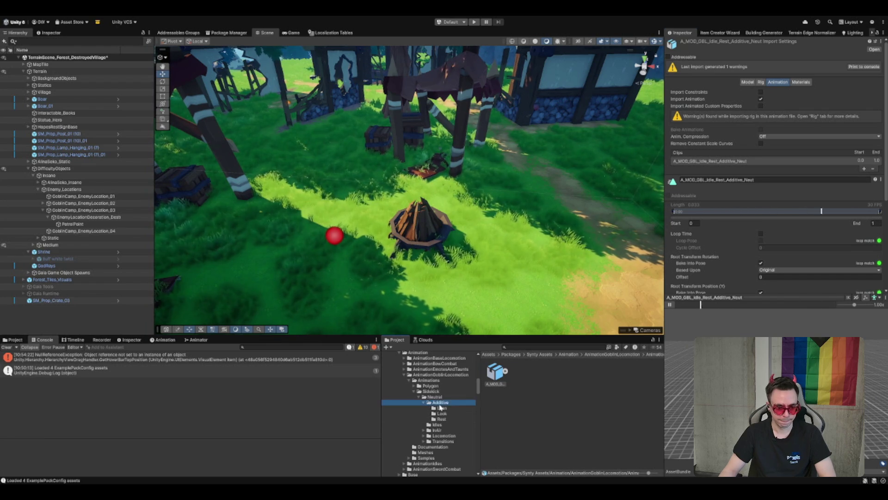
Browse to the InAir > Jump folder and inspect the Jump_Idle_RM clip
click(458, 410)
click(463, 413)
click(465, 419)
click(471, 424)
click(474, 419)
click(464, 413)
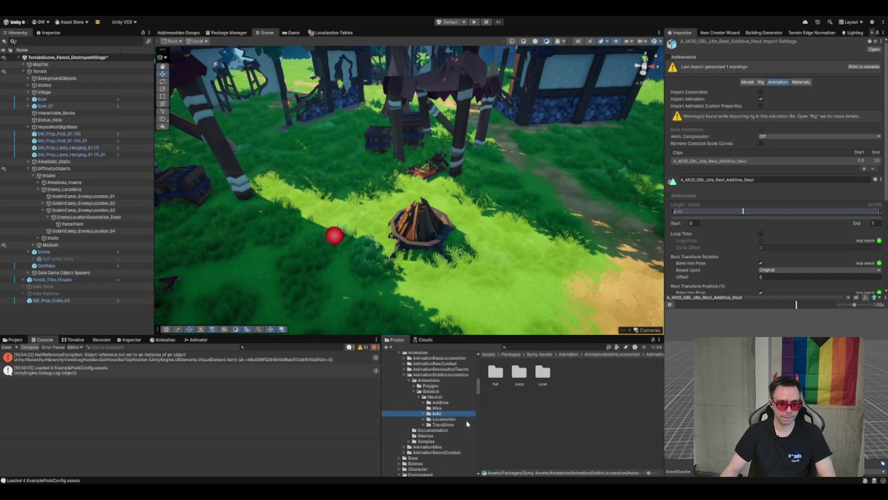
drag(537, 259, 542, 244)
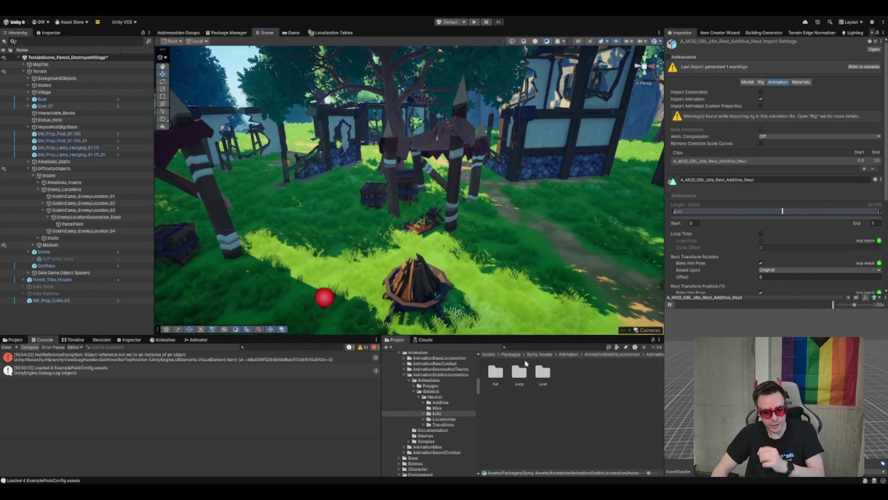
double_click(519, 373)
click(522, 373)
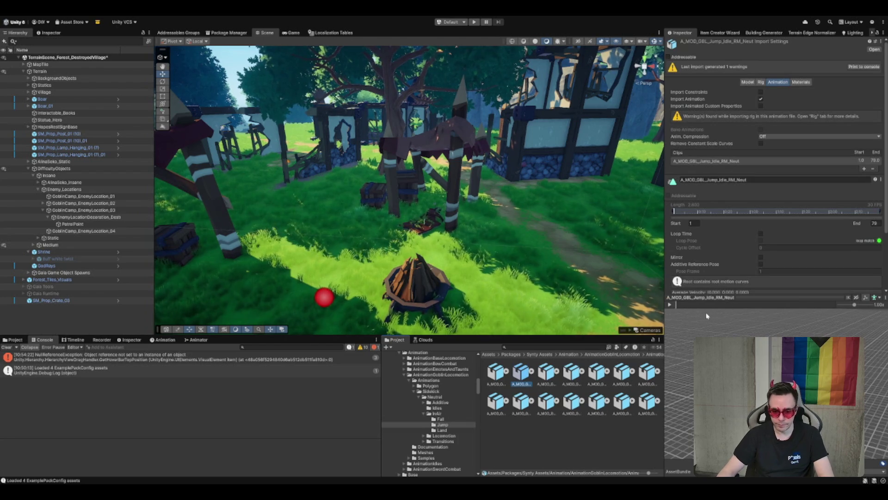
Step through the goblin jump clips, ending on A_MOD_GBL_Jump_Idle_RM_Neut
key(Left)
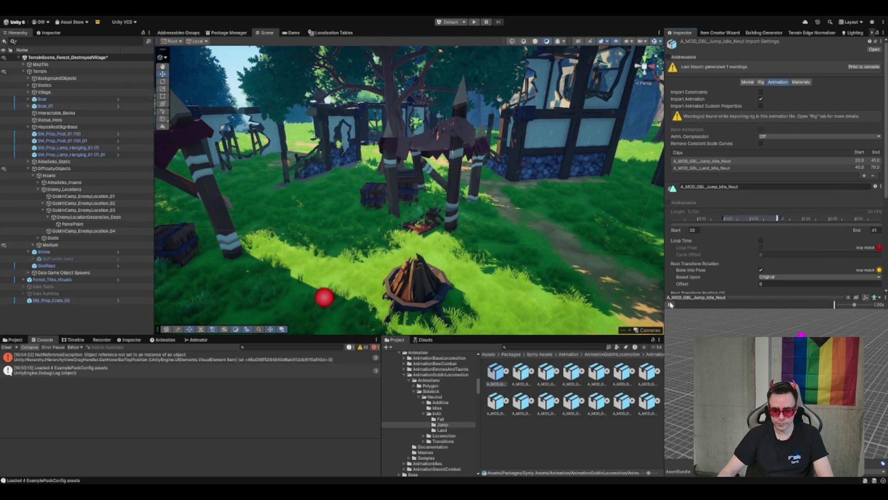
key(Down)
key(Right)
key(Right)
key(Right)
key(Right)
key(Right)
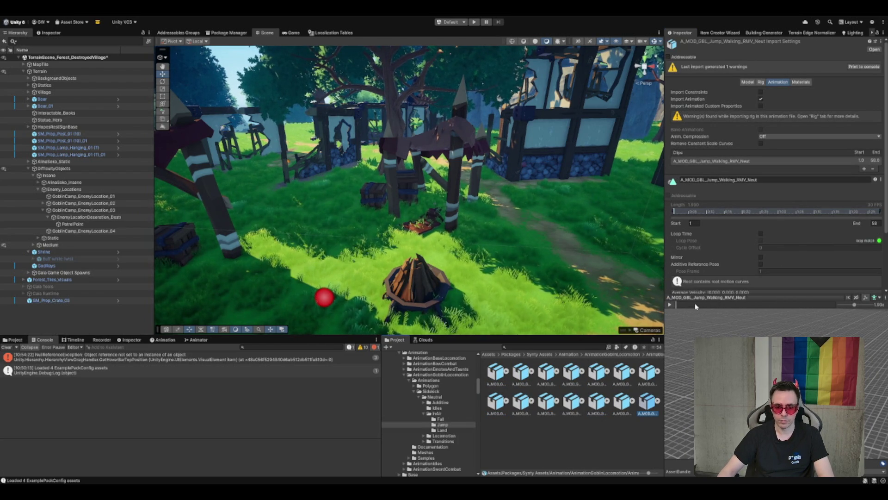
key(Home)
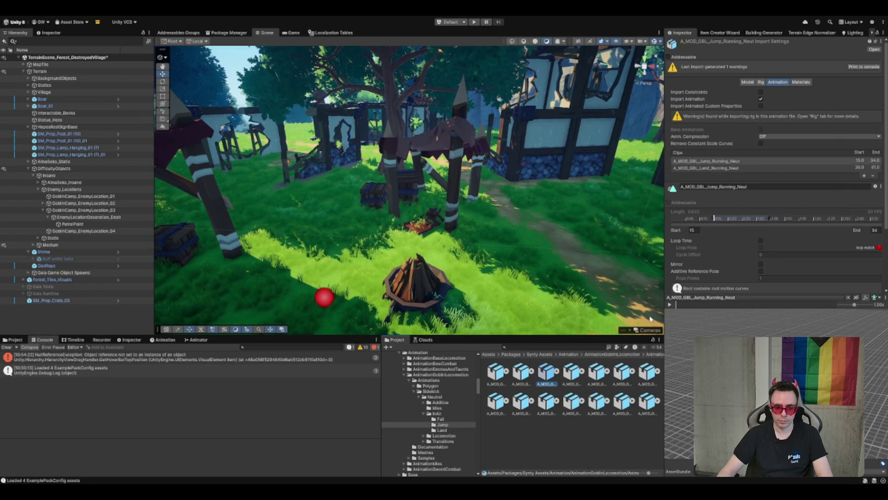
key(Right)
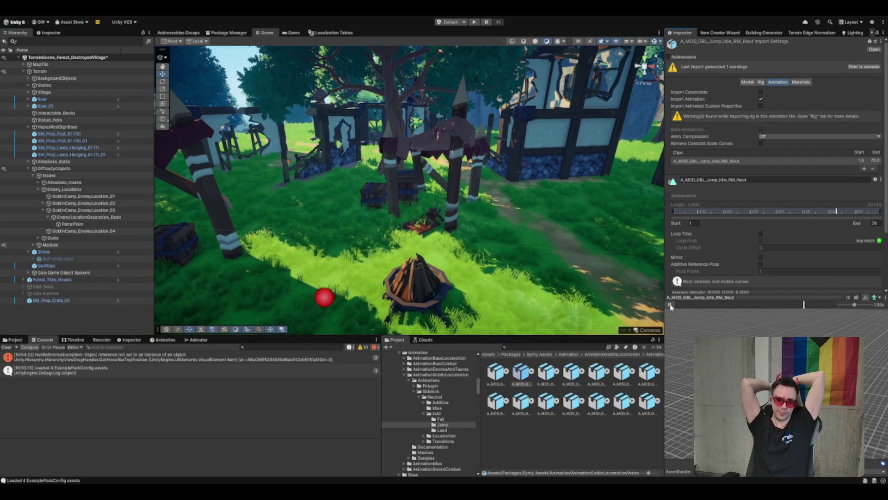
scroll(456, 204, up, 3)
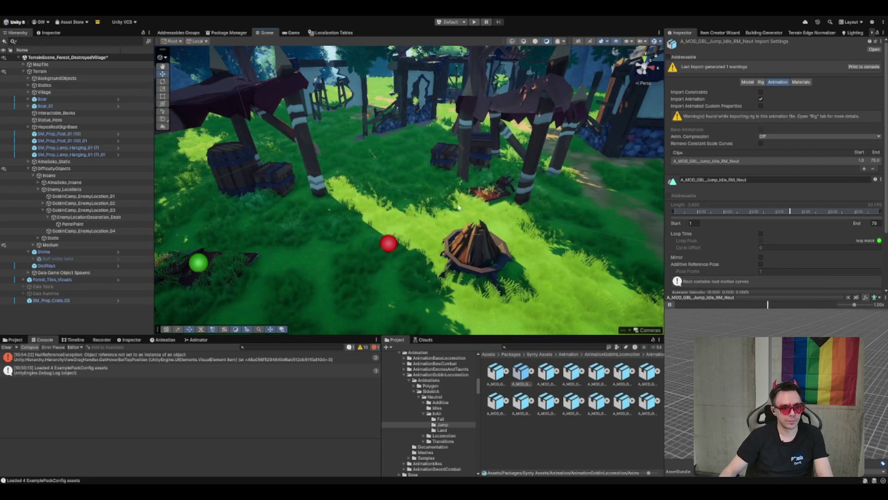
Set Patrol Points size to 1 for both spawn entries on the decoration
click(92, 224)
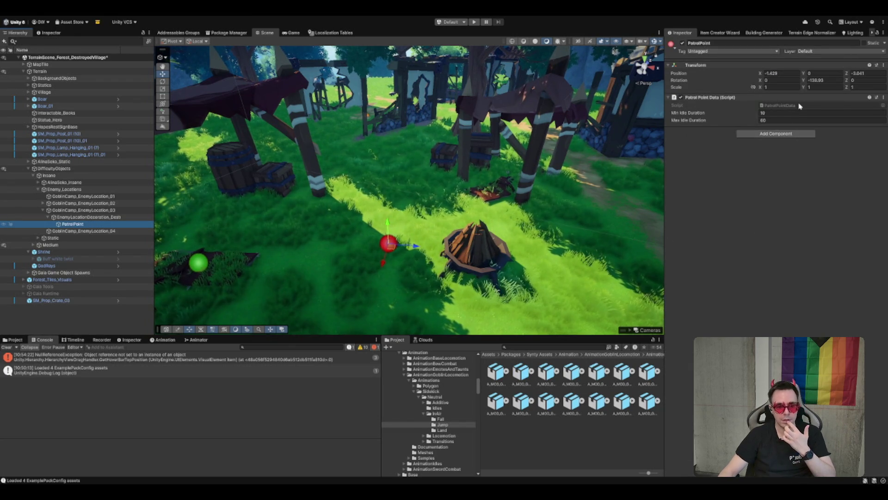
key(f)
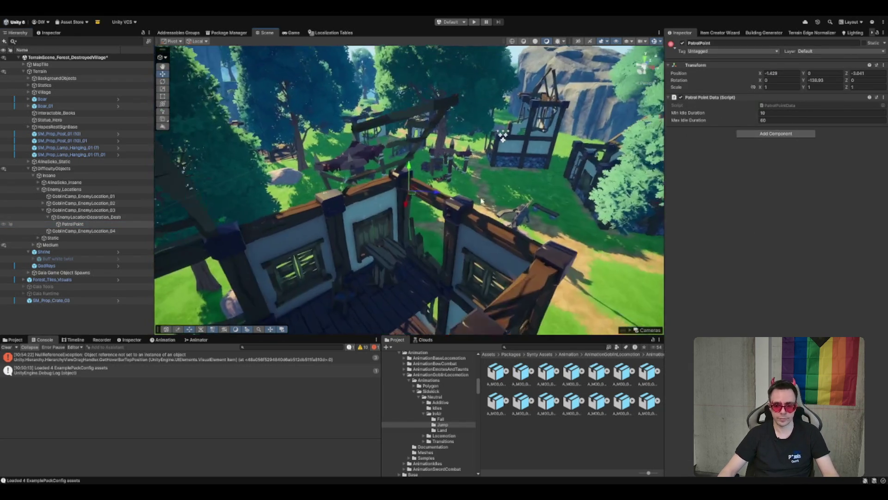
mouse_move(476, 194)
mouse_down()
mouse_move(497, 146)
mouse_move(456, 180)
mouse_up()
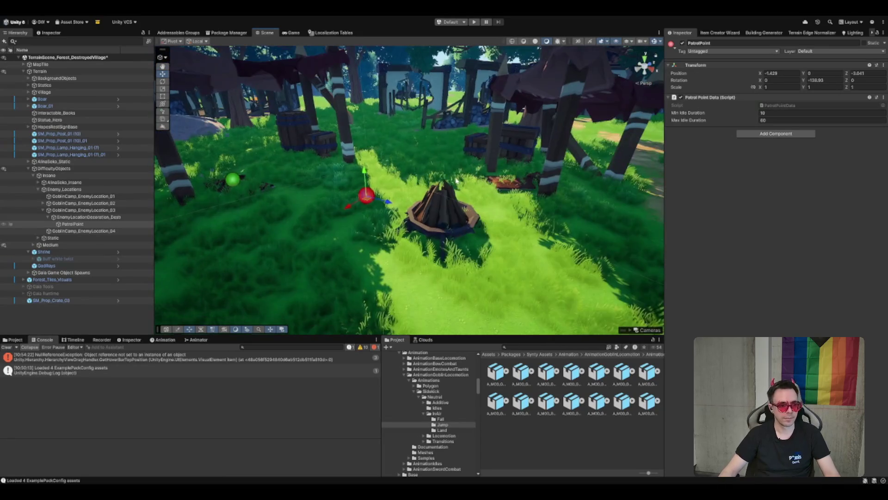
click(231, 180)
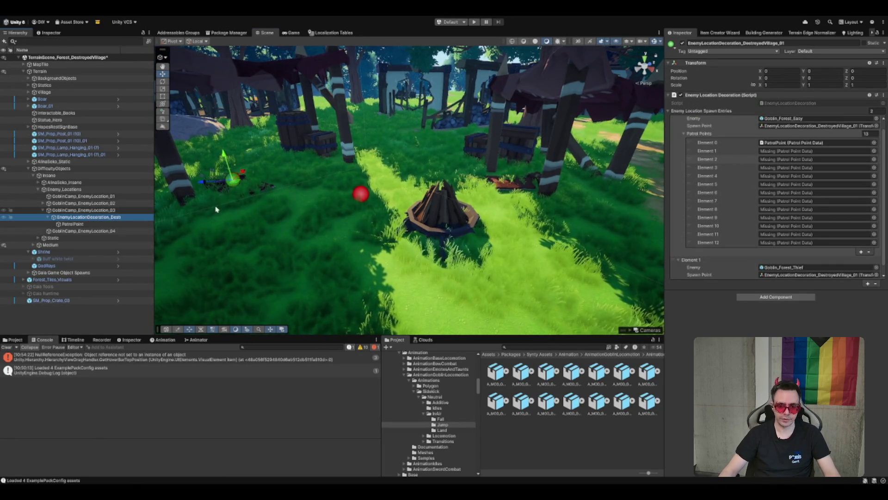
click(866, 133)
text(1)
key(Return)
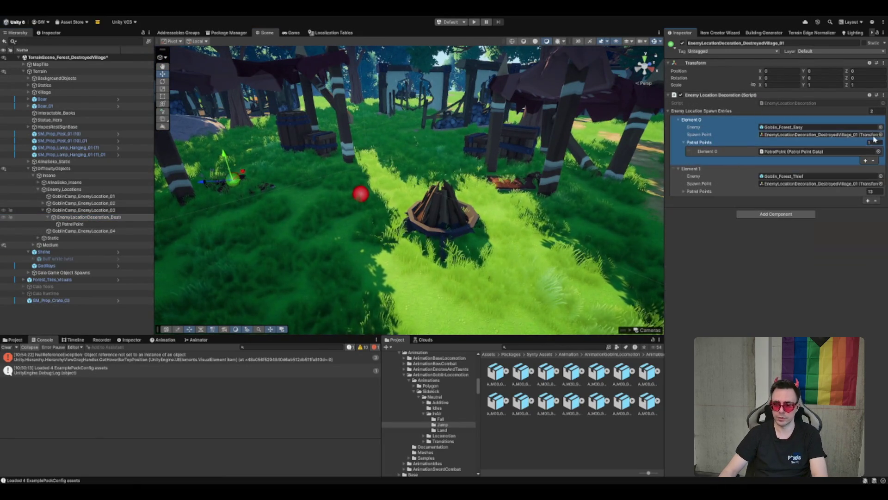
click(869, 191)
text(1)
key(Return)
Place a decoration under GoblinCamp_EnemyLocation_04 and zero its local position
drag(313, 208, 262, 153)
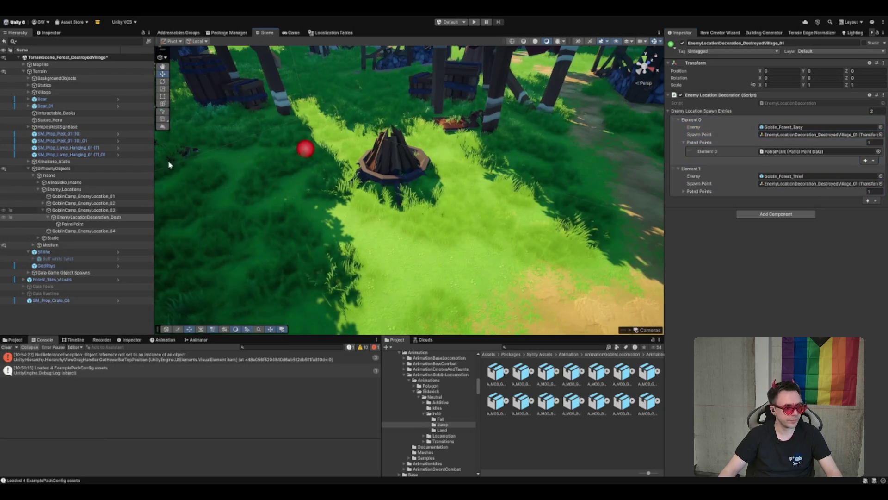
drag(91, 216, 101, 232)
click(861, 71)
text(0)
key(shift+Tab)
text(0)
key(shift+Tab)
text(0)
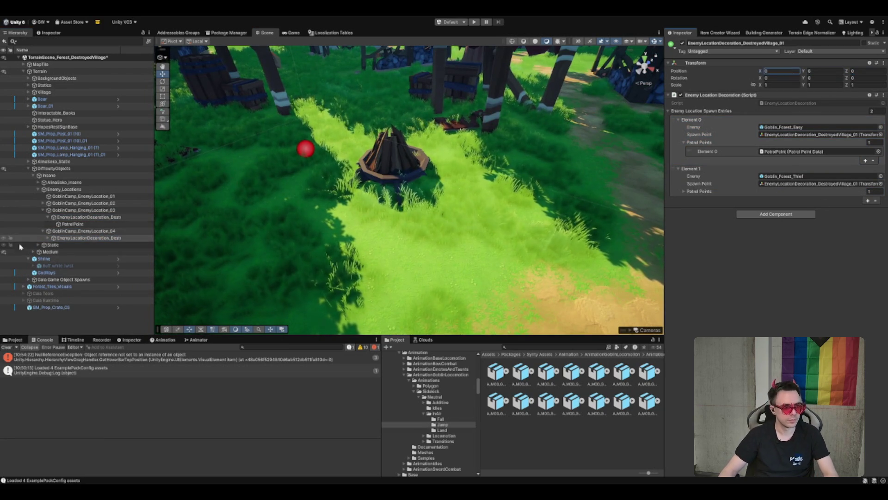
Move GoblinCamp_EnemyLocation_04 to a new spot in the village
click(106, 231)
key(f)
scroll(424, 241, down, 10)
mouse_move(406, 246)
mouse_down()
mouse_move(396, 207)
mouse_move(365, 191)
mouse_move(325, 195)
mouse_up()
key(f)
key(f)
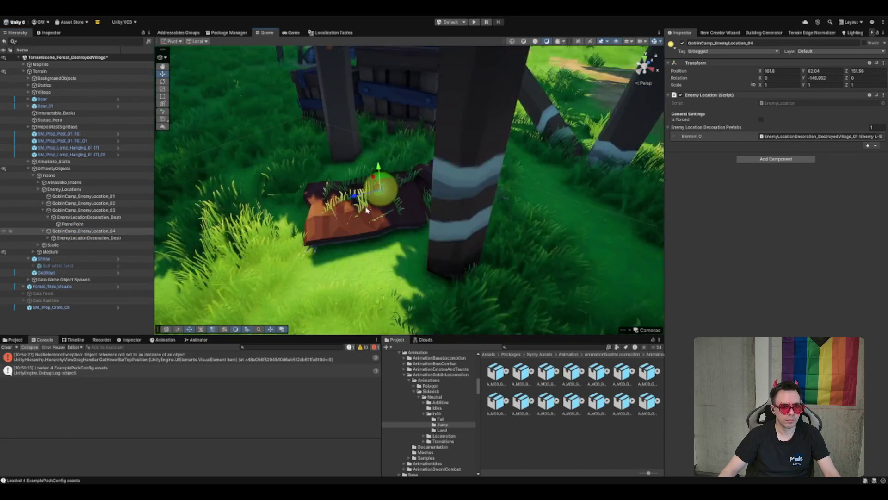
scroll(409, 156, down, 6)
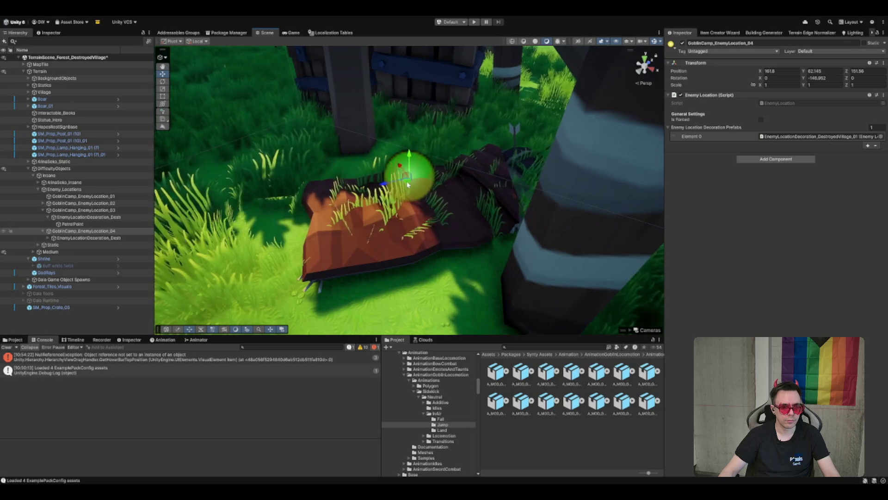
scroll(415, 213, down, 5)
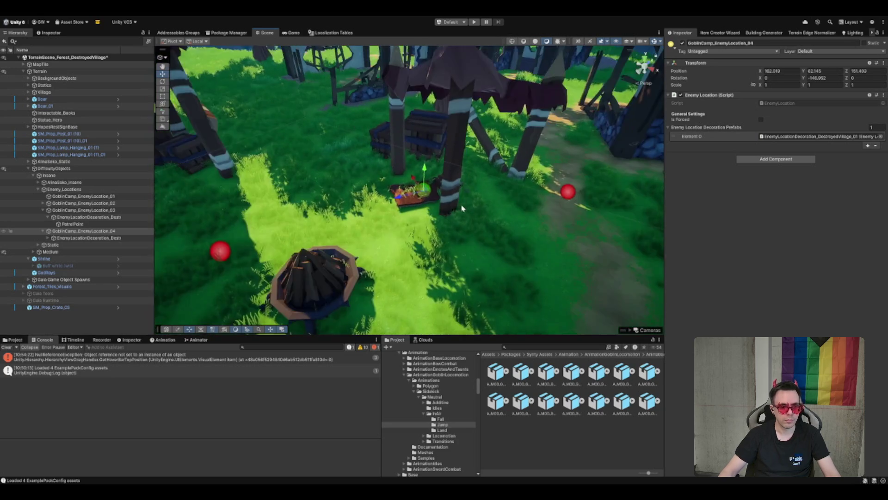
Nudge location 04's decoration PatrolPoint slightly left, to about X -0.19, Z 1.42
click(48, 237)
click(91, 239)
click(73, 245)
click(88, 238)
click(72, 244)
drag(511, 199, 496, 200)
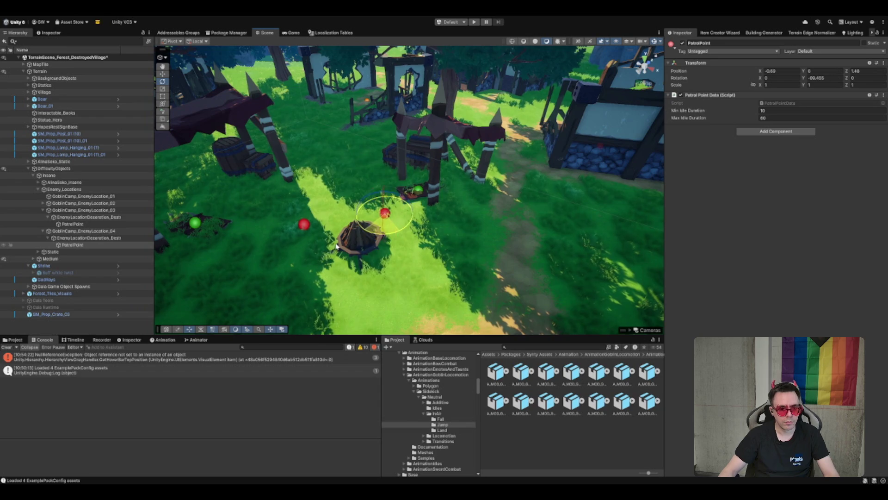
key(f)
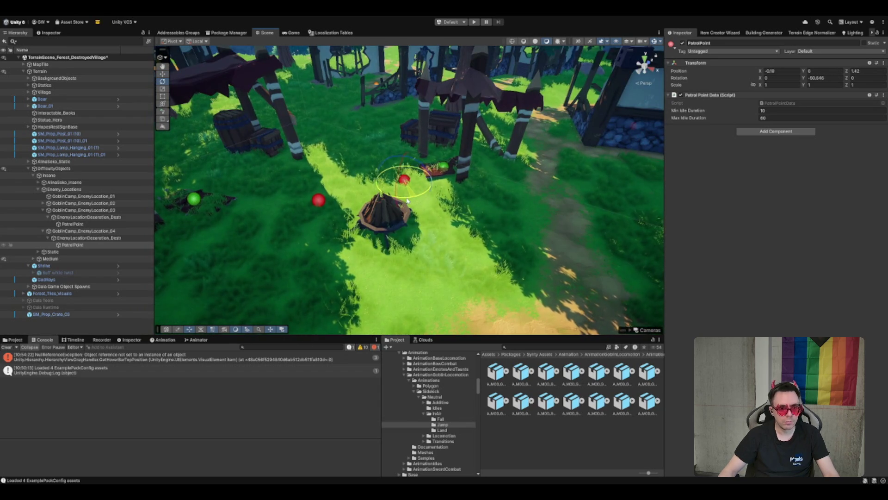
Select GoblinCamp_EnemyLocation_03 and locate its assigned decoration prefab in the project
click(95, 238)
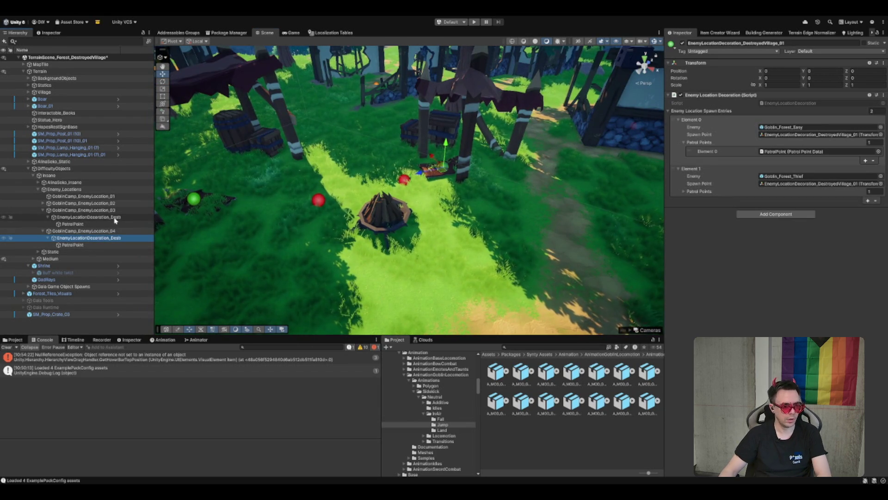
click(83, 210)
click(819, 136)
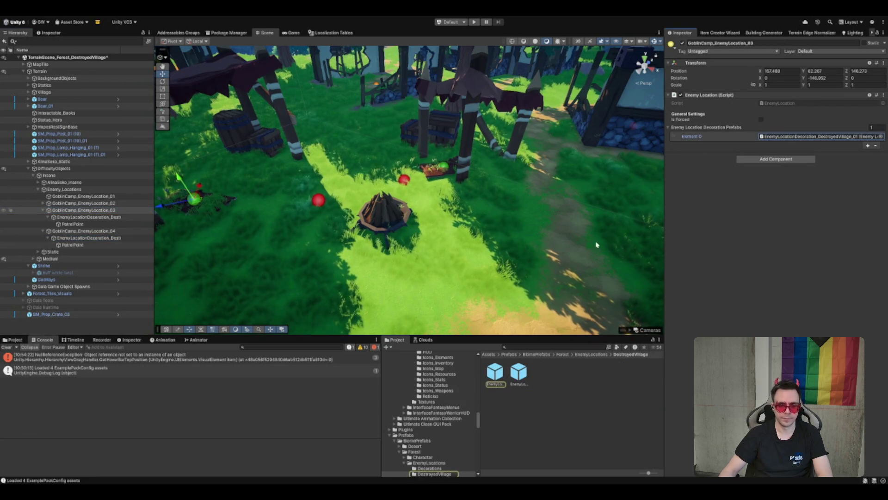
Assign EnemyLocationDecoration_DestroyedVillage_01 1 as location 03's decoration prefab
click(78, 217)
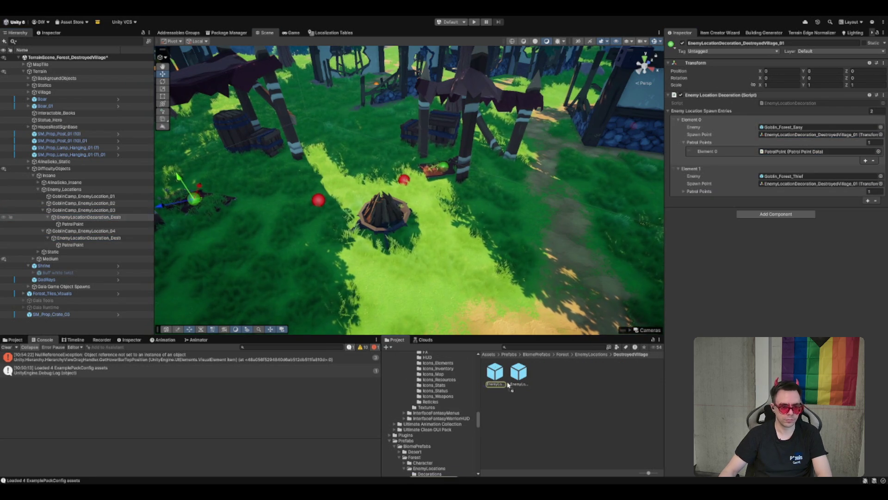
click(111, 211)
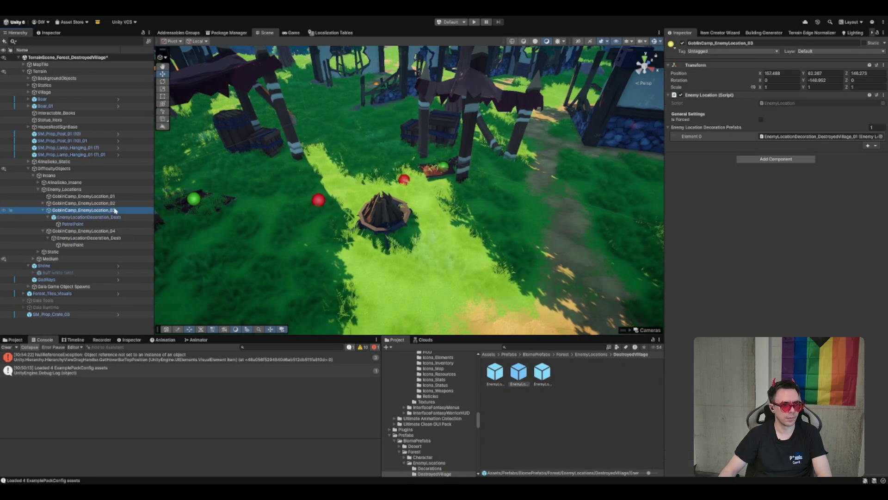
click(808, 136)
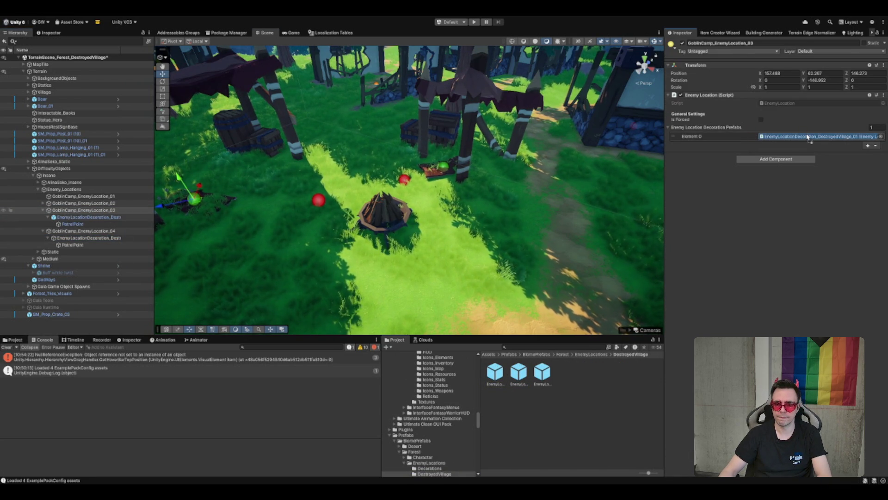
drag(543, 371, 814, 137)
click(118, 211)
click(539, 372)
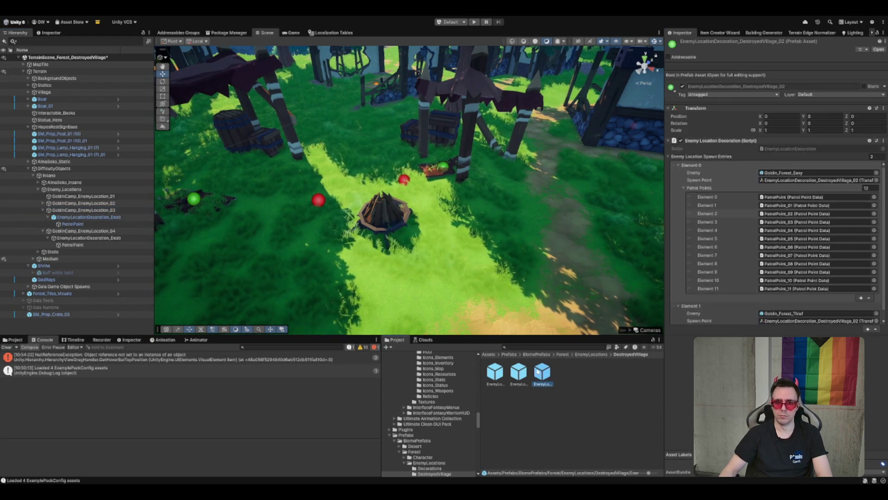
key(Left)
key(Right)
key(Left)
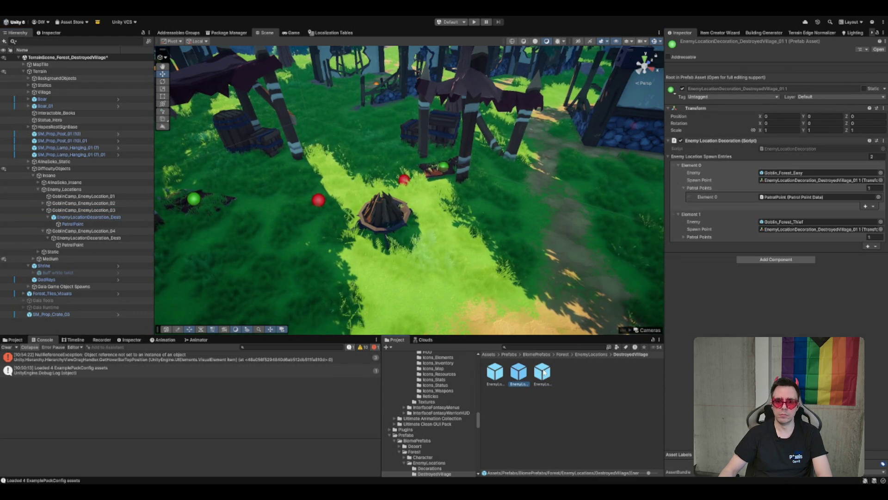
click(115, 211)
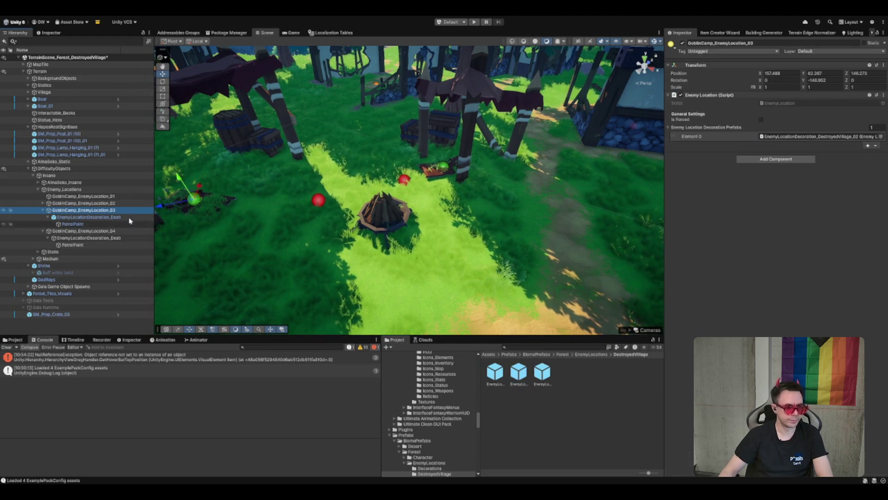
drag(512, 366, 828, 137)
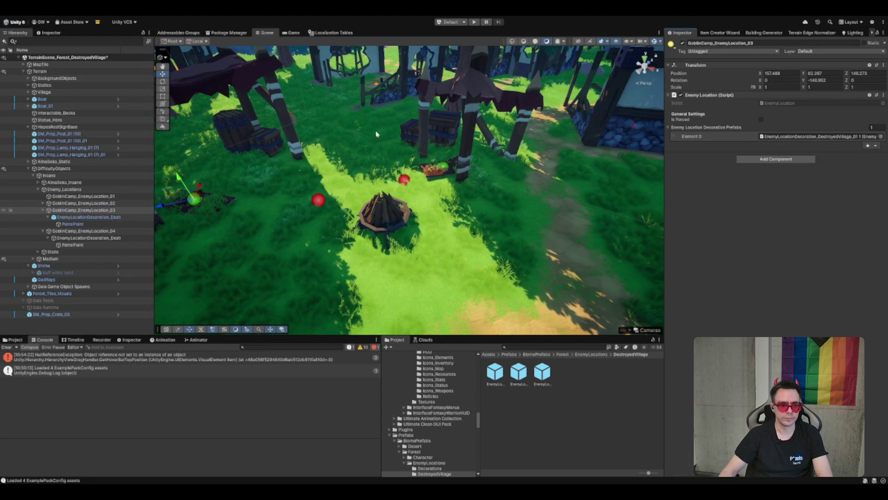
Delete the leftover scene decoration under GoblinCamp_EnemyLocation_03
click(85, 217)
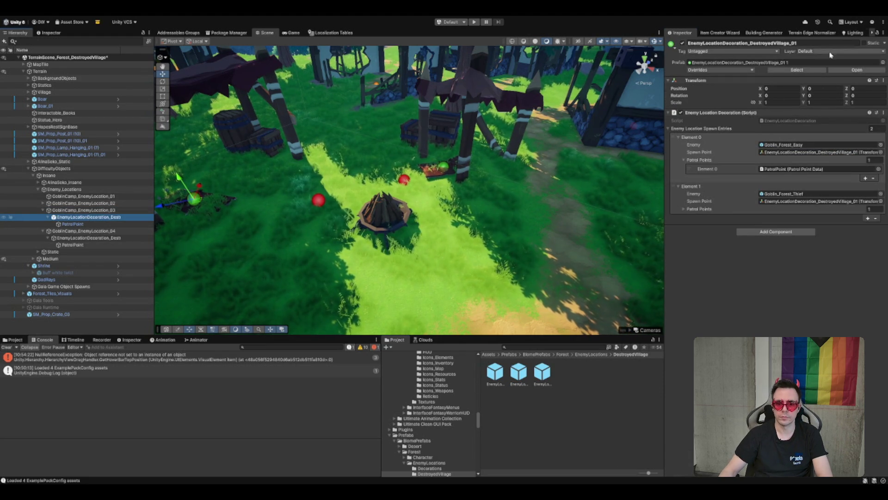
click(803, 71)
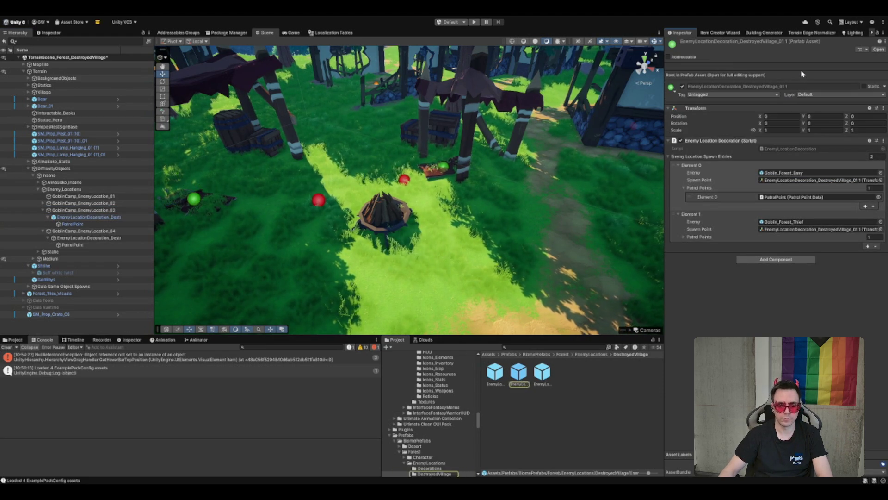
click(120, 217)
key(Delete)
Save location 04's decoration as prefab EnemyLocationDecoration_DestroyedVillage_01 2 and assign it to location 04
click(114, 224)
mouse_move(114, 226)
mouse_down()
mouse_move(572, 444)
mouse_move(574, 416)
mouse_up()
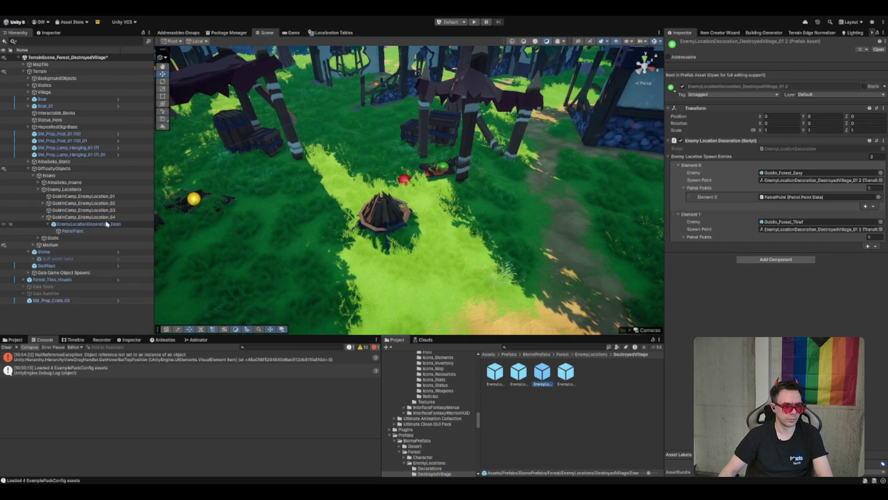
key(Delete)
mouse_move(546, 377)
mouse_down()
mouse_move(759, 135)
mouse_move(787, 136)
mouse_up()
scroll(650, 141, up, 3)
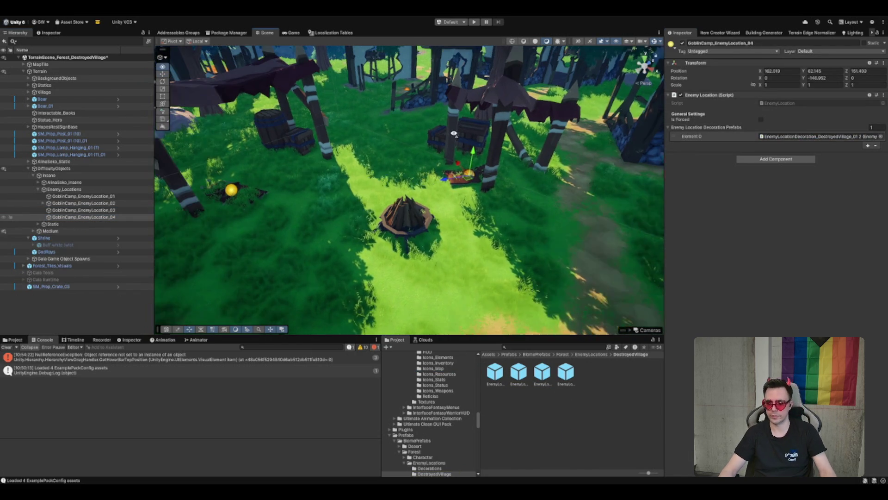